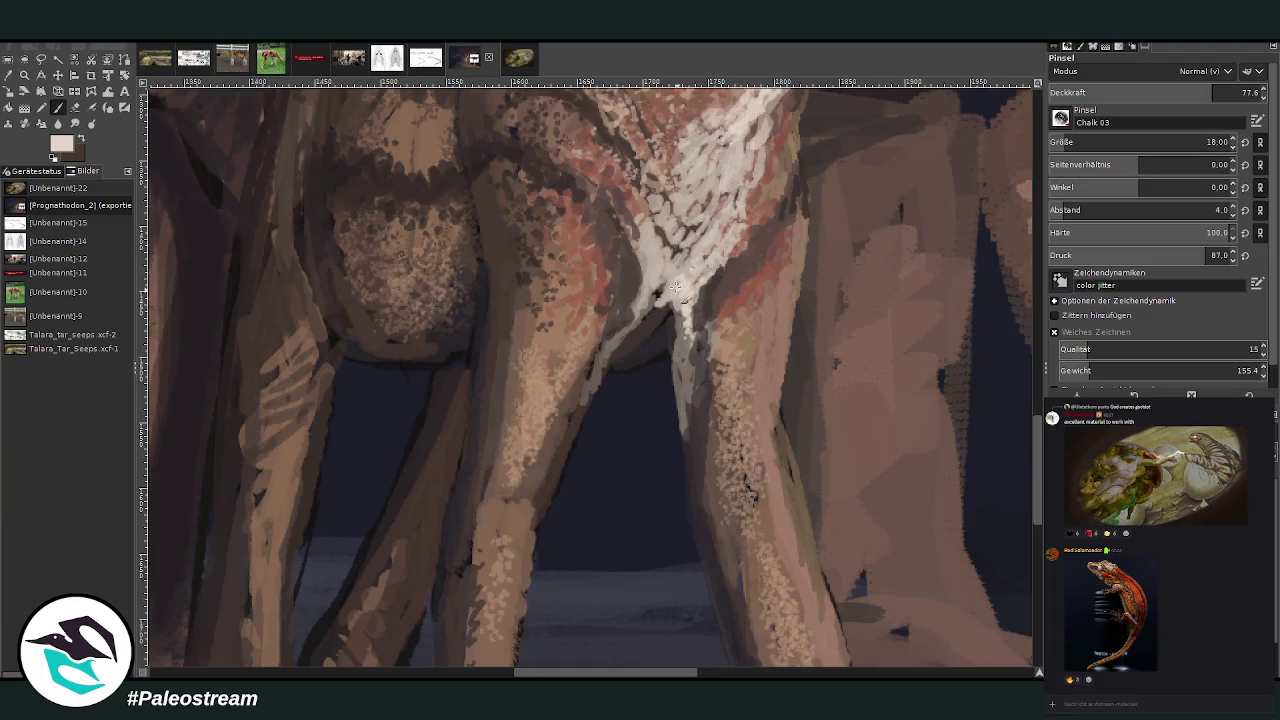
- Paint white Chalk 03 strokes to brighten the young sauropod's throat stripe and its edge
mouse_move(720, 239)
mouse_down()
mouse_move(690, 265)
mouse_move(710, 225)
mouse_move(678, 227)
mouse_move(690, 206)
mouse_move(728, 200)
mouse_move(688, 178)
mouse_move(735, 194)
mouse_move(707, 162)
mouse_move(679, 168)
mouse_move(694, 150)
mouse_move(714, 162)
mouse_up()
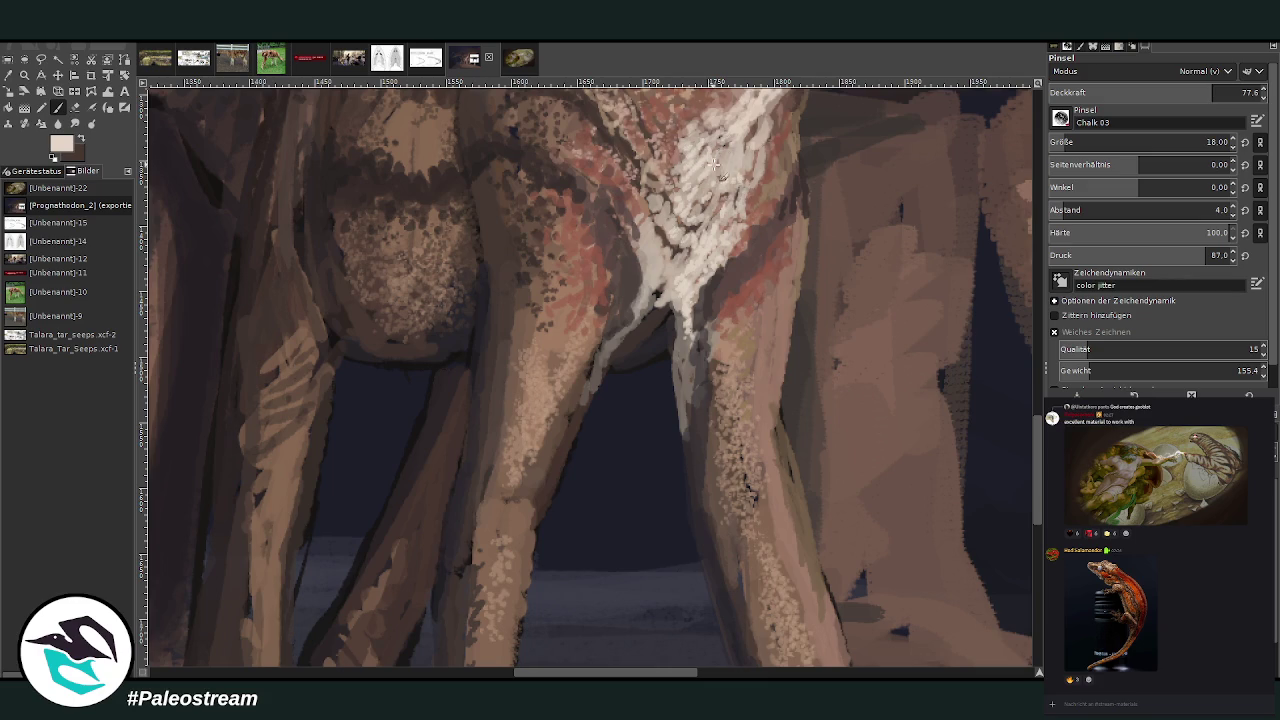
mouse_move(664, 250)
mouse_down()
mouse_move(648, 240)
mouse_move(656, 278)
mouse_move(680, 243)
mouse_up()
scroll(1015, 213, up, 5)
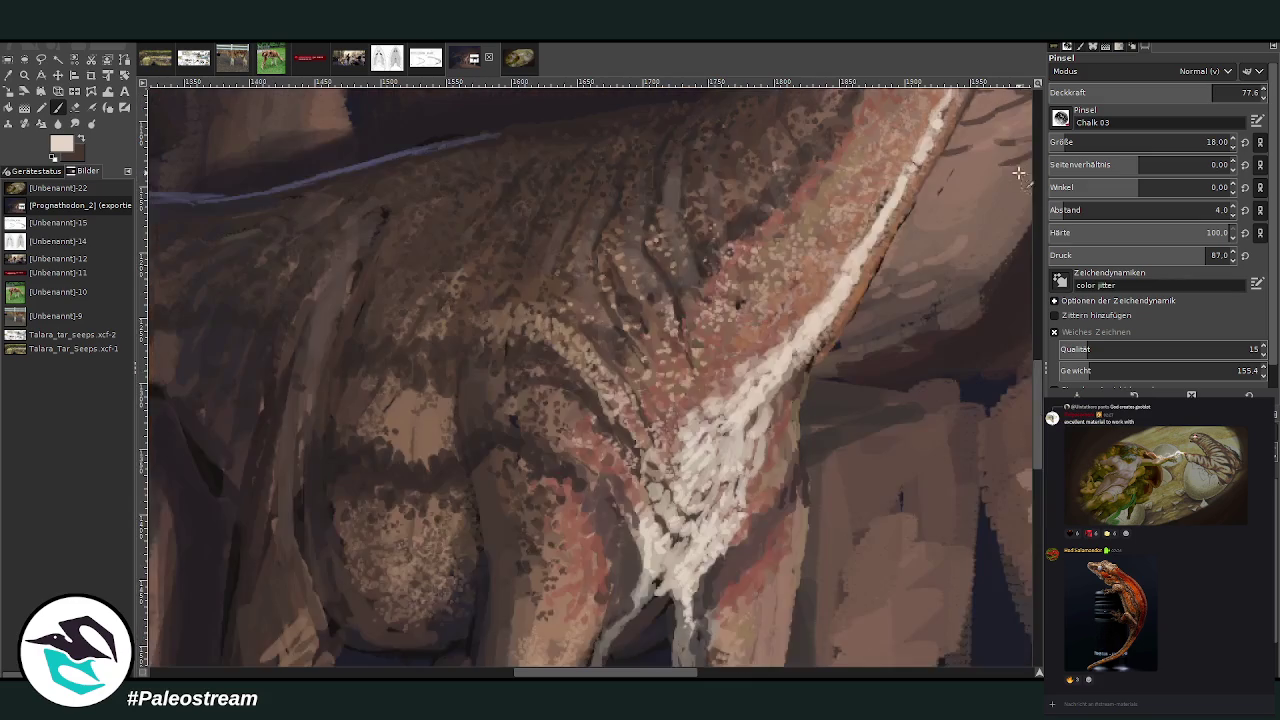
drag(727, 461, 719, 438)
mouse_move(791, 352)
mouse_down()
mouse_move(794, 370)
mouse_move(818, 328)
mouse_up()
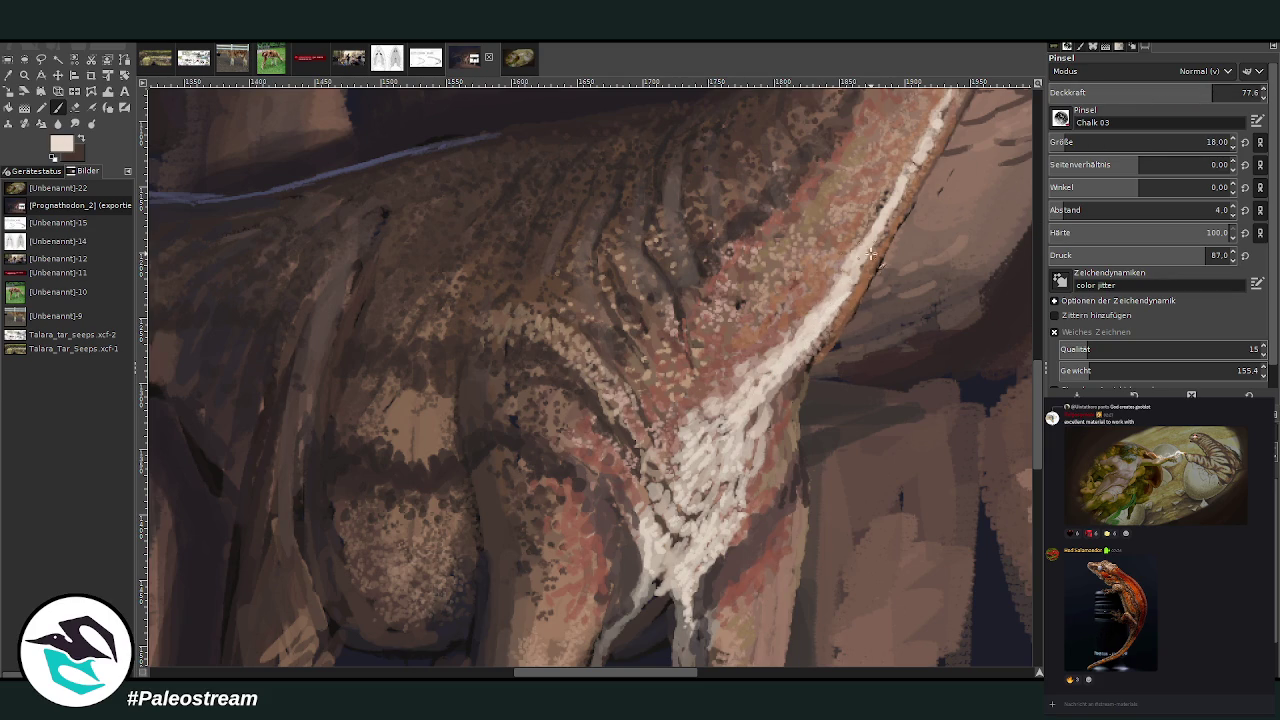
drag(860, 270, 870, 252)
- At 53.3 opacity, sample greyish tans from the painting and dab light scales onto the hip
click(1162, 92)
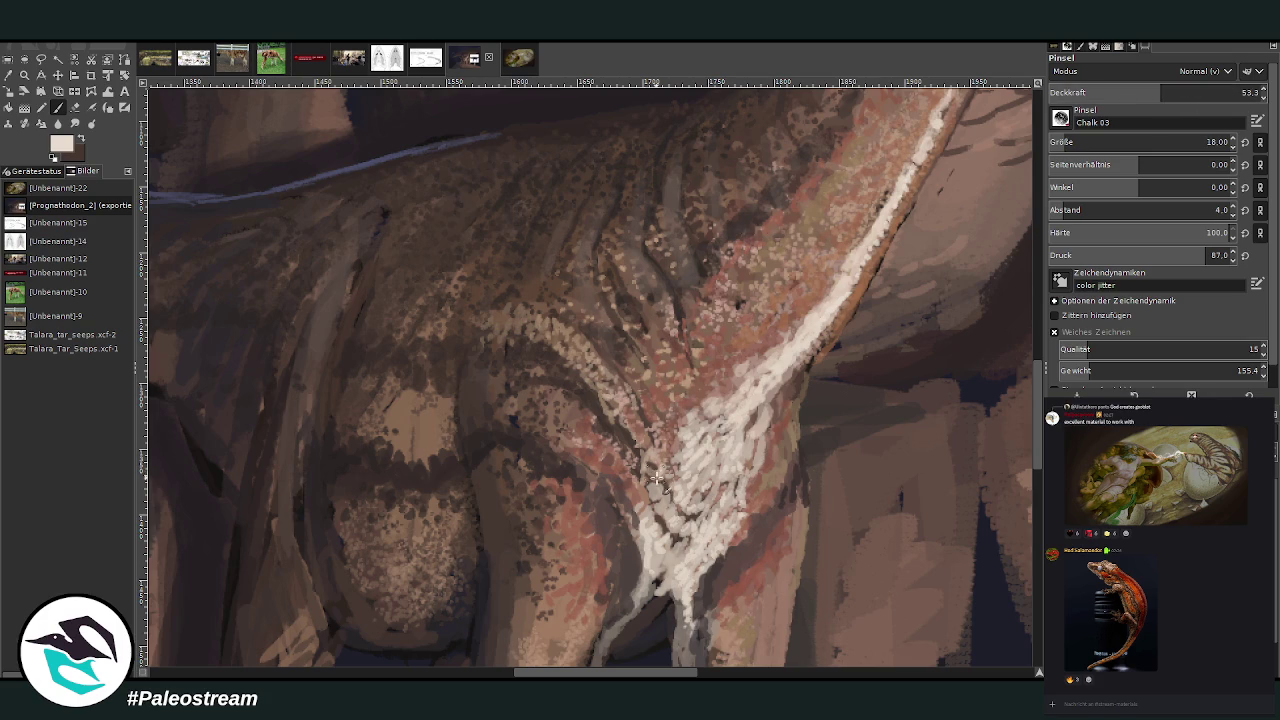
mouse_move(656, 472)
mouse_down()
mouse_move(583, 349)
mouse_move(566, 353)
mouse_up()
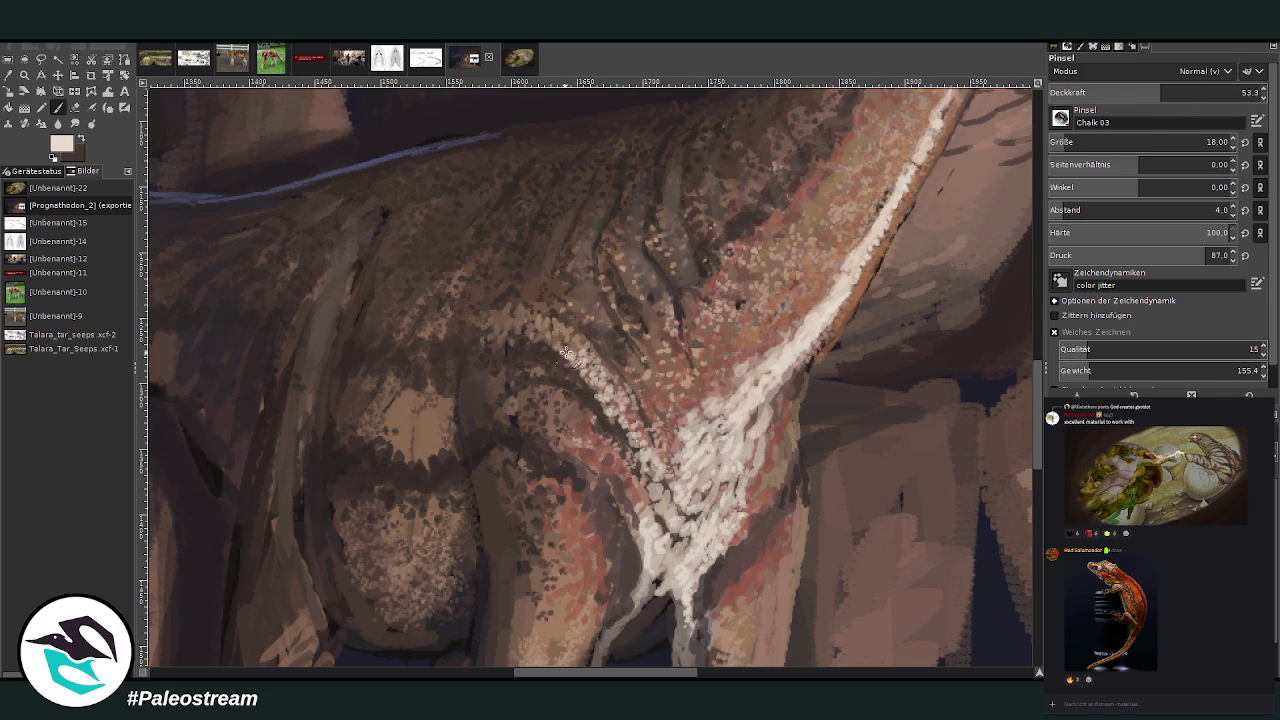
ctrl+click(995, 318)
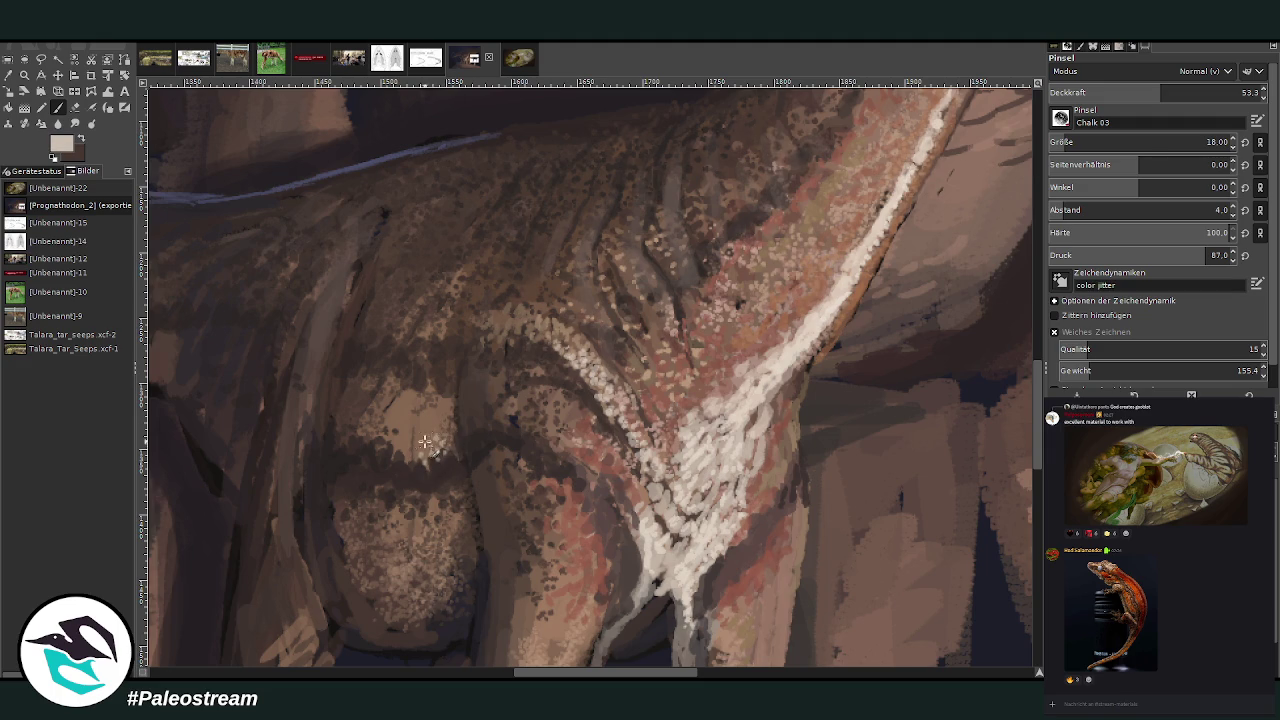
ctrl+click(990, 305)
mouse_move(427, 442)
mouse_down()
mouse_move(420, 430)
mouse_move(441, 404)
mouse_up()
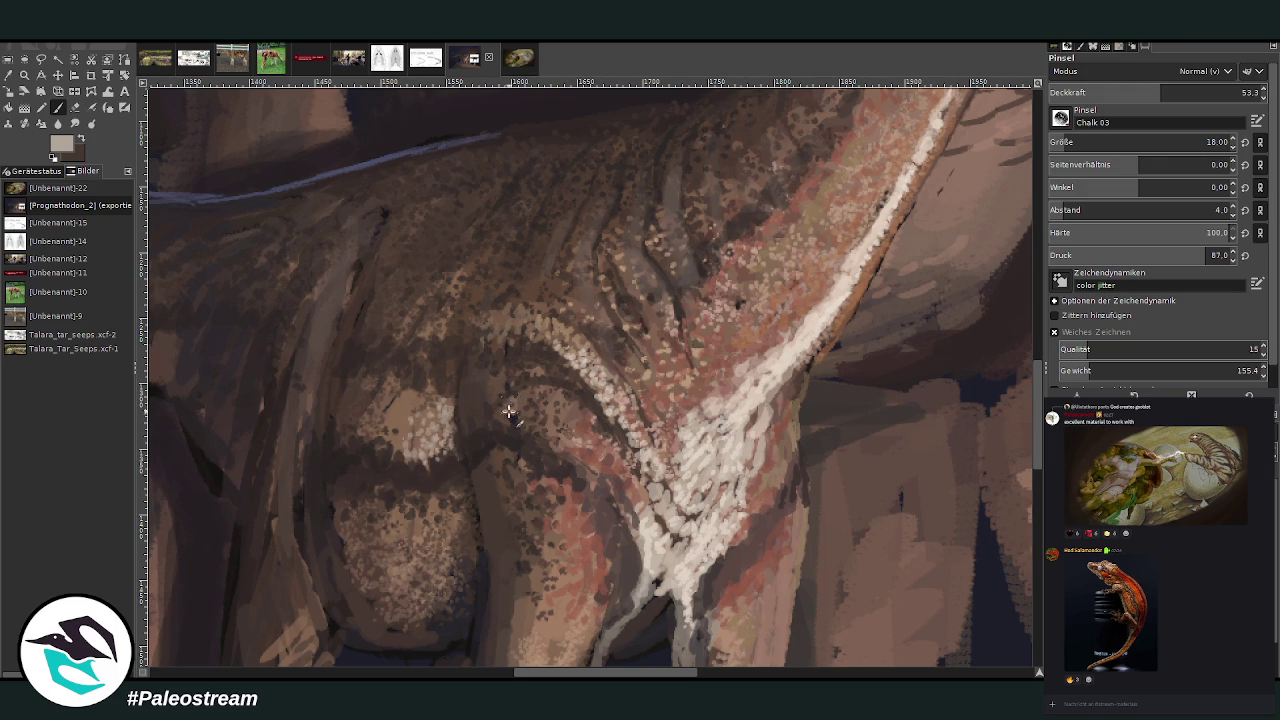
ctrl+click(1005, 338)
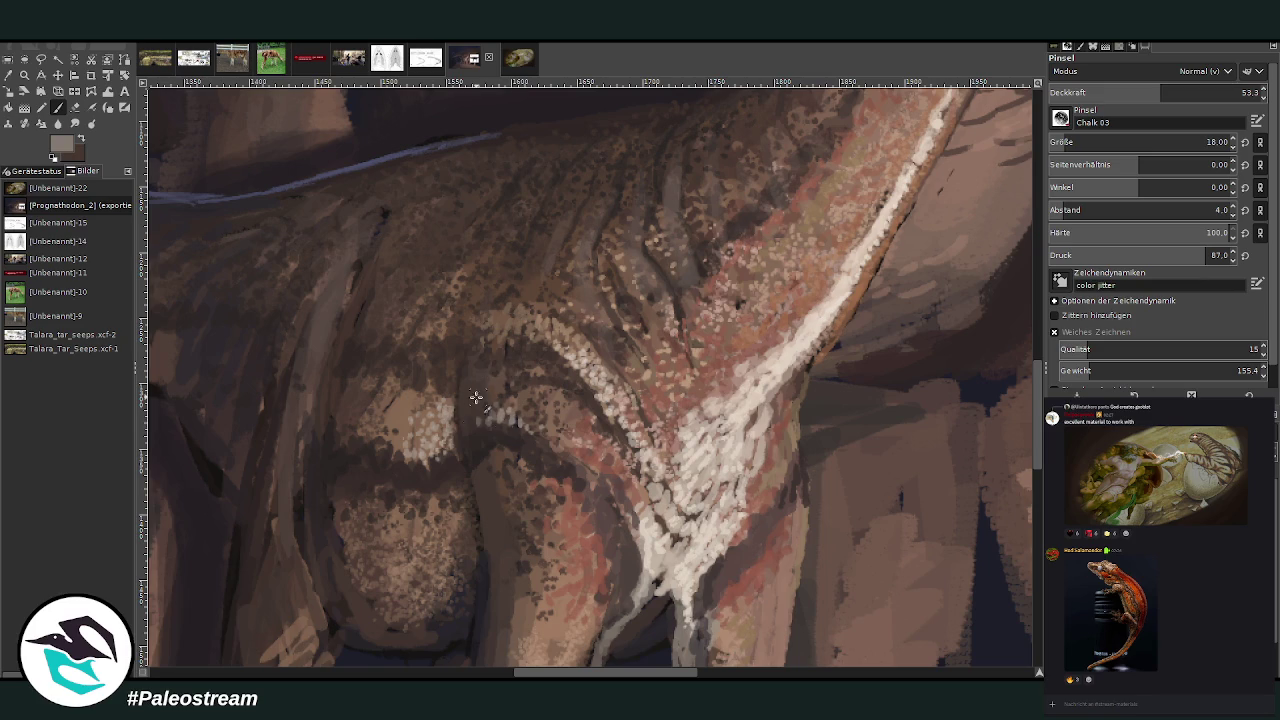
mouse_move(476, 397)
mouse_down()
mouse_move(452, 456)
mouse_move(396, 444)
mouse_move(395, 428)
mouse_move(363, 419)
mouse_up()
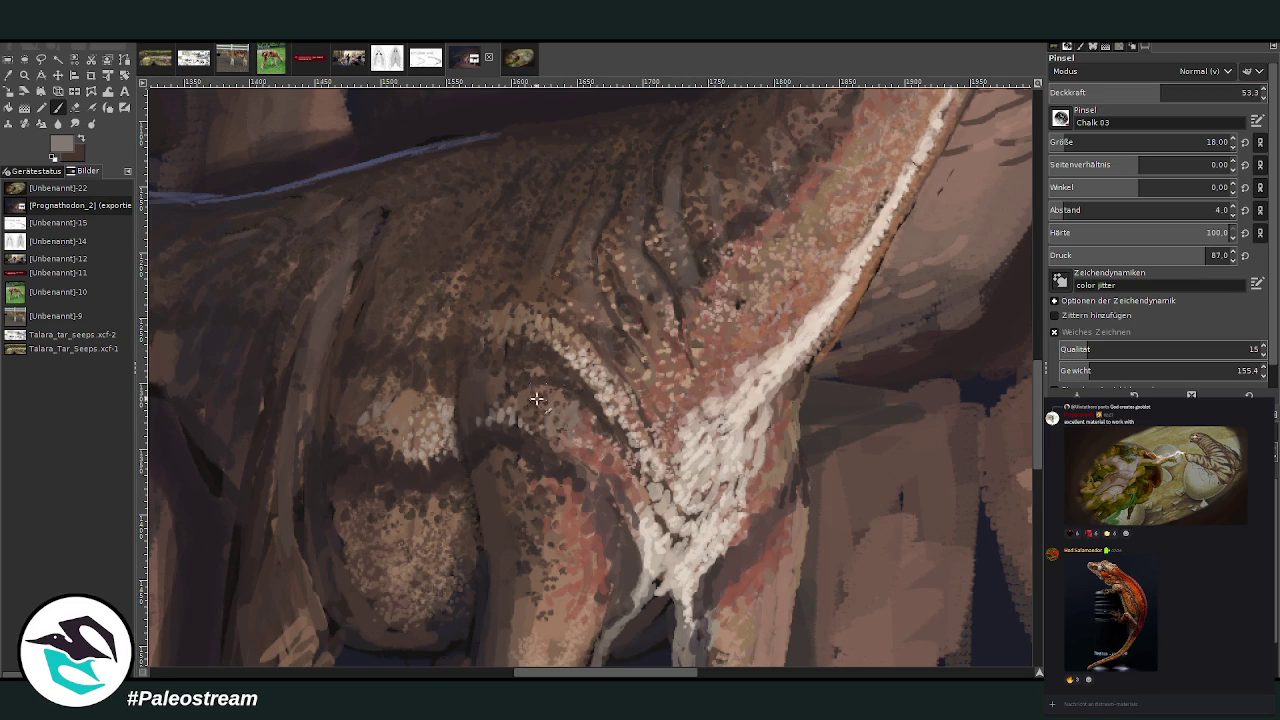
drag(540, 404, 501, 396)
- Zoom in on the young sauropod's head and sample a dark brown from it
scroll(435, 418, down, 3)
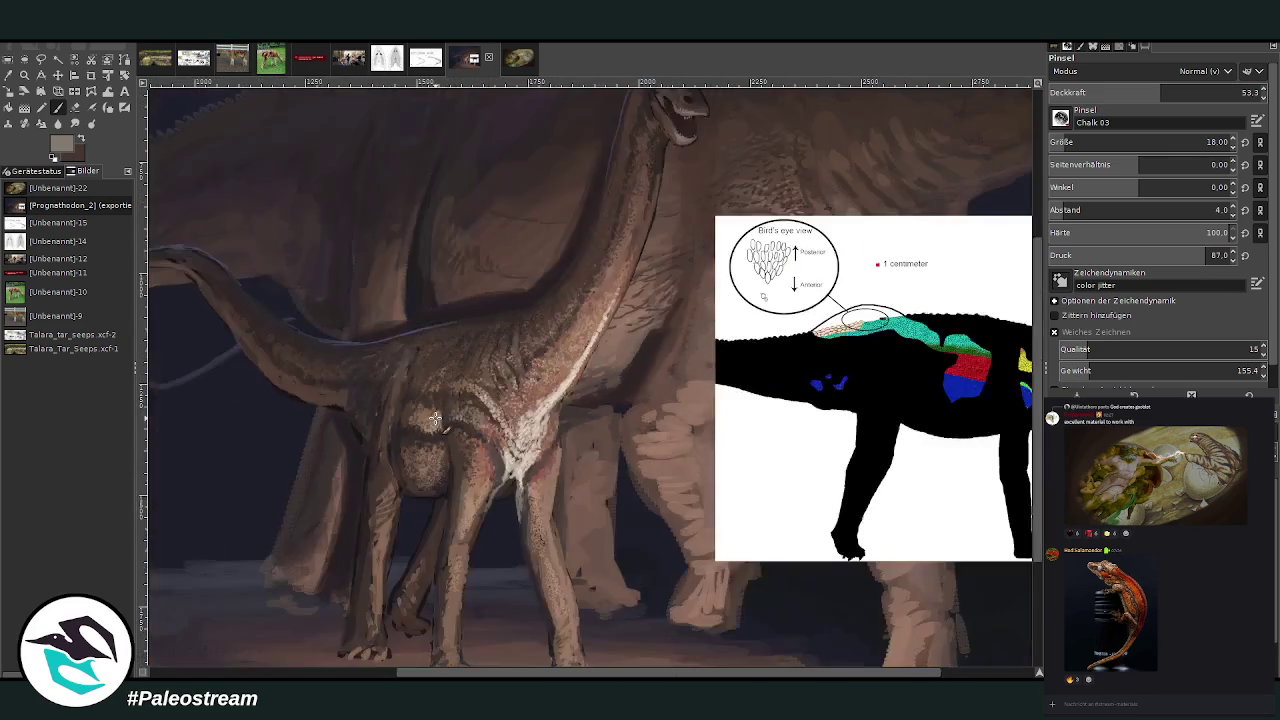
scroll(435, 418, down, 1)
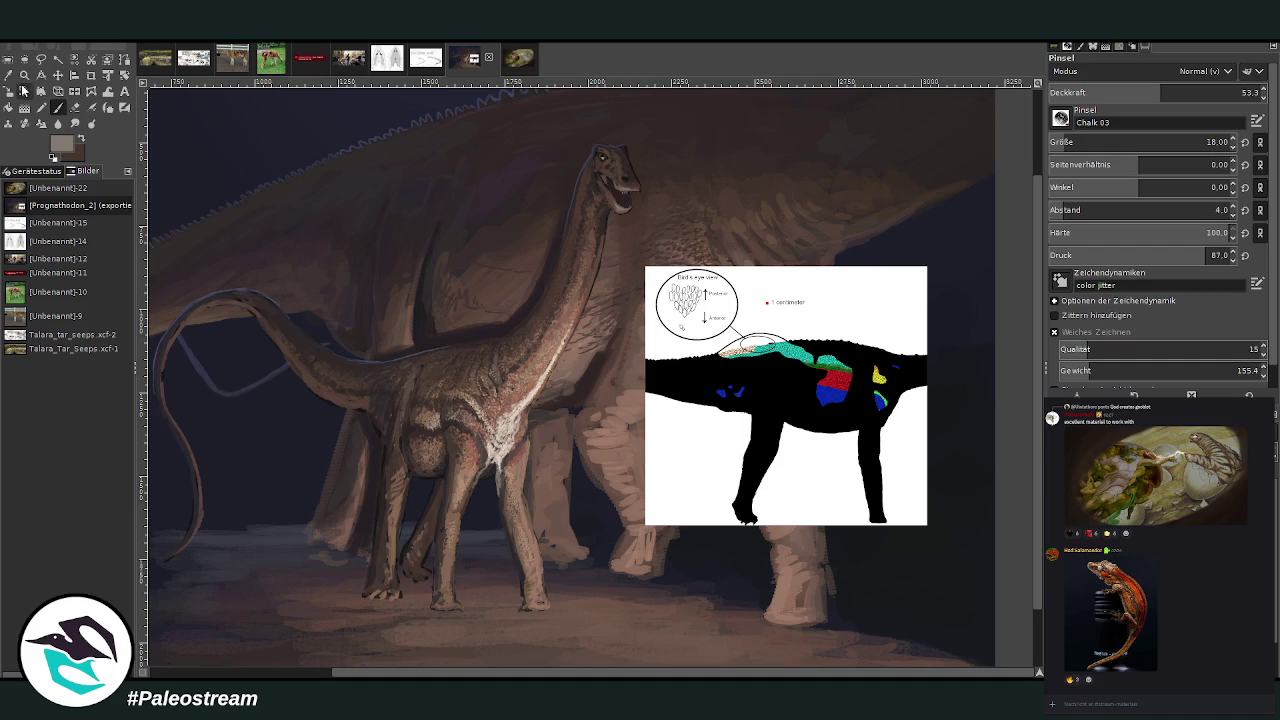
click(24, 74)
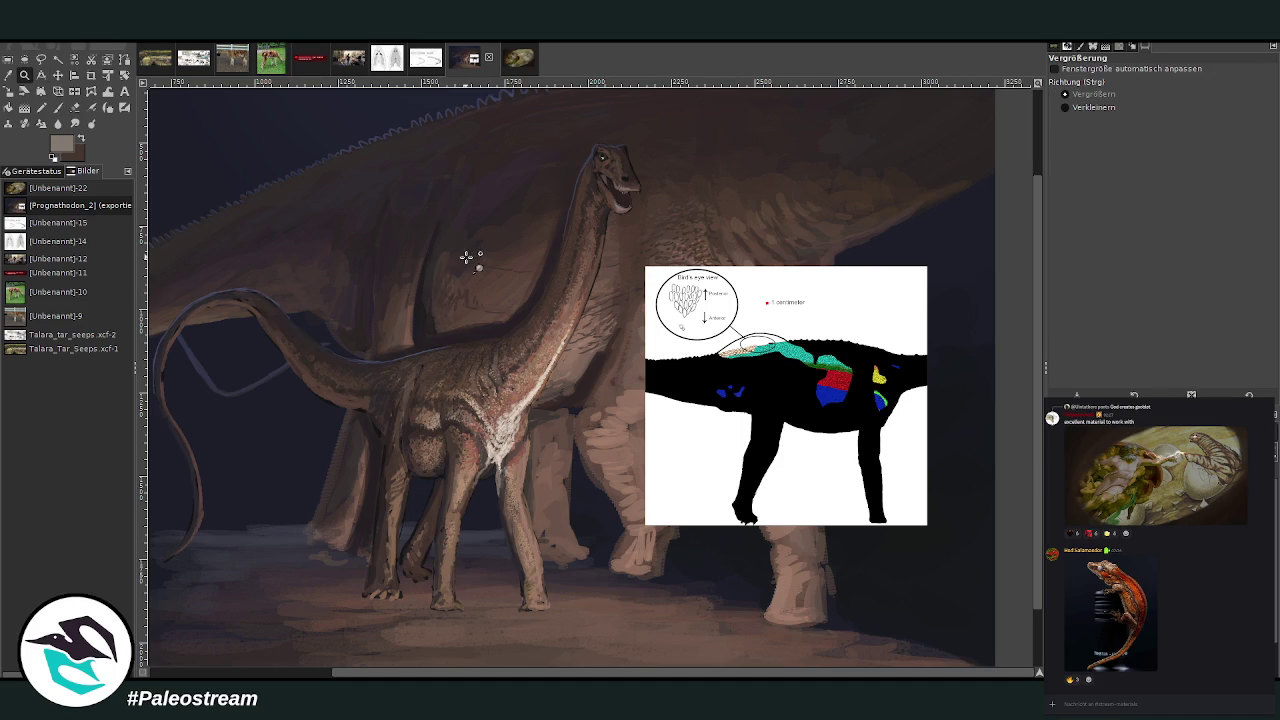
drag(522, 116, 688, 266)
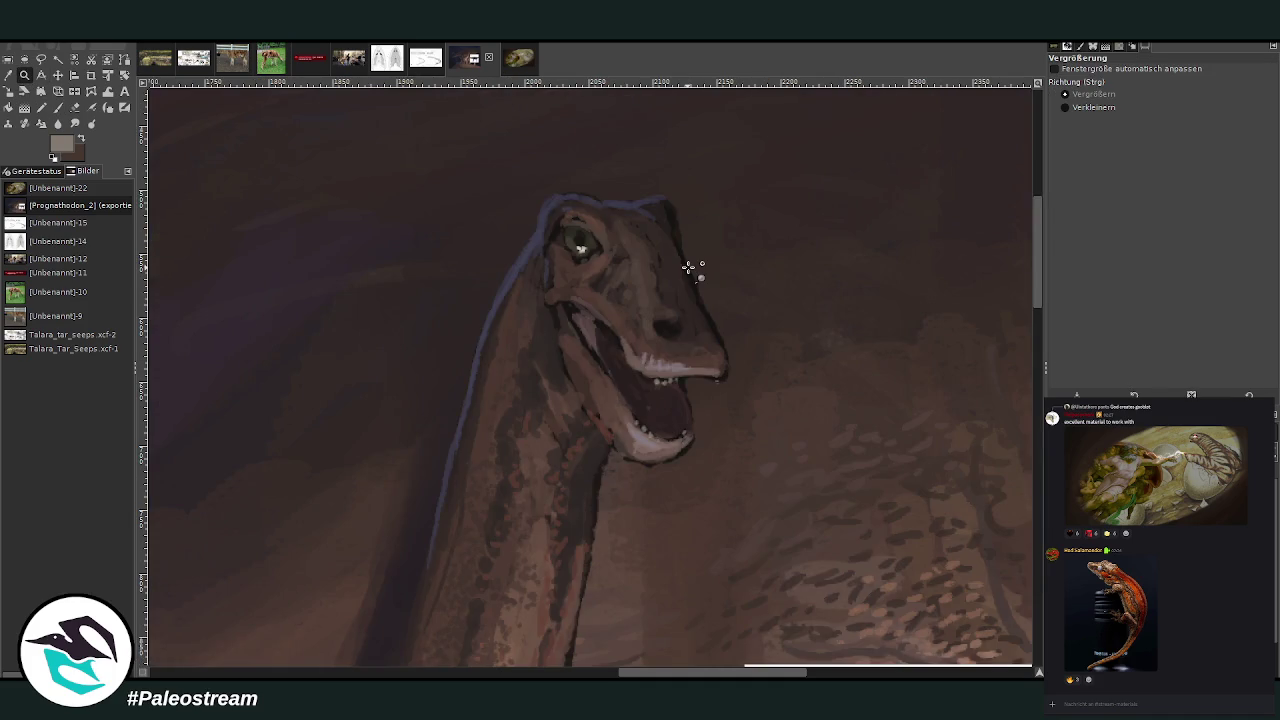
key(o)
click(603, 378)
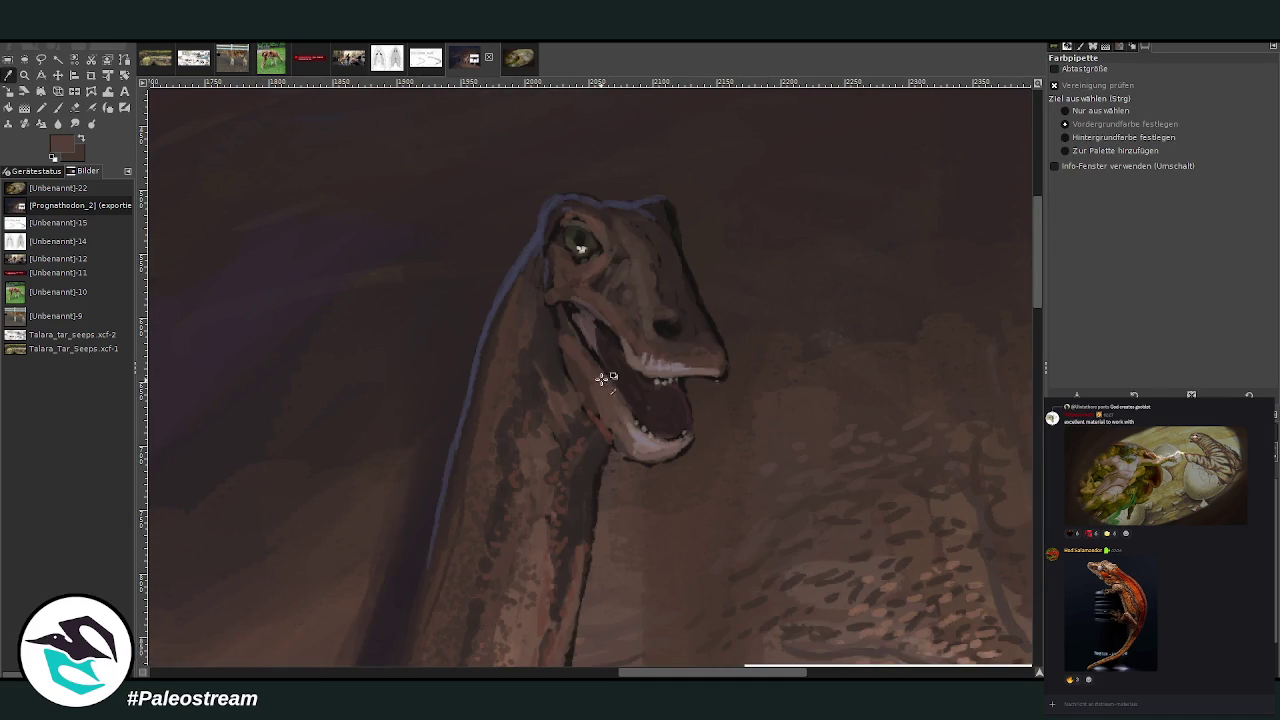
key(p)
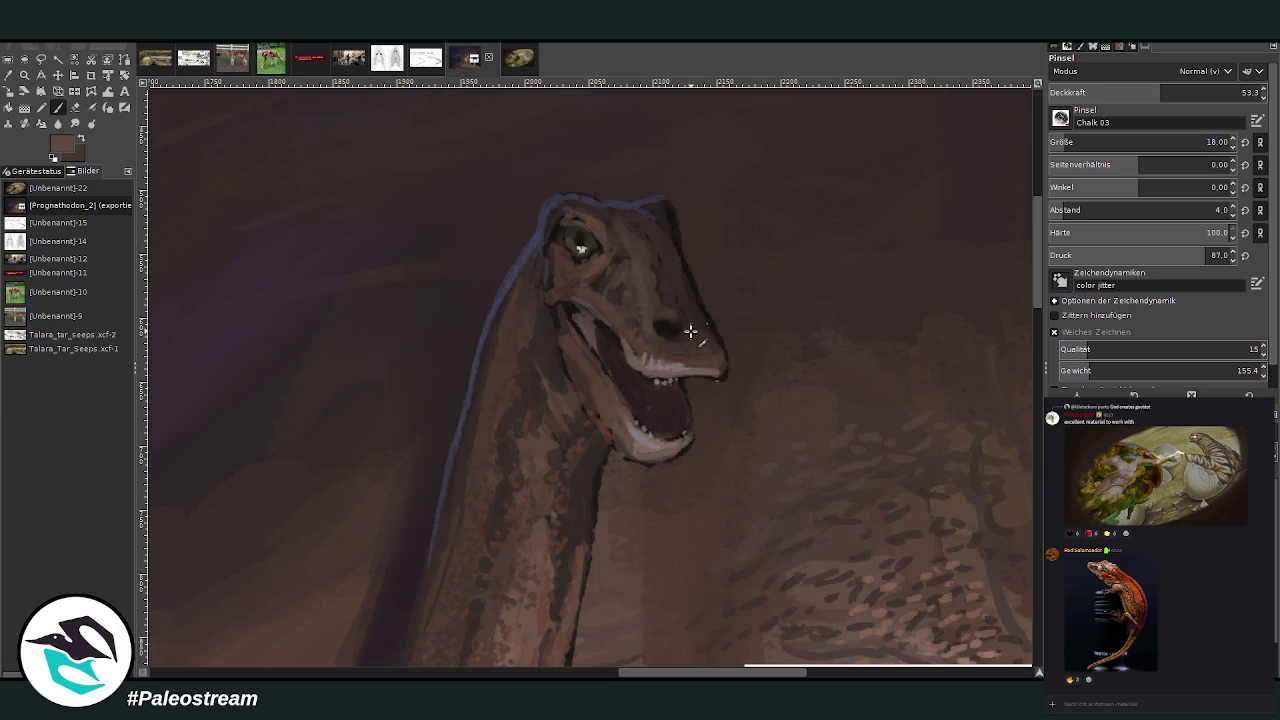
- Lighten the top of the head and repaint the snout tip rounder with sampled darker colours
ctrl+click(1018, 381)
ctrl+click(1008, 371)
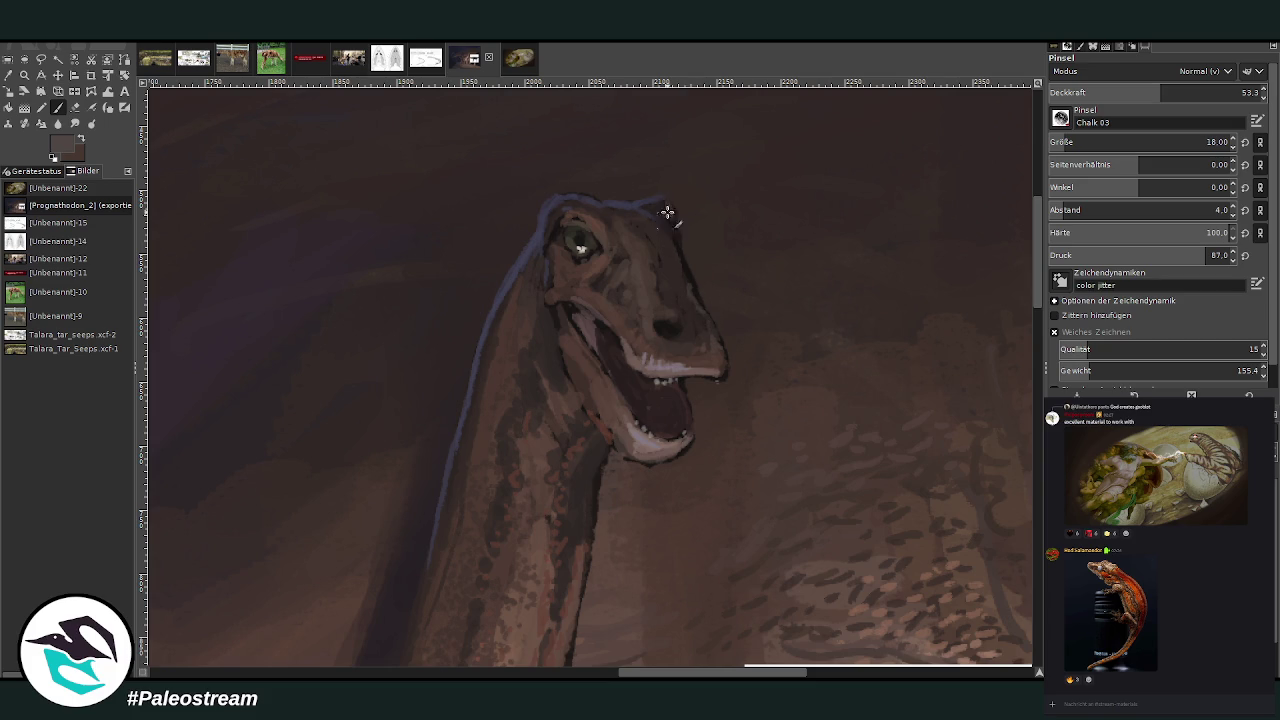
drag(667, 212, 676, 228)
ctrl+click(1006, 383)
drag(726, 364, 706, 372)
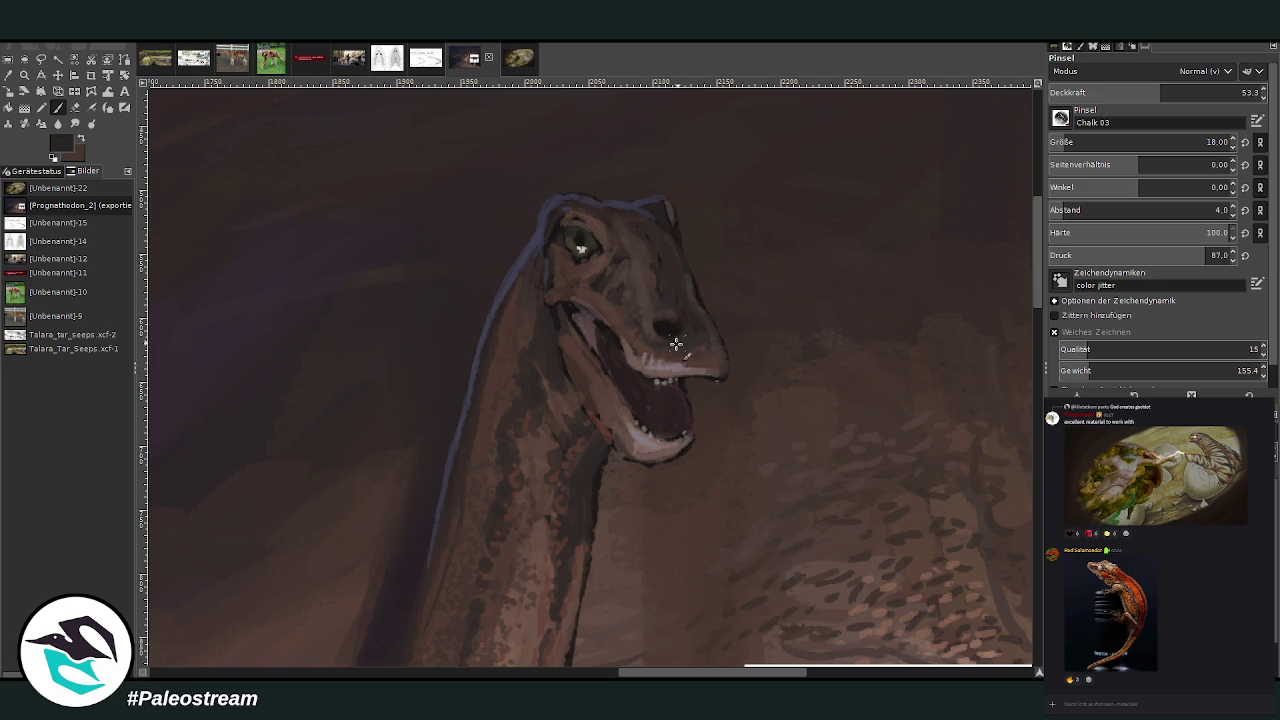
- Sample a lighter brown and smooth the lower jaw edge with it
key(o)
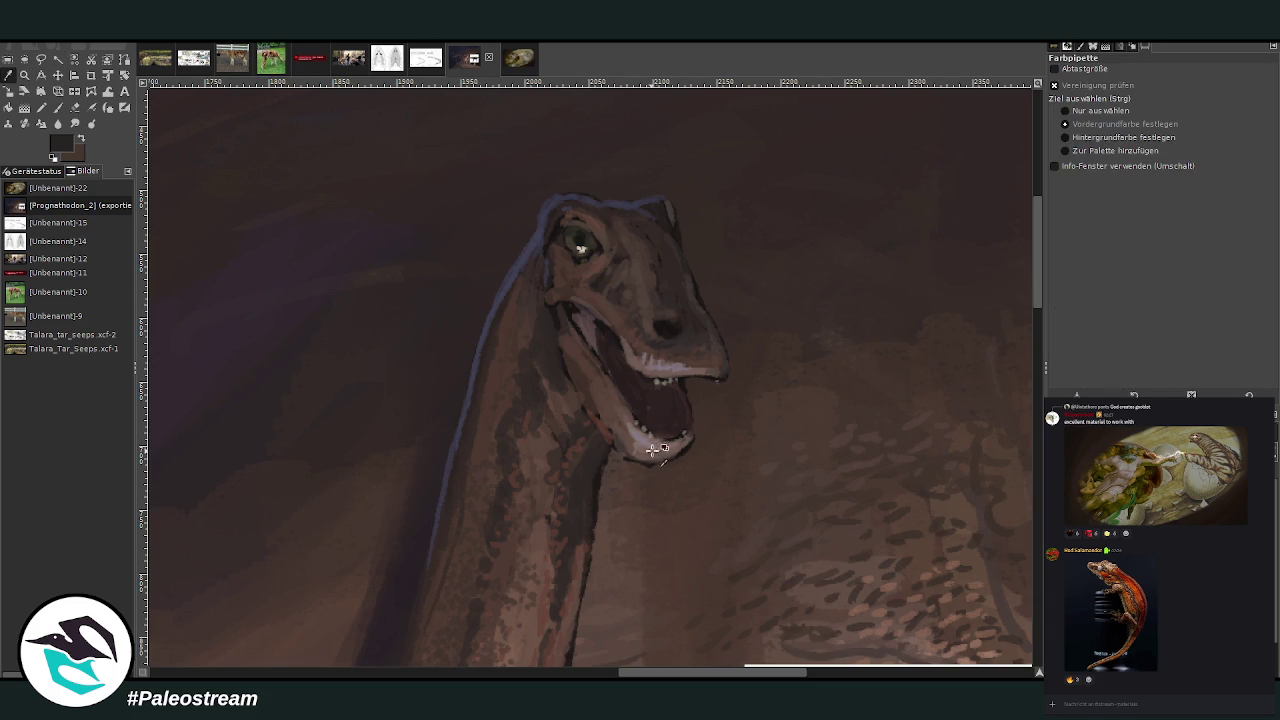
click(658, 456)
click(1018, 353)
key(p)
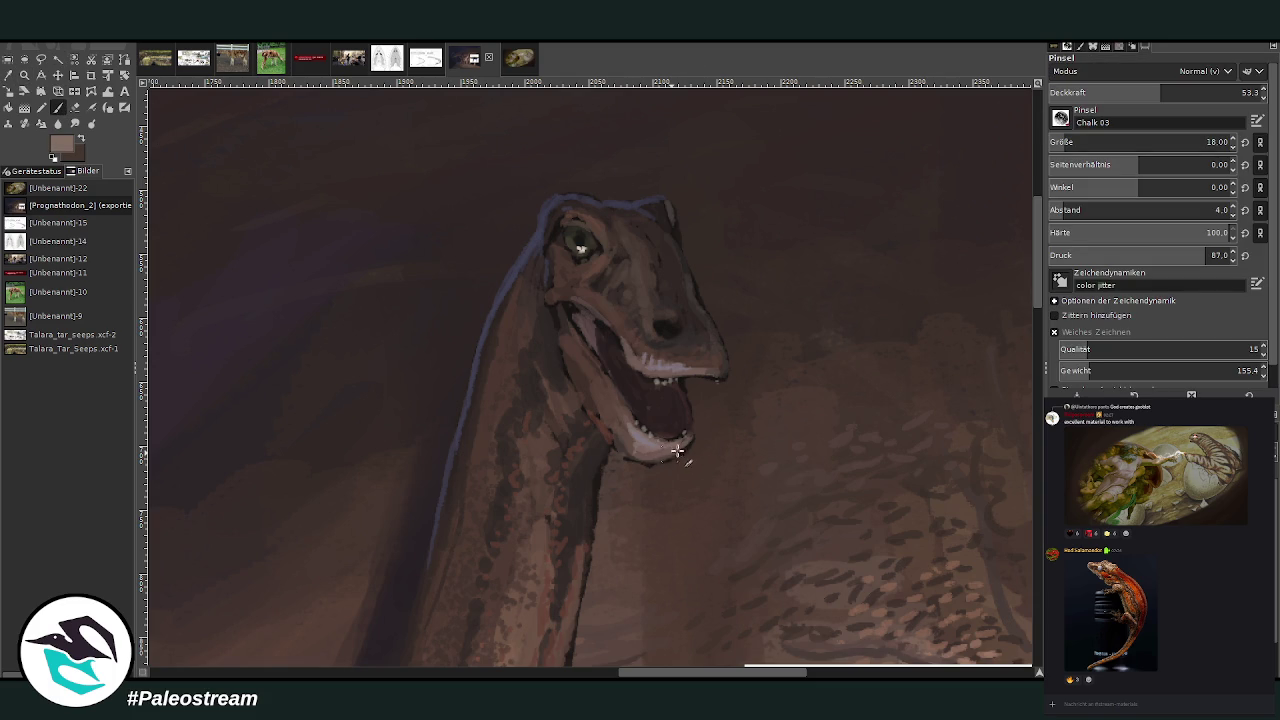
drag(622, 454, 684, 452)
- With opacity 71.9 and brush size 11, paint light strokes along the throat edge
click(1202, 92)
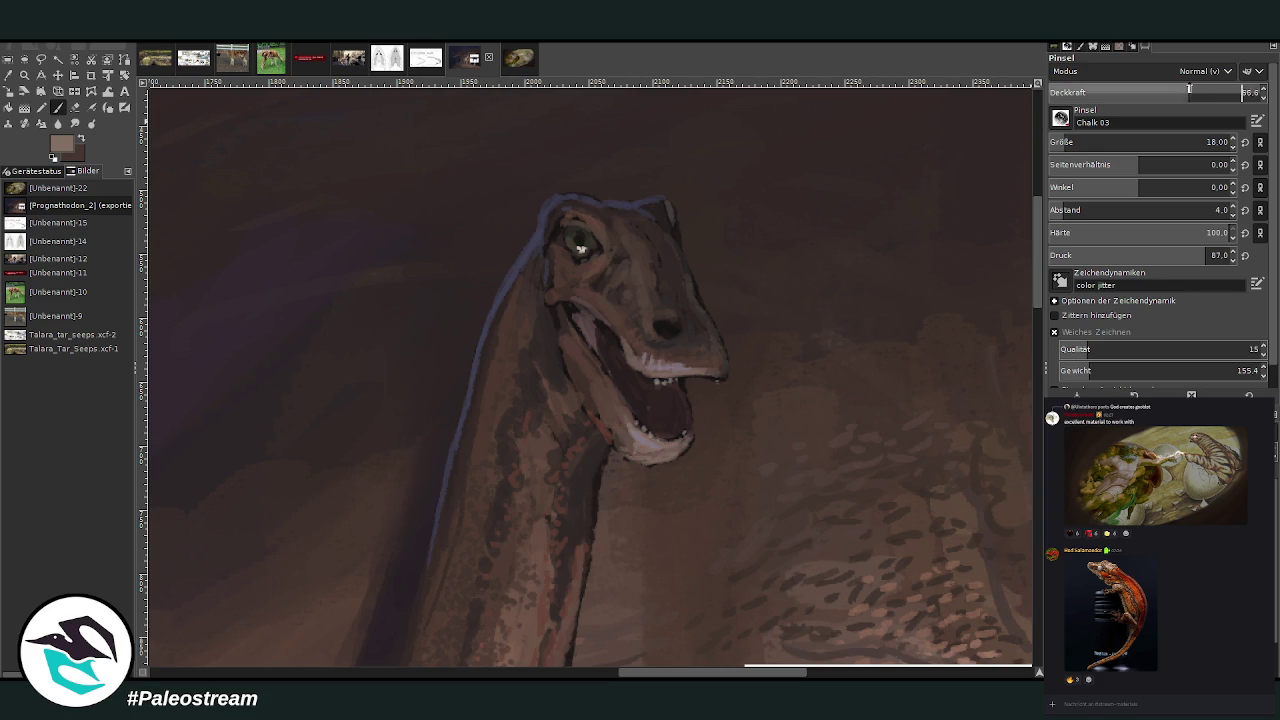
click(1074, 140)
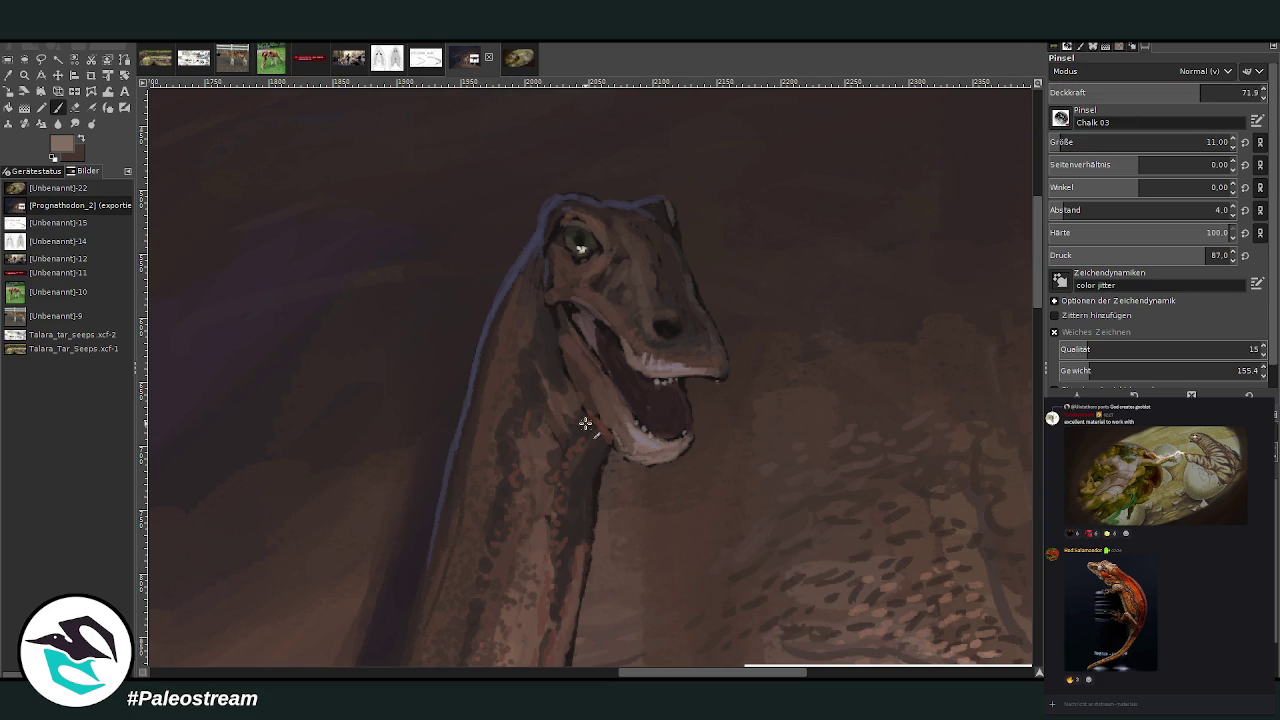
drag(585, 422, 568, 452)
scroll(534, 207, down, 2)
scroll(534, 207, down, 4)
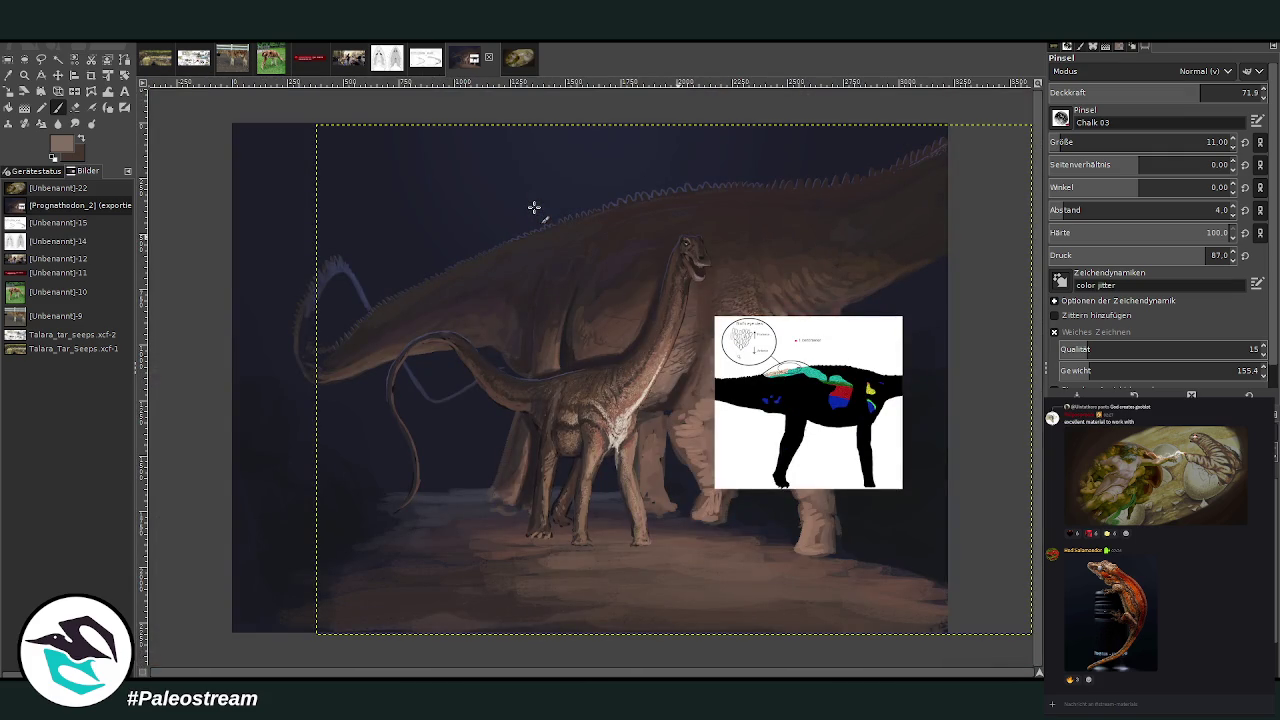
- Zoom in on the young sauropod's hip and legs and sample a dark colour near the hip
key(z)
drag(398, 300, 652, 552)
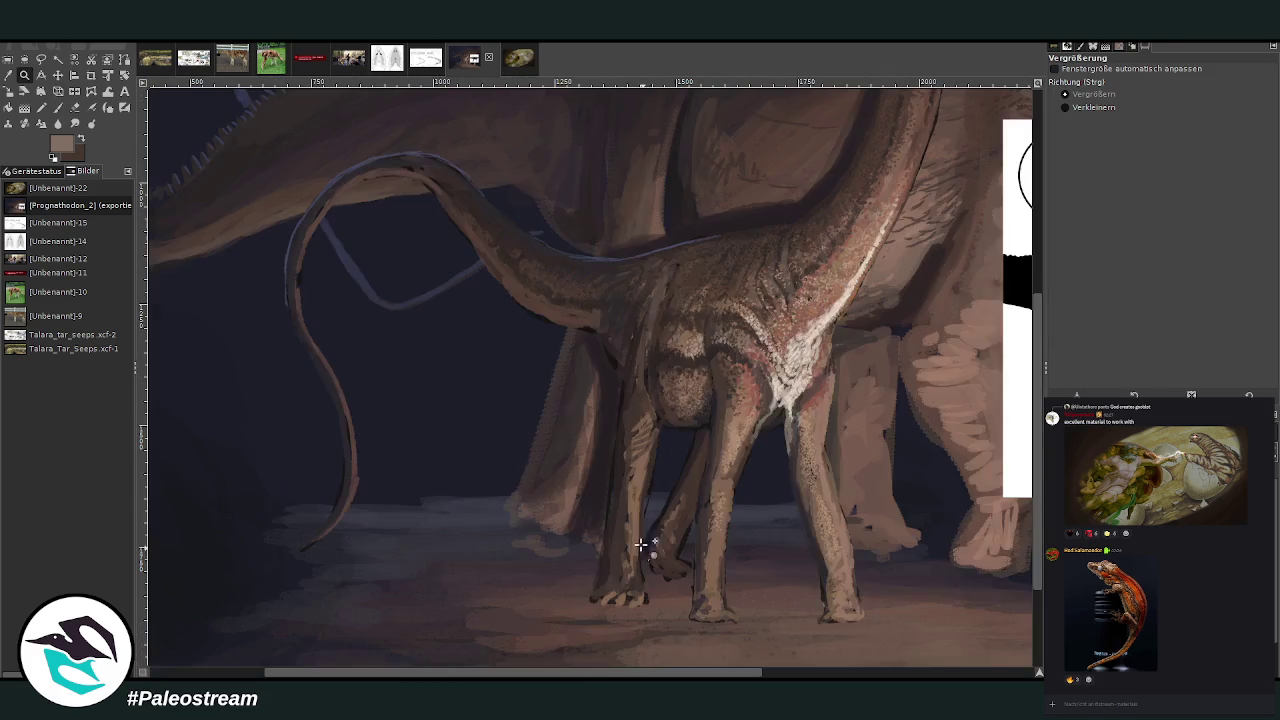
drag(374, 166, 784, 532)
key(o)
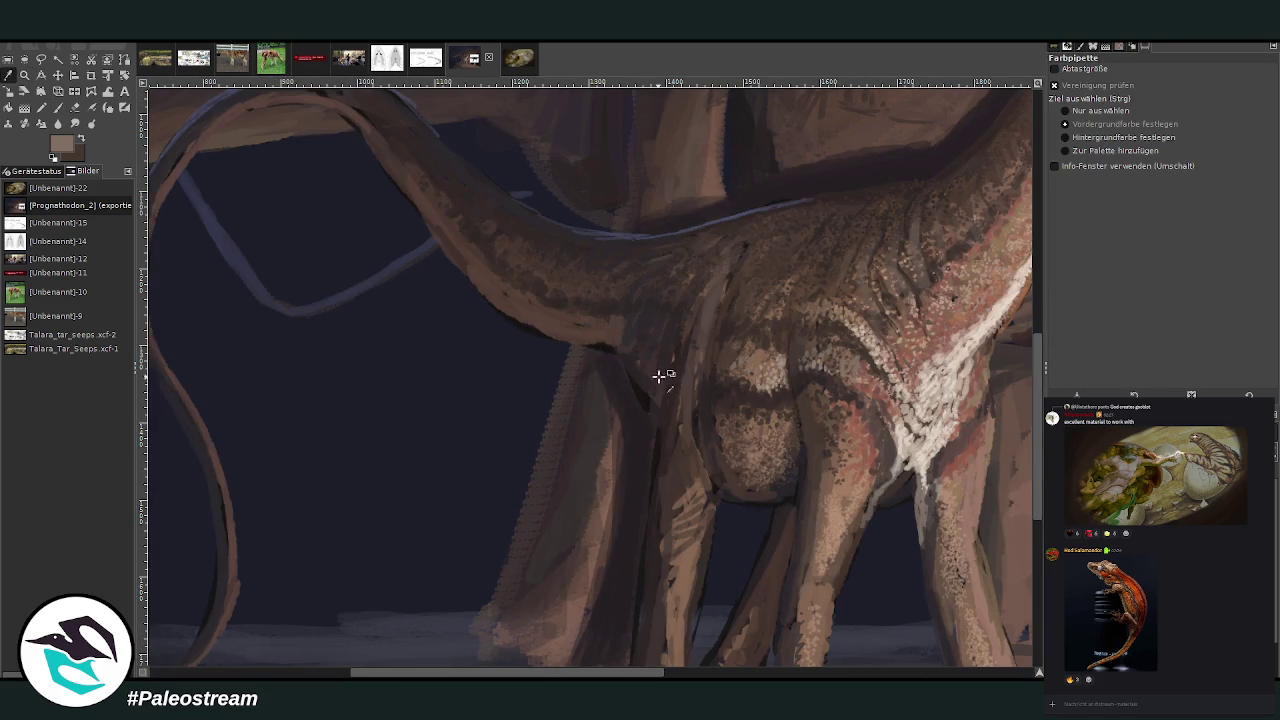
click(637, 348)
key(p)
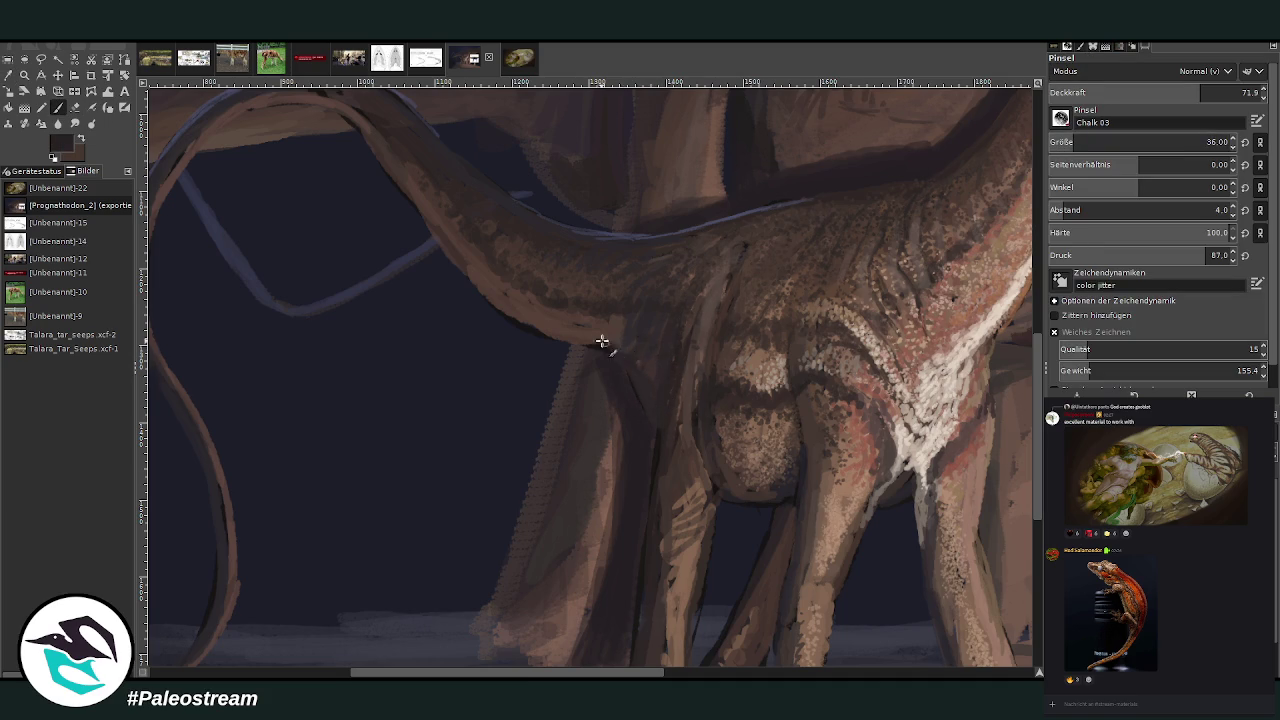
- With a brownish tone at brush size 23, hatch light strokes up the front of the leg
key(o)
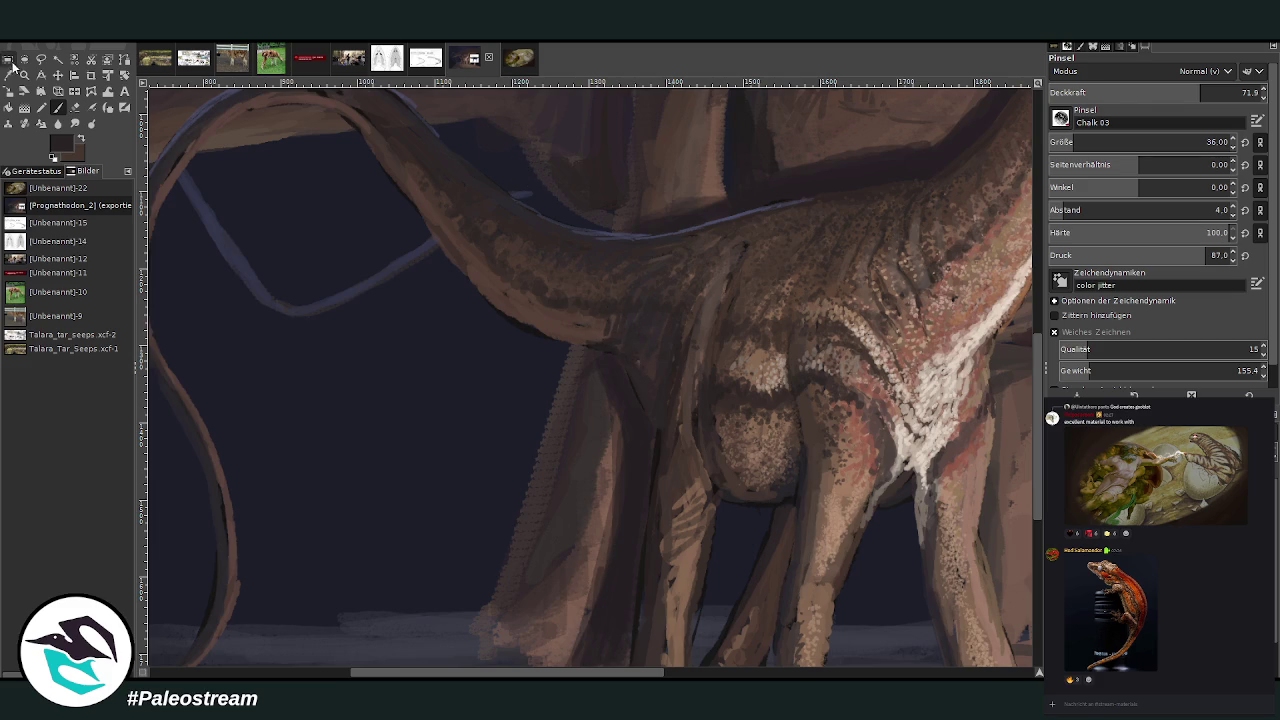
click(578, 330)
click(58, 110)
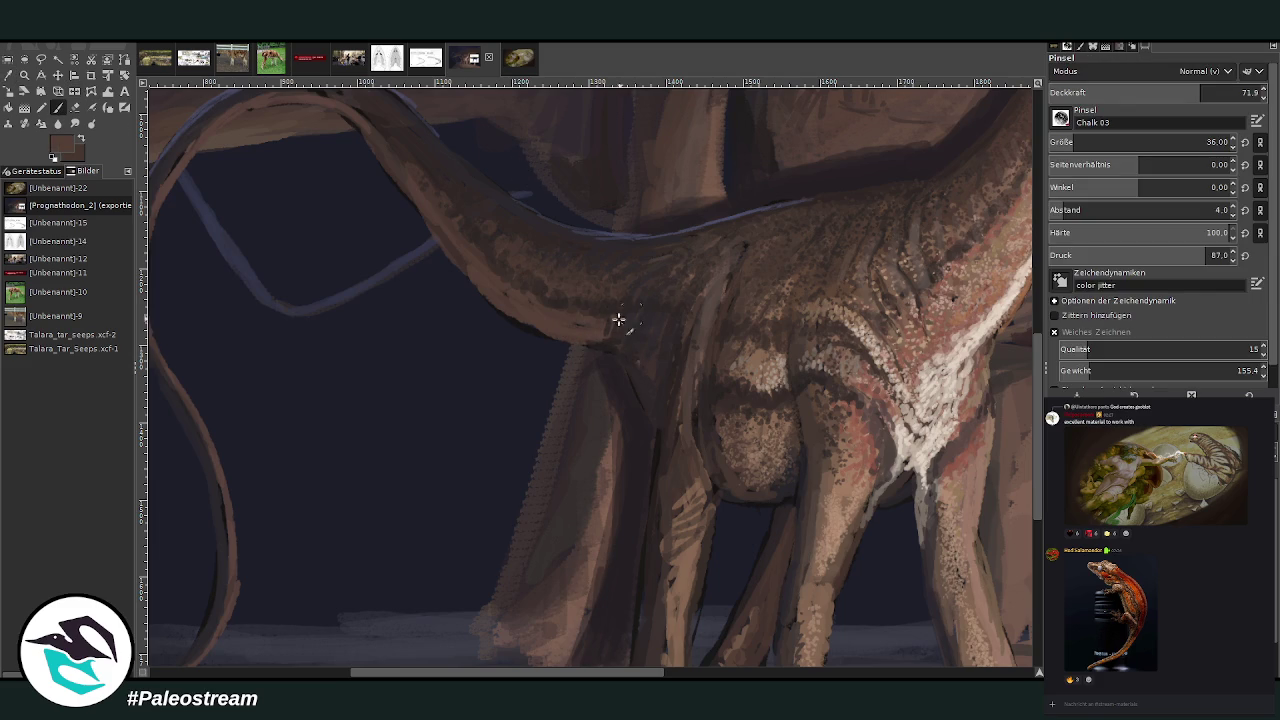
click(1206, 142)
scroll(981, 412, down, 5)
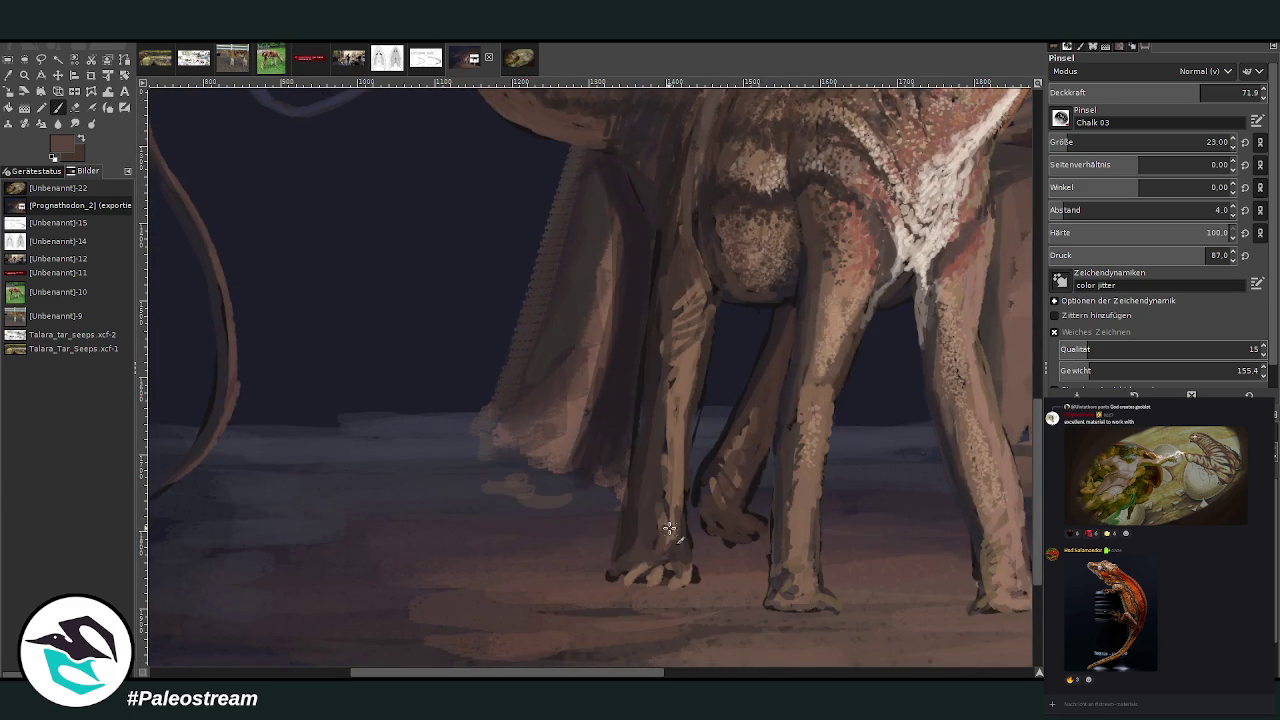
drag(669, 528, 668, 380)
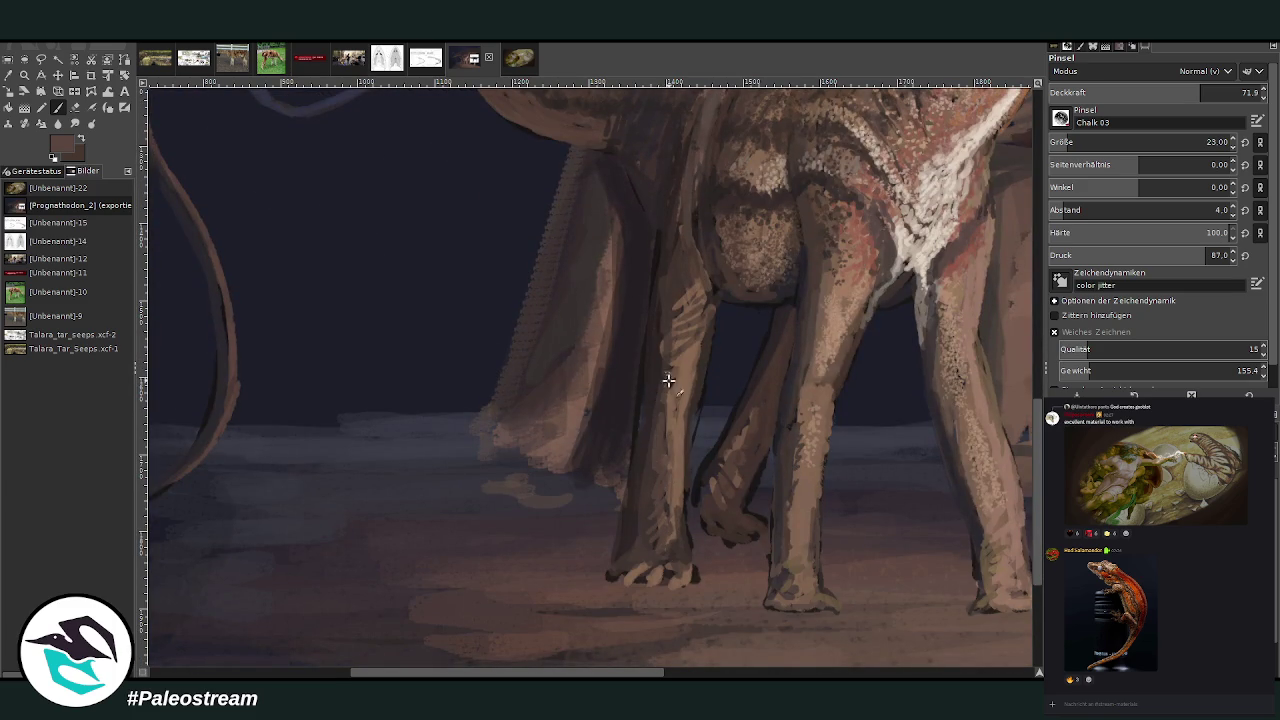
drag(700, 311, 678, 275)
scroll(686, 394, right, 3)
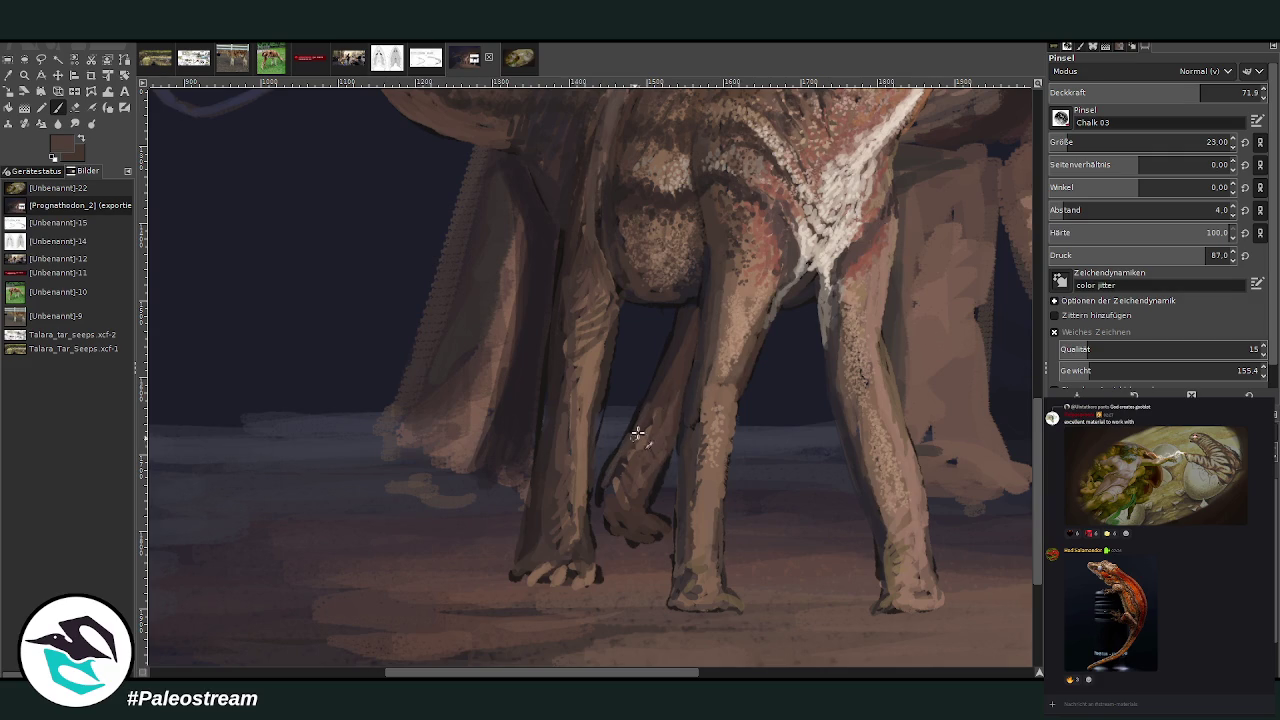
- Sample a darker leg colour and darken the edge of the hind leg
key(o)
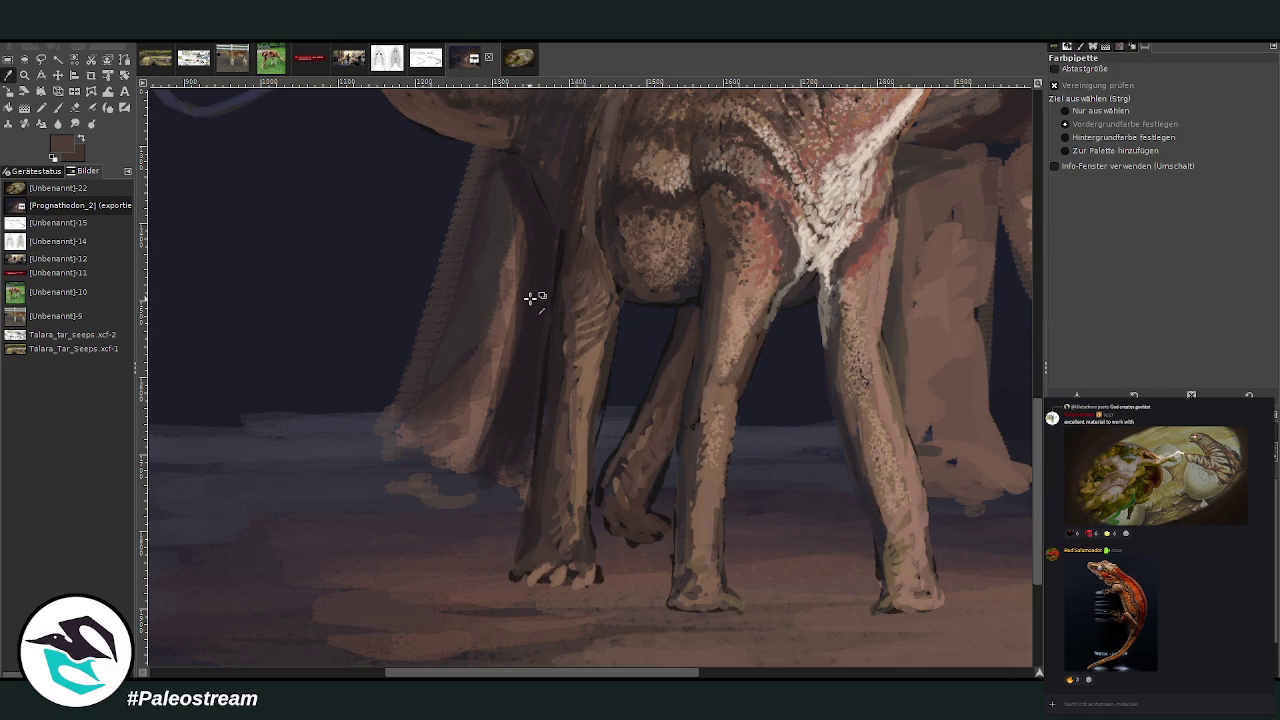
click(535, 293)
click(58, 110)
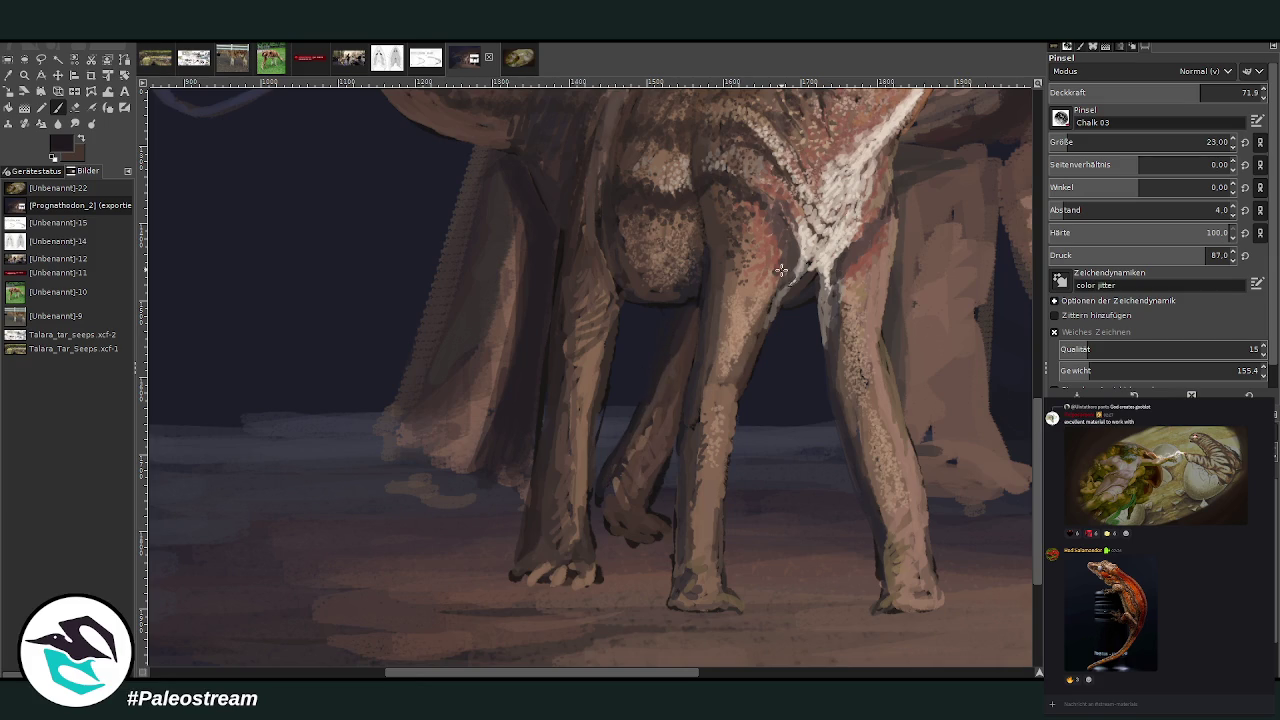
drag(695, 350, 684, 310)
- At brush size 80 and lower opacity, paint a dark shadow beside the right foot, ending near 37% opacity
click(1139, 92)
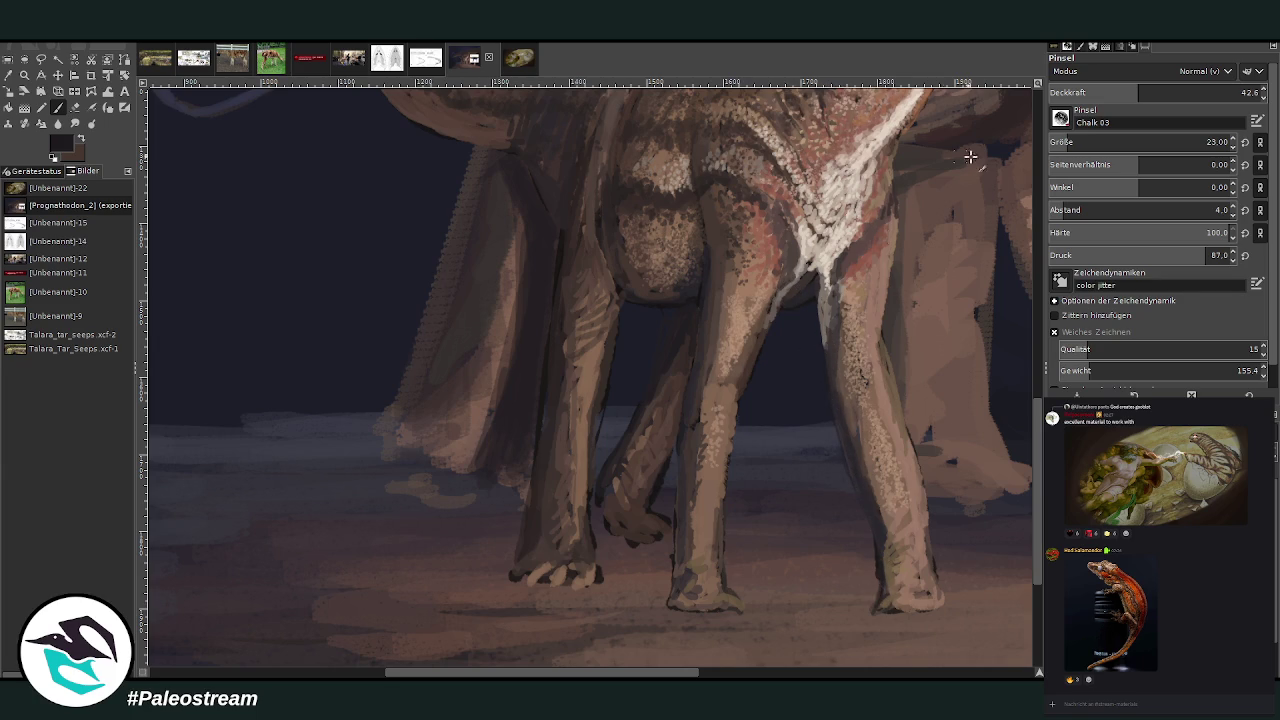
click(1100, 141)
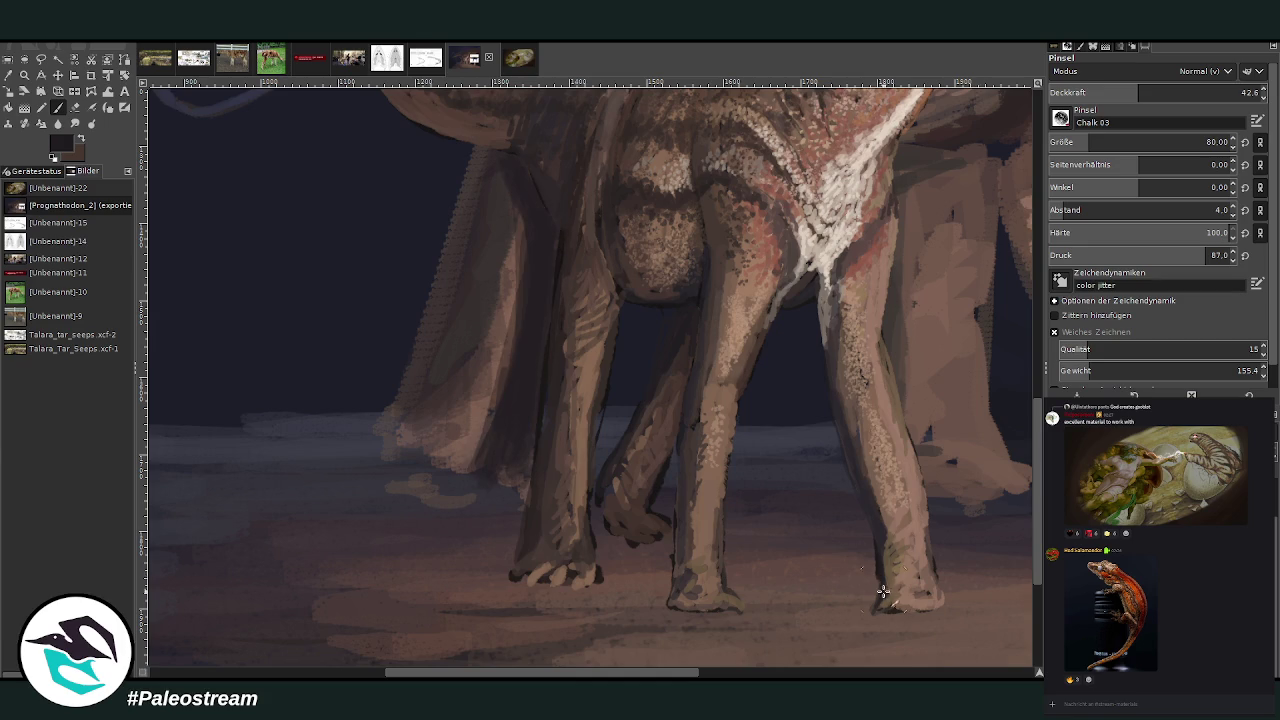
drag(883, 591, 843, 528)
click(1106, 92)
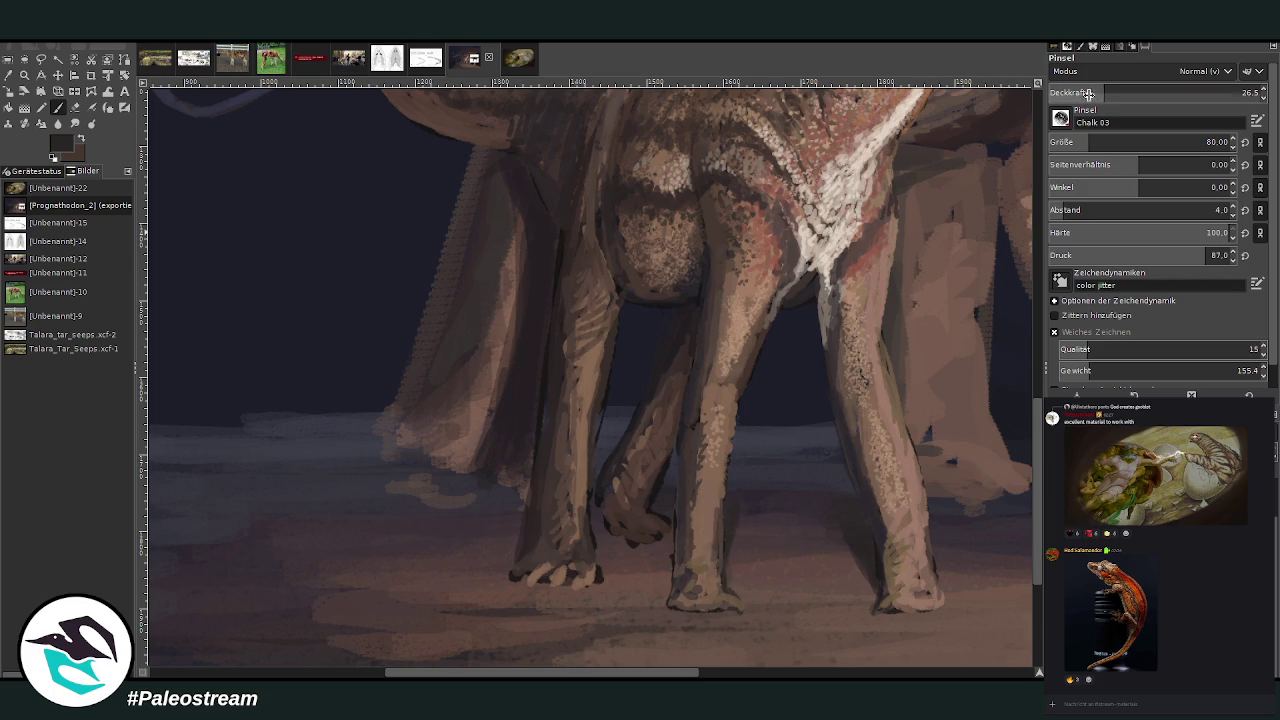
drag(1104, 92, 1077, 92)
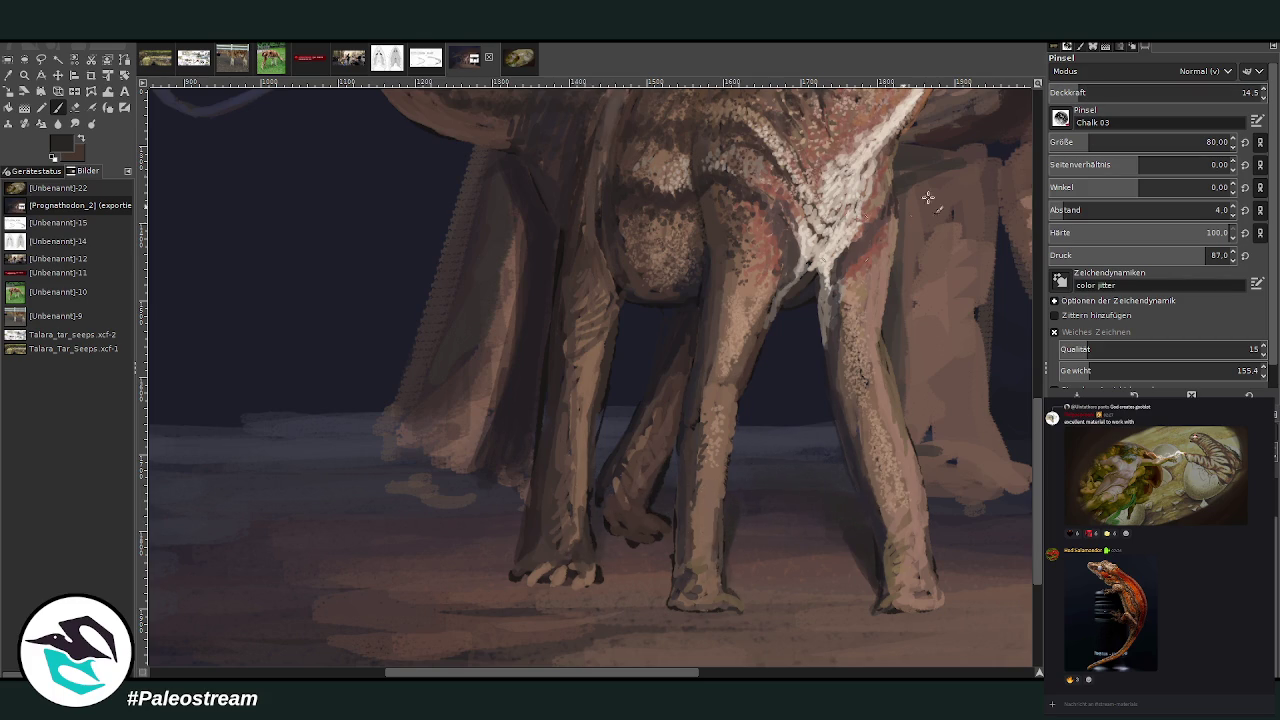
click(1240, 92)
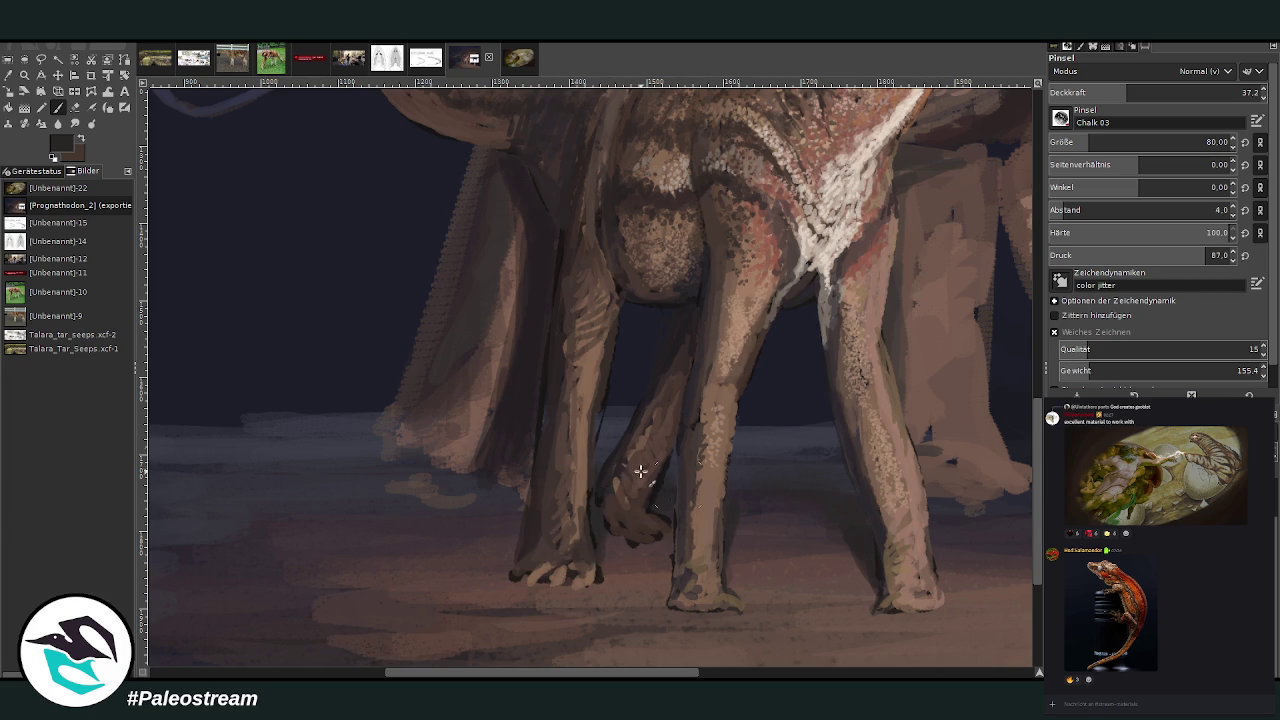
- Zoom out to the whole scene, then zoom in on the group of sauropods
click(724, 675)
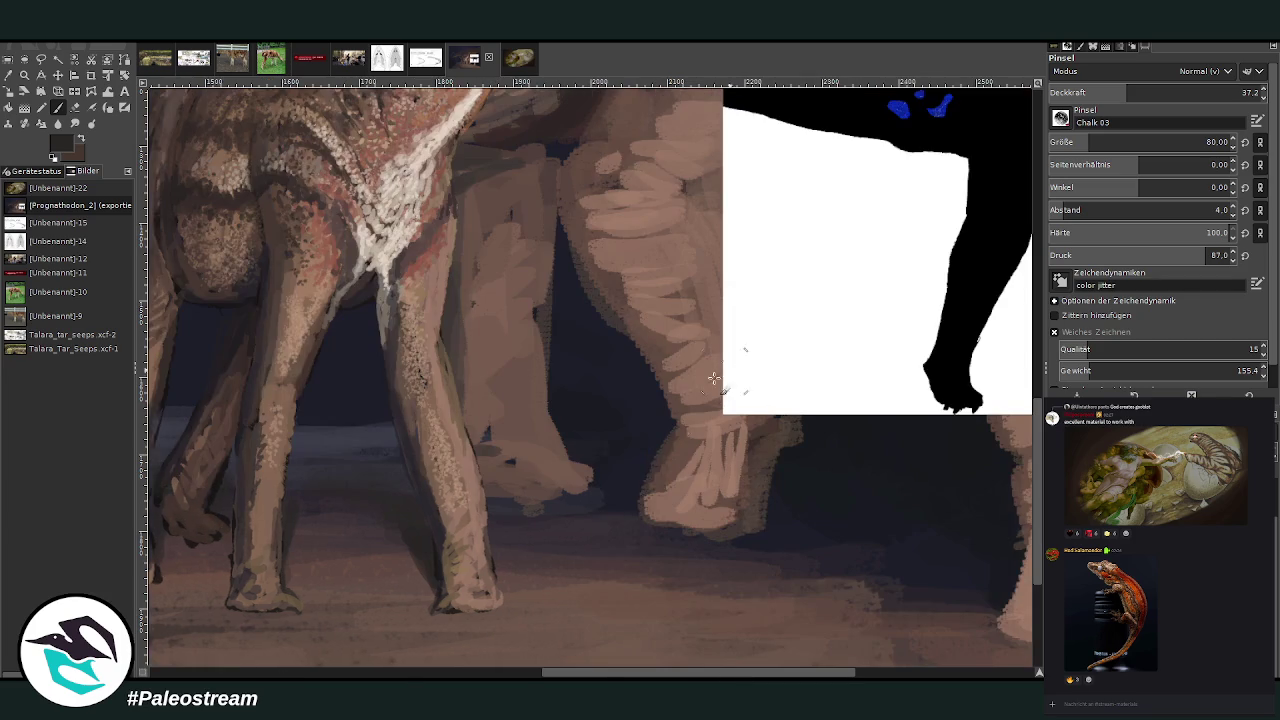
scroll(468, 480, down, 2)
scroll(468, 480, down, 2)
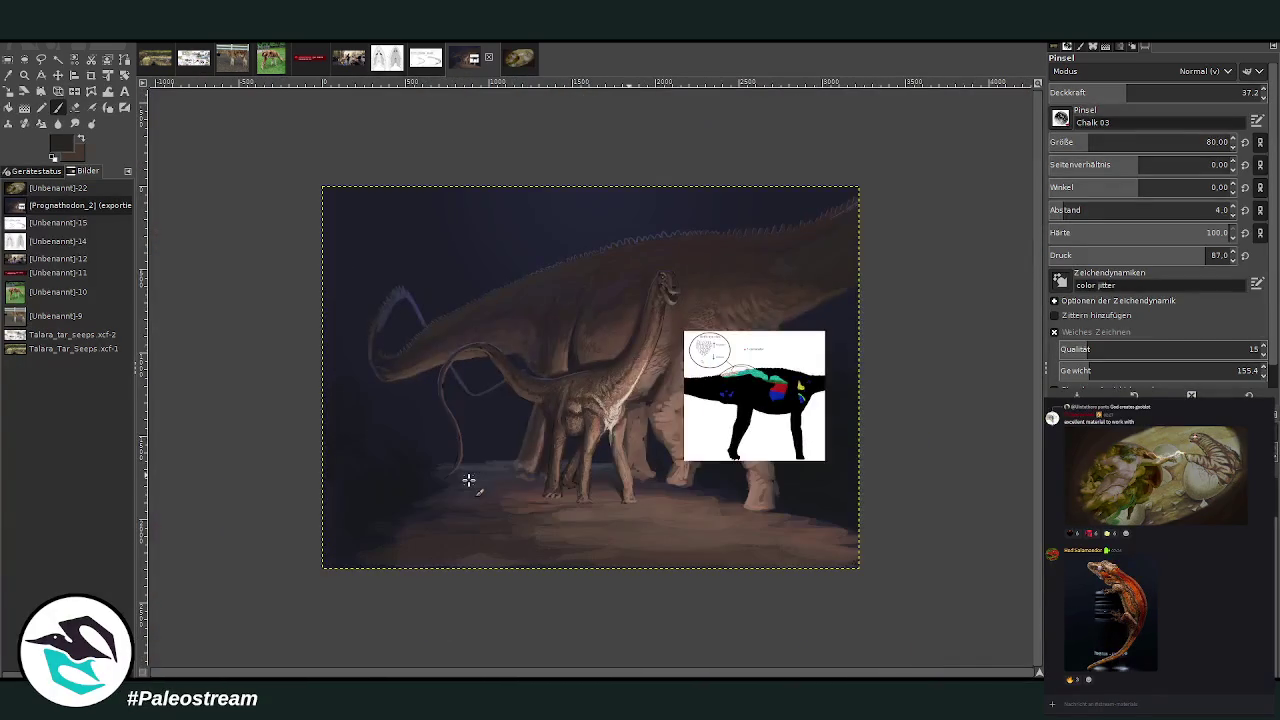
click(25, 75)
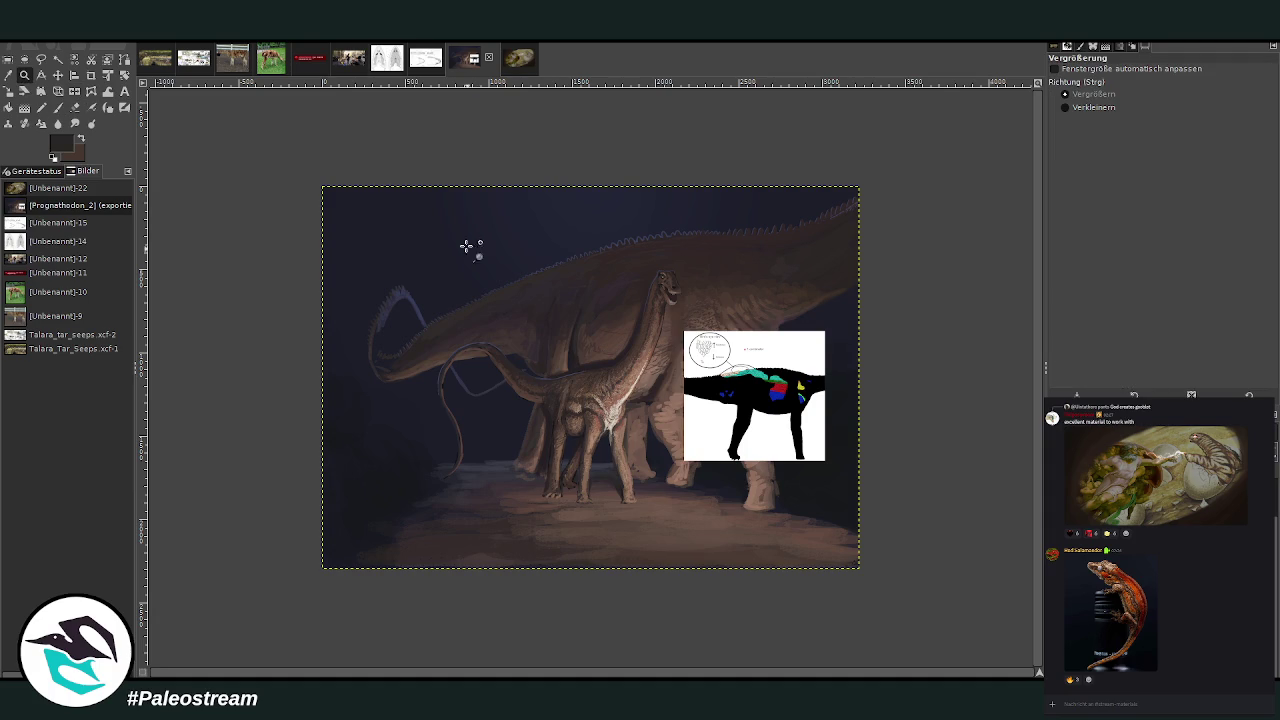
drag(448, 212, 864, 583)
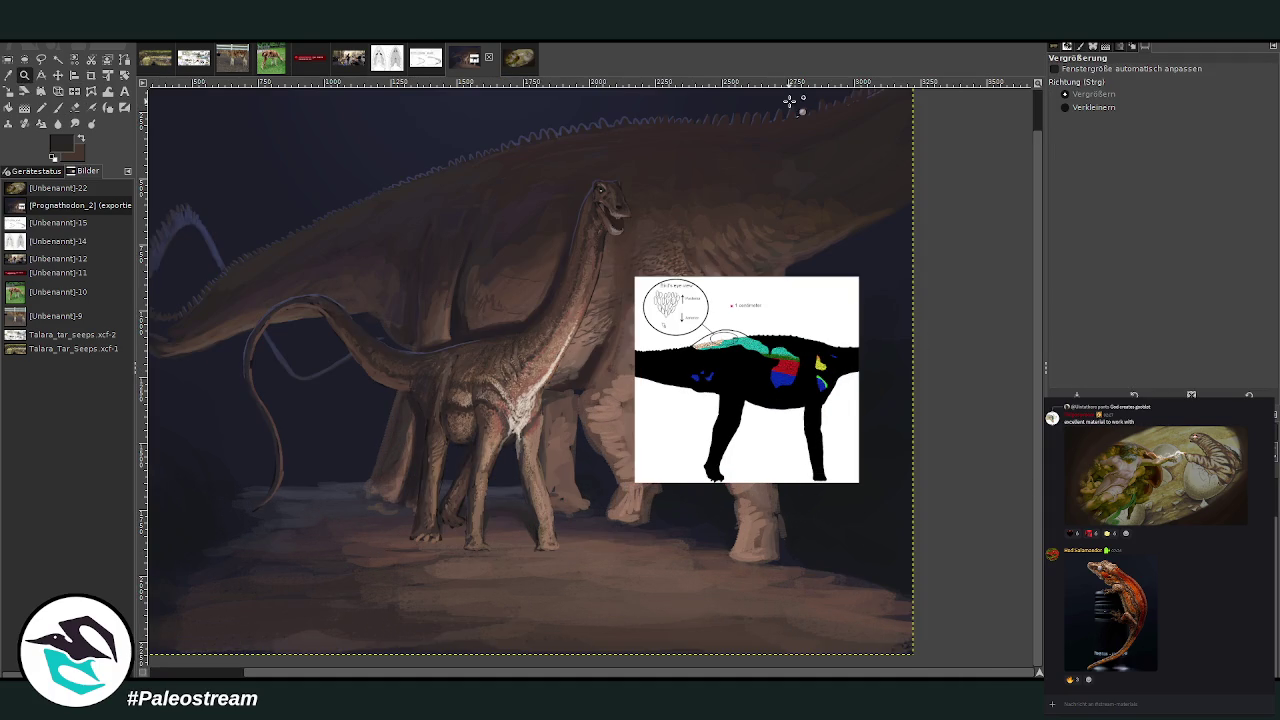
- Sample a yellowish green from the elephant photo's foliage and return to a smoothed paintbrush
click(41, 75)
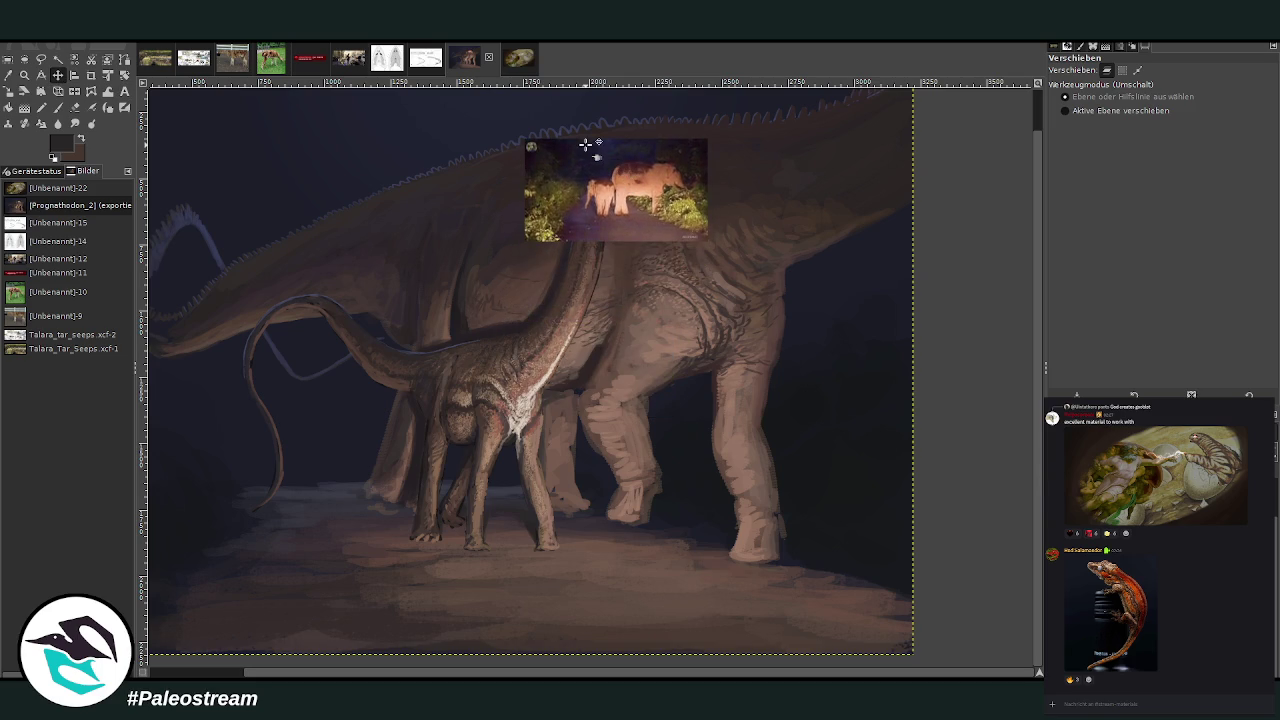
click(9, 76)
click(645, 127)
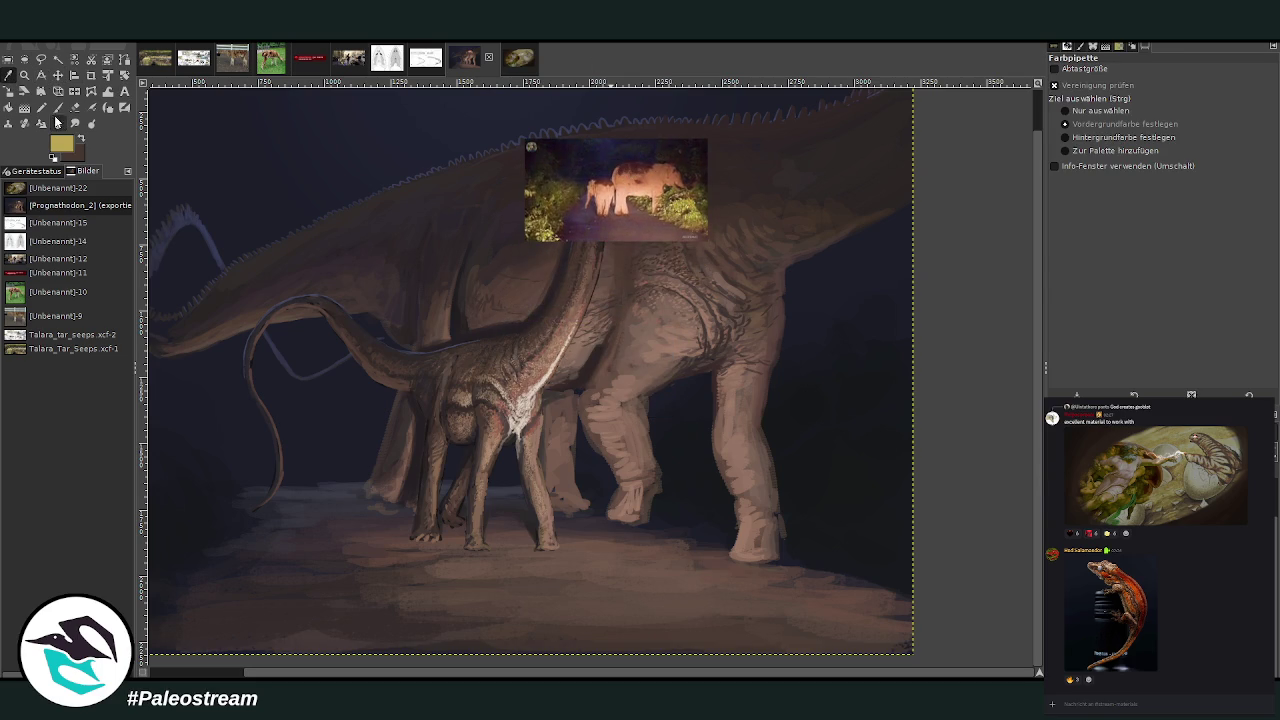
key(p)
click(1054, 331)
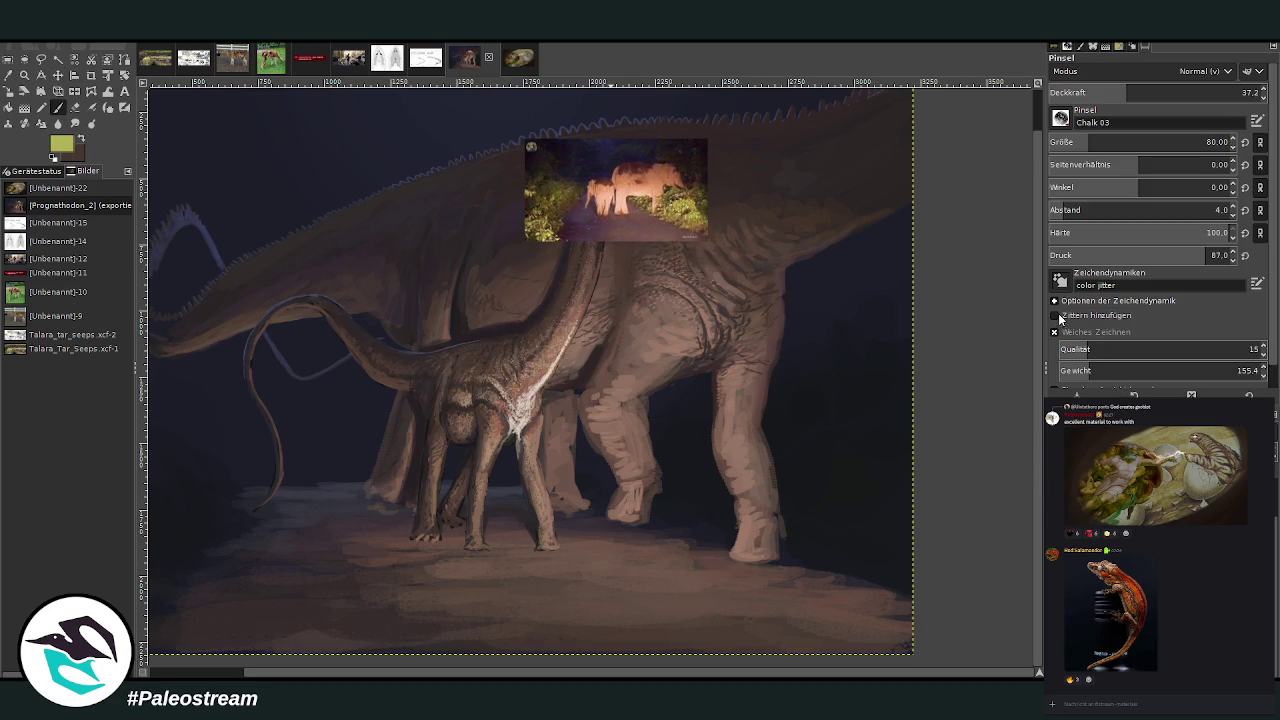
- Set the brush to size 82 with opacity 40.1
scroll(1180, 142, down, 13)
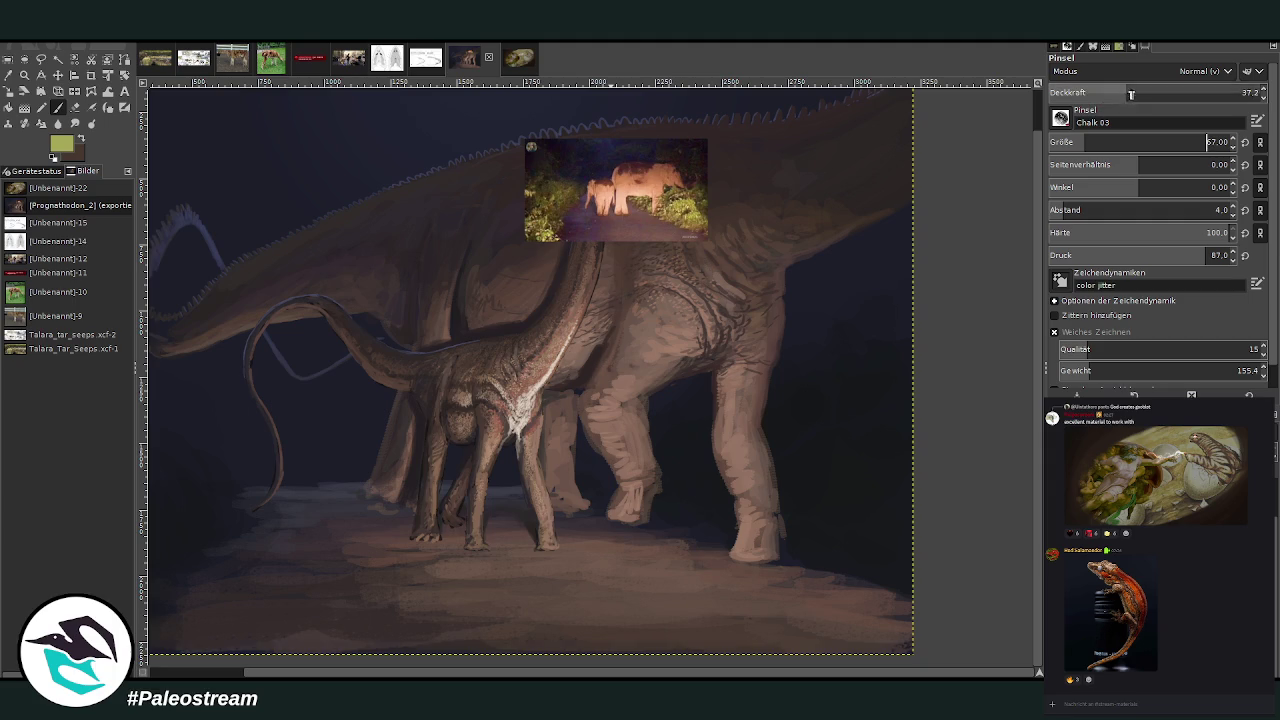
click(1155, 90)
key(Return)
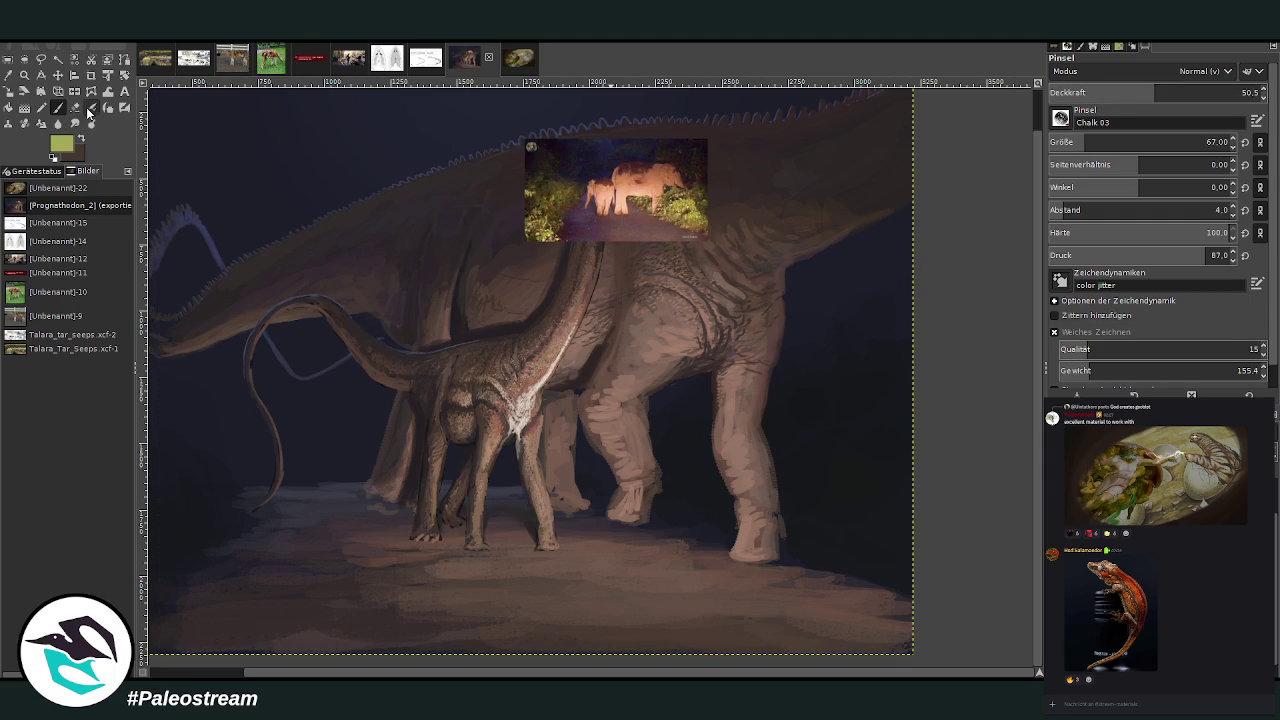
scroll(1180, 142, up, 15)
click(1132, 92)
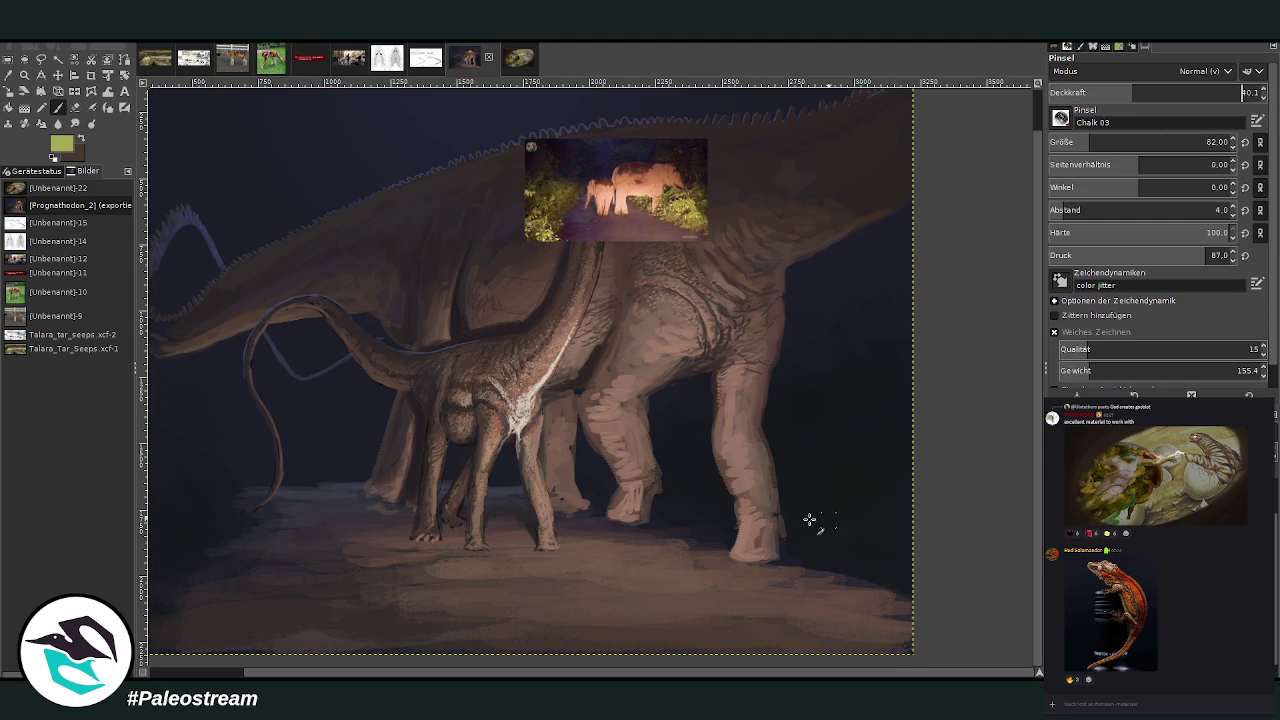
- Paint green grass clumps on both sides of the adult sauropod's front foot
drag(812, 520, 803, 532)
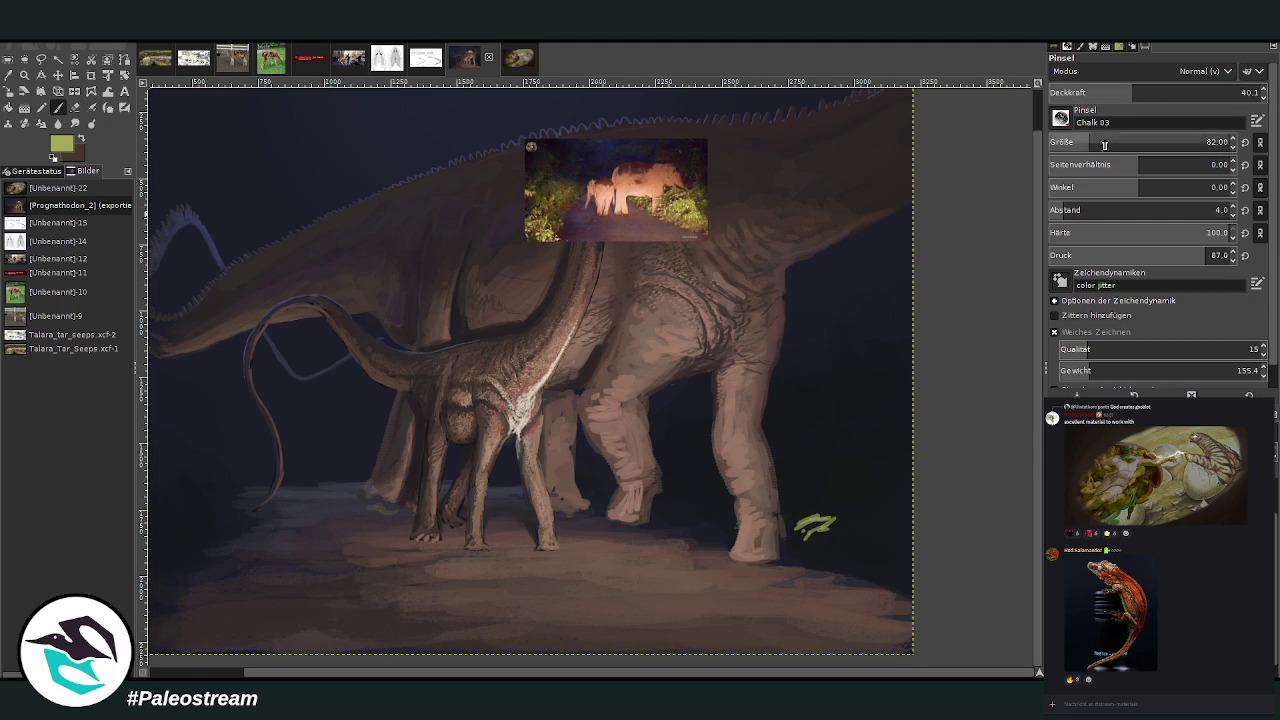
mouse_move(791, 517)
mouse_down()
mouse_move(786, 535)
mouse_move(845, 522)
mouse_move(813, 543)
mouse_up()
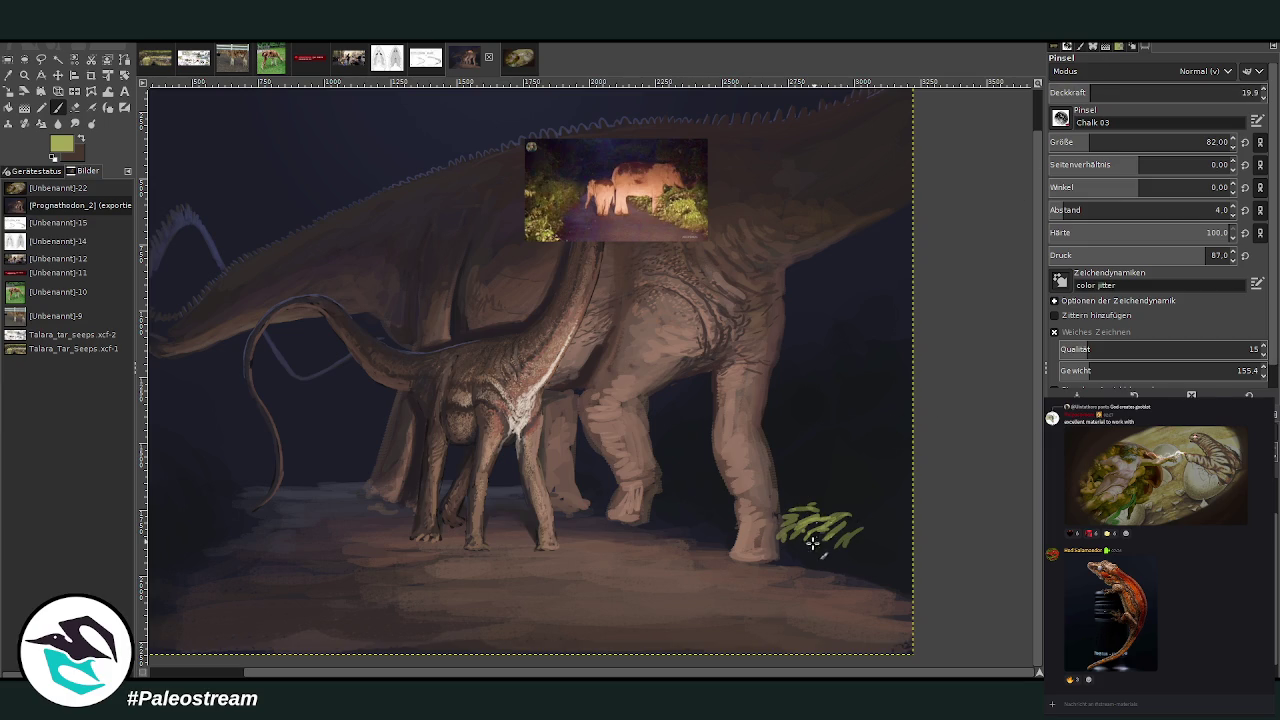
click(717, 506)
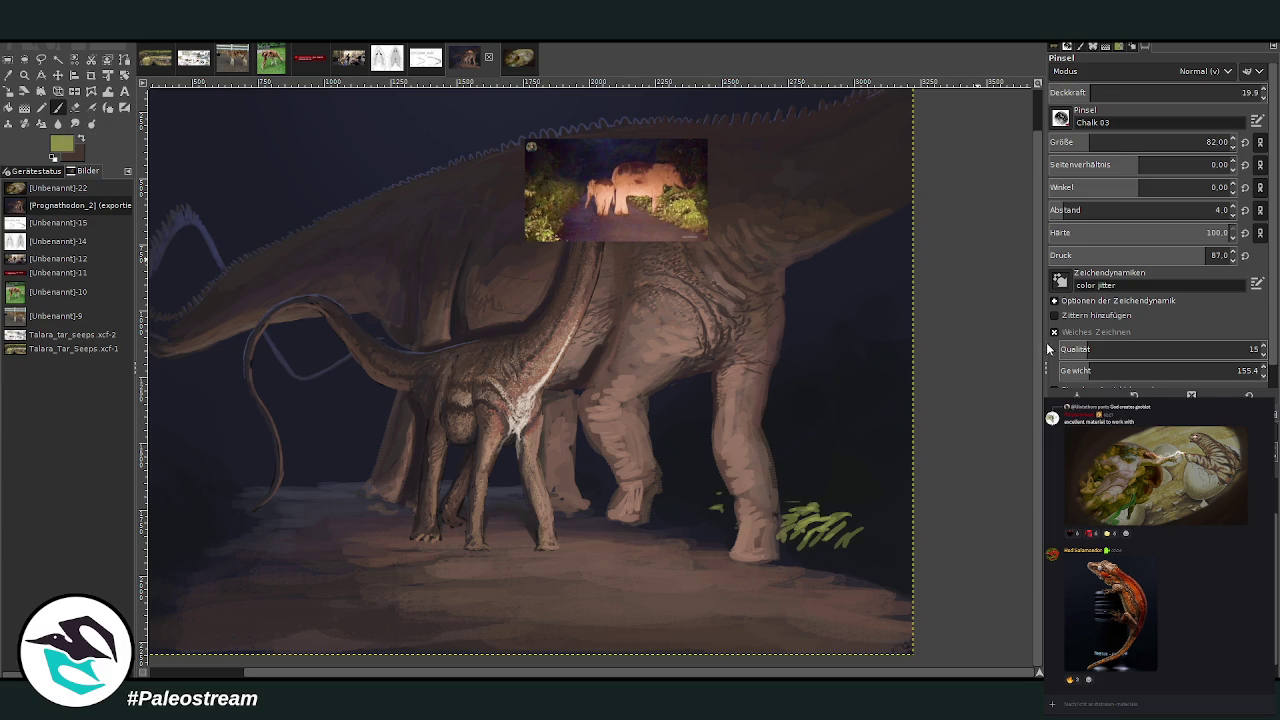
mouse_move(720, 508)
mouse_down()
mouse_move(730, 530)
mouse_move(735, 495)
mouse_move(681, 519)
mouse_move(662, 510)
mouse_move(722, 484)
mouse_move(732, 500)
mouse_move(860, 492)
mouse_move(862, 525)
mouse_move(837, 530)
mouse_move(885, 550)
mouse_move(868, 486)
mouse_move(826, 482)
mouse_up()
drag(830, 486, 809, 477)
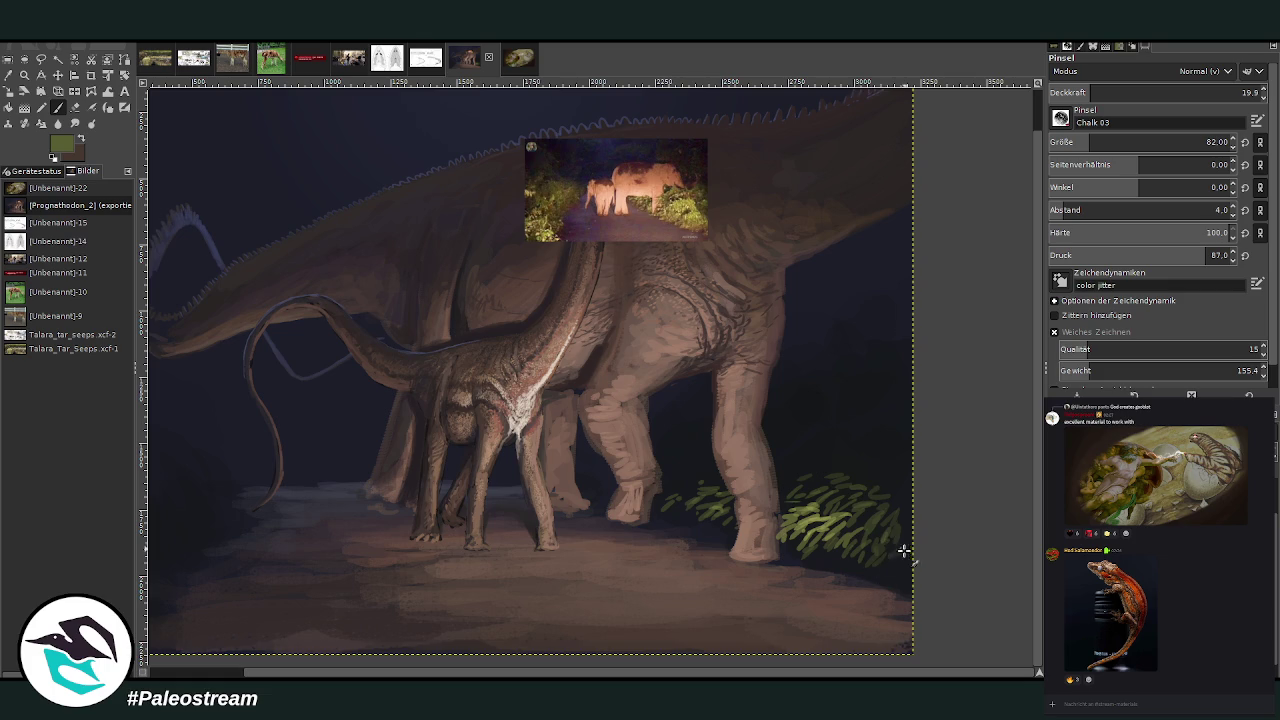
drag(672, 494, 684, 476)
click(1103, 92)
key(shift+e)
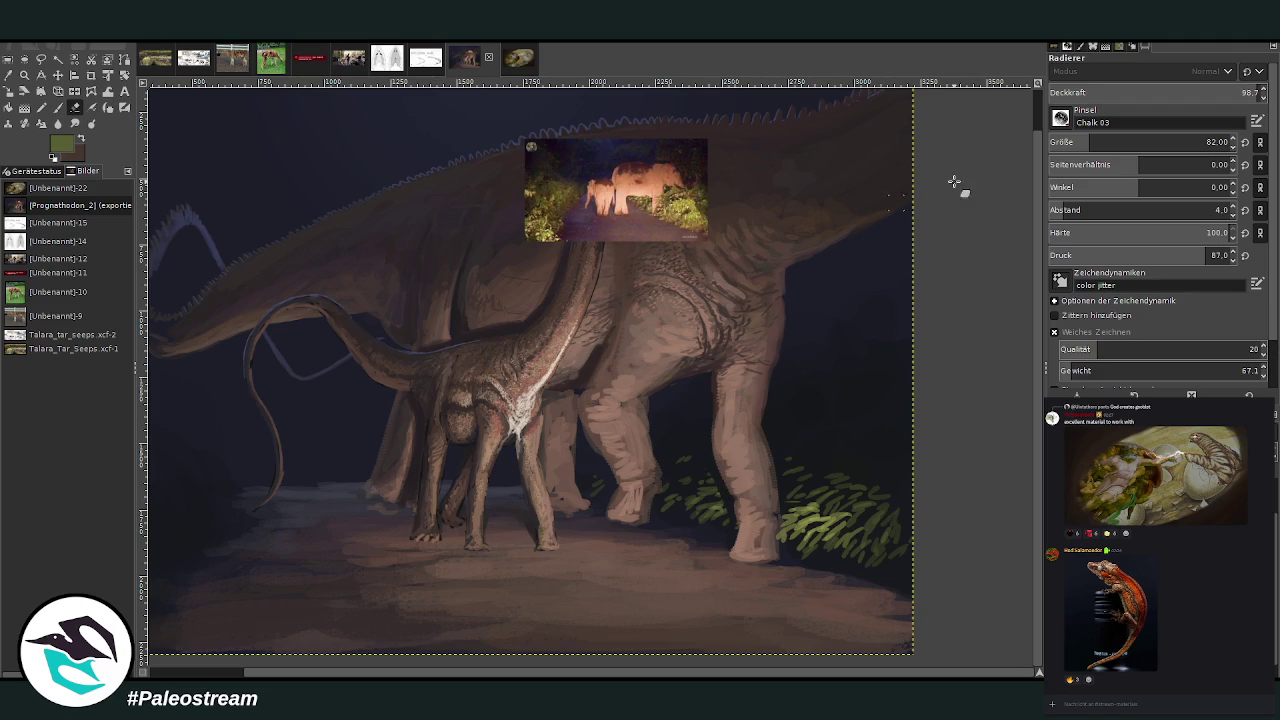
- Set the eraser to about 45% opacity, then paint dark green foliage into the right-hand shadows
click(1145, 92)
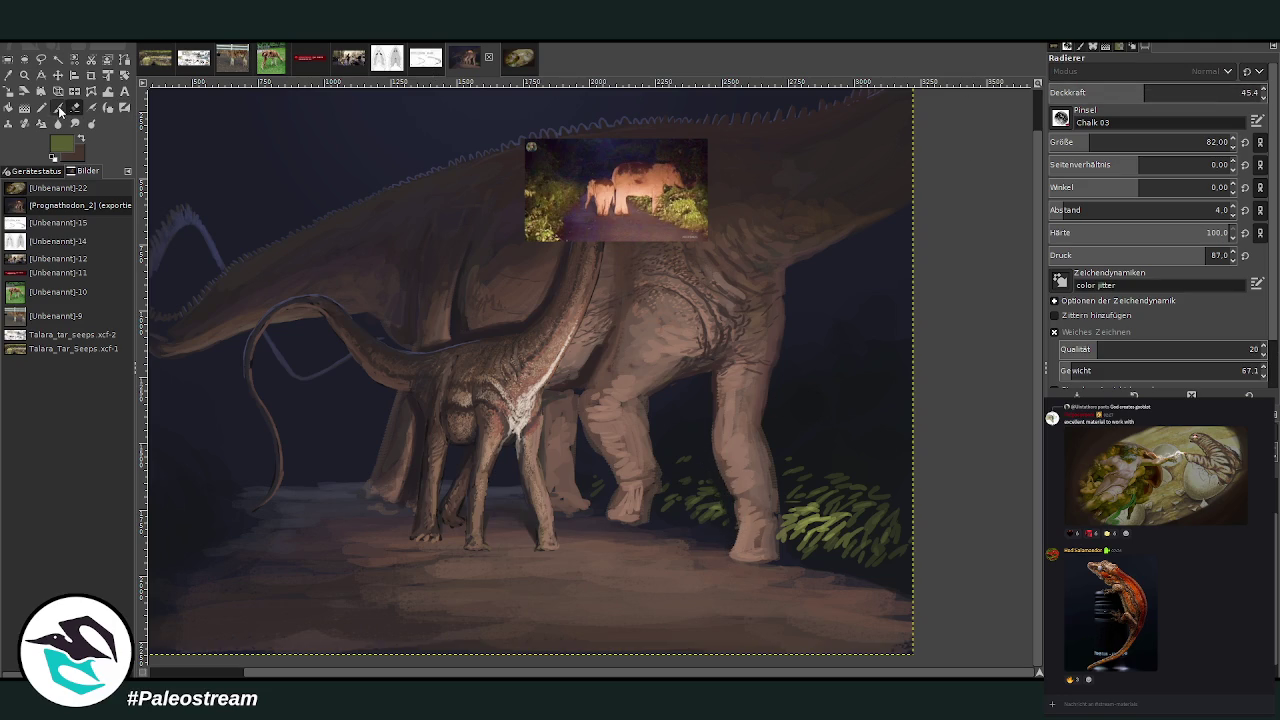
key(p)
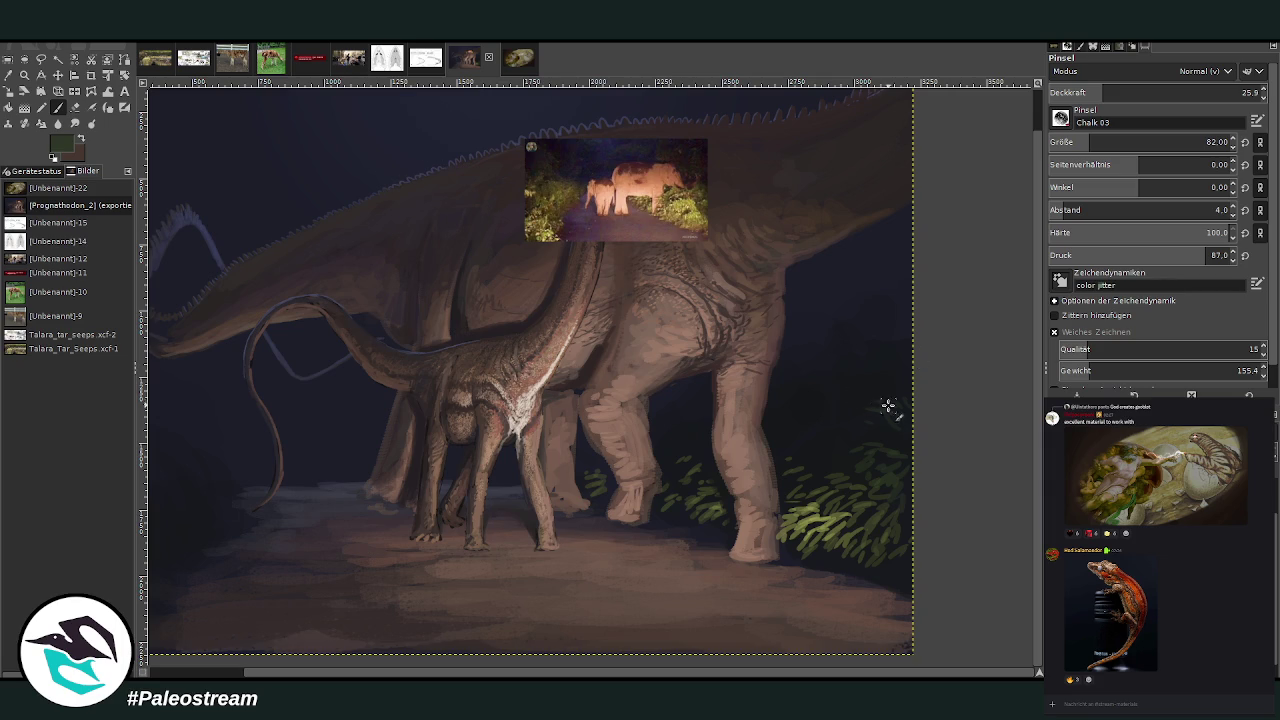
mouse_move(888, 406)
mouse_down()
mouse_move(877, 391)
mouse_move(877, 414)
mouse_up()
- Zoom in and scribble faint dark green leafy texture into the background above the adults
scroll(560, 209, up, 2)
scroll(560, 209, up, 2)
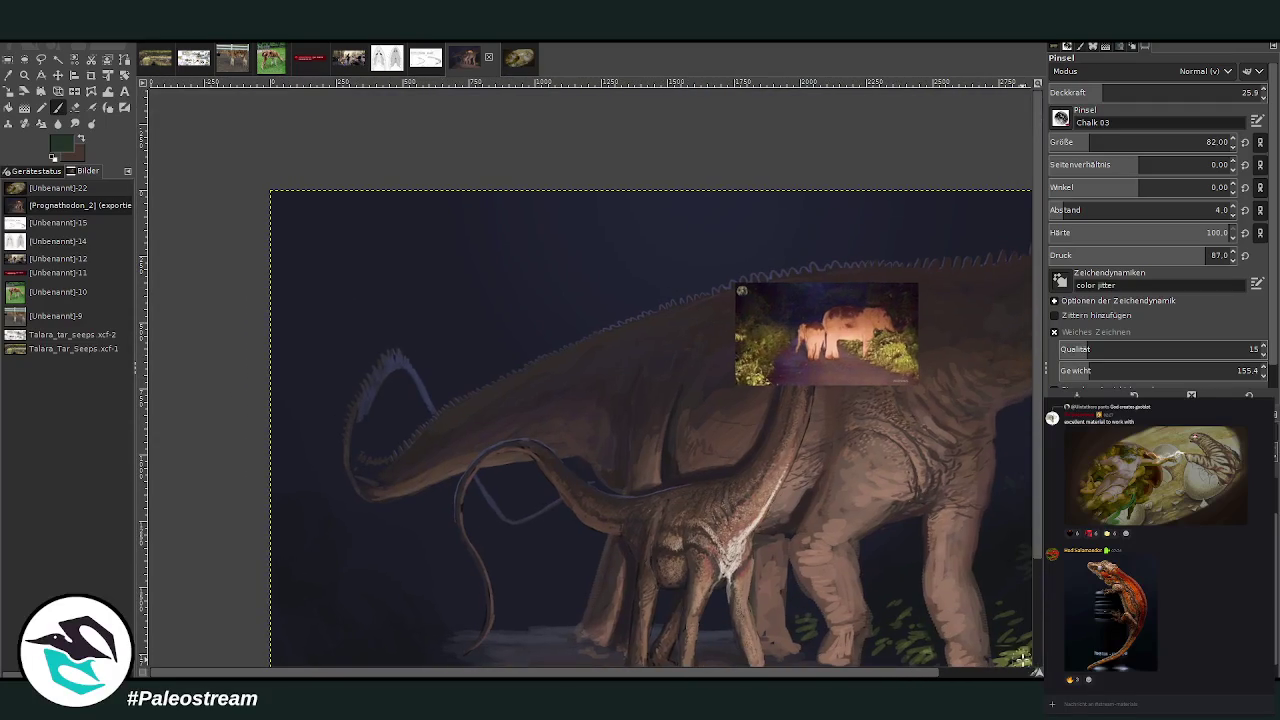
drag(520, 268, 510, 292)
mouse_move(476, 282)
mouse_down()
mouse_move(520, 257)
mouse_move(508, 227)
mouse_up()
mouse_move(533, 273)
mouse_down()
mouse_move(526, 286)
mouse_move(546, 283)
mouse_move(512, 274)
mouse_up()
mouse_move(555, 295)
mouse_down()
mouse_move(557, 271)
mouse_move(606, 283)
mouse_move(595, 307)
mouse_up()
mouse_move(532, 258)
mouse_down()
mouse_move(574, 260)
mouse_move(548, 230)
mouse_up()
- Drop opacity to 10.4, sample a brighter green, reset opacity to 25.9 and zoom out
click(1079, 92)
scroll(573, 676, right, 1)
scroll(573, 676, right, 2)
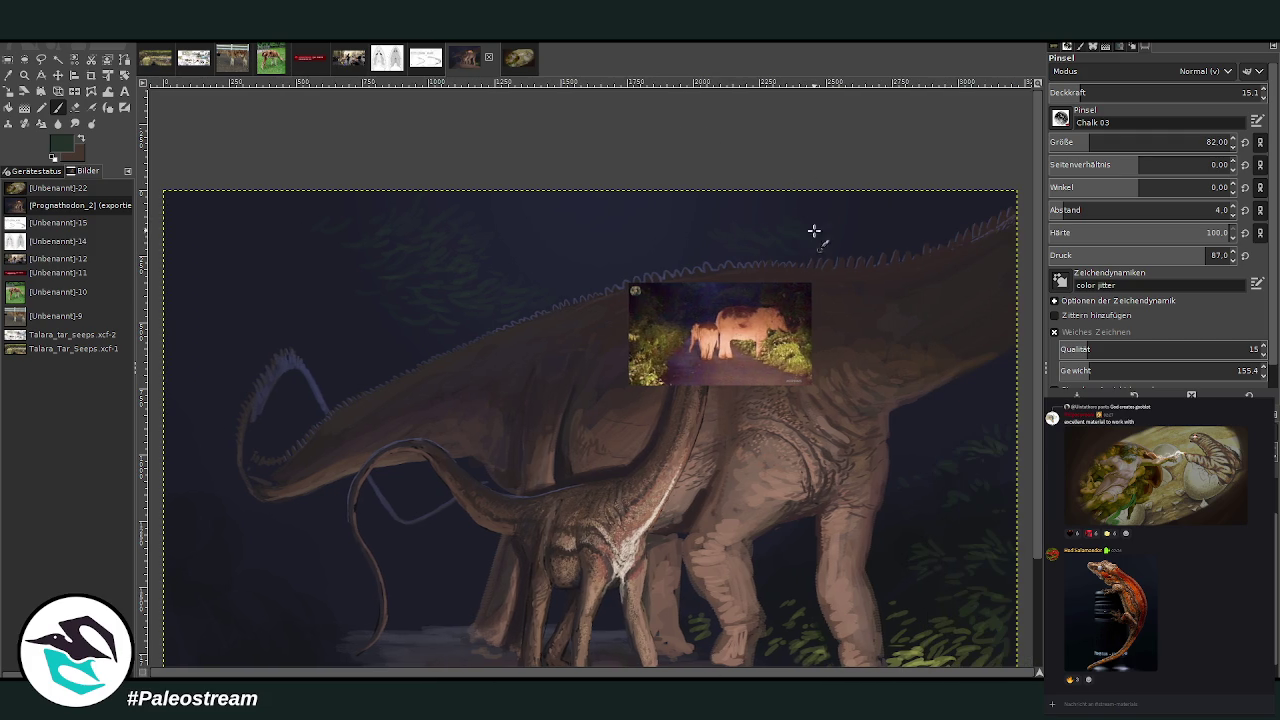
click(1071, 92)
ctrl+click(1012, 377)
click(1100, 92)
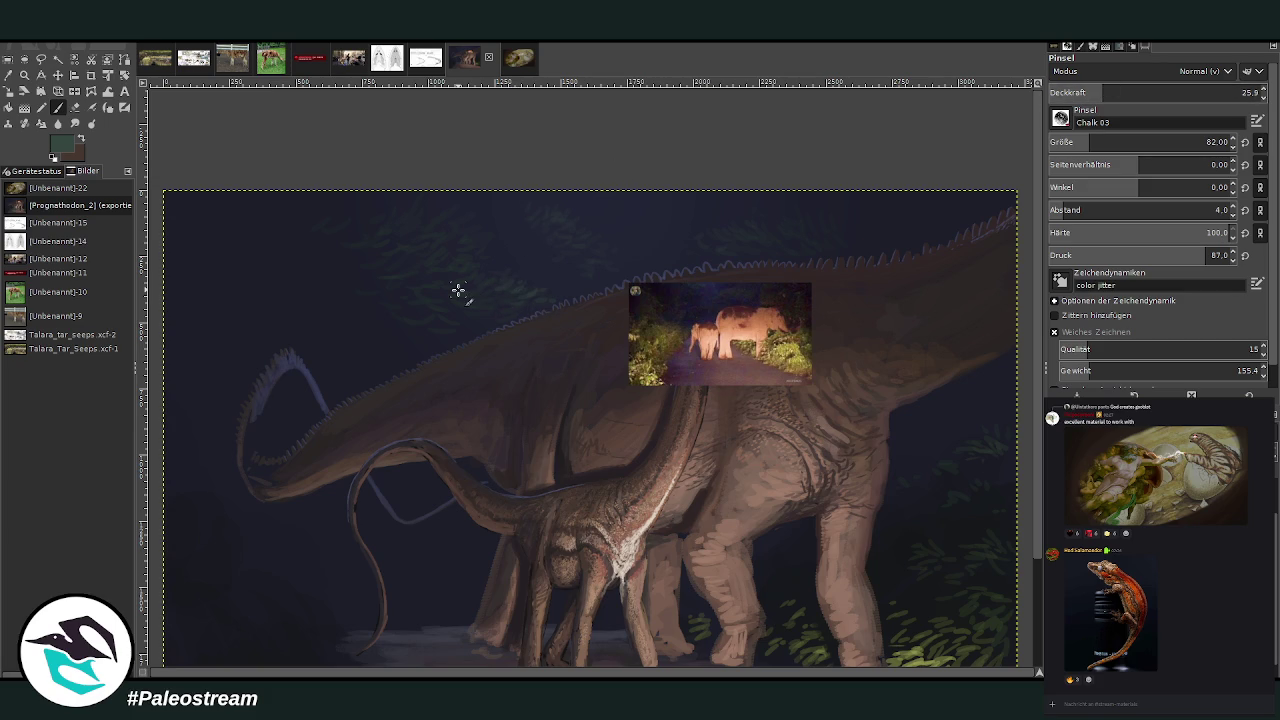
key(minus)
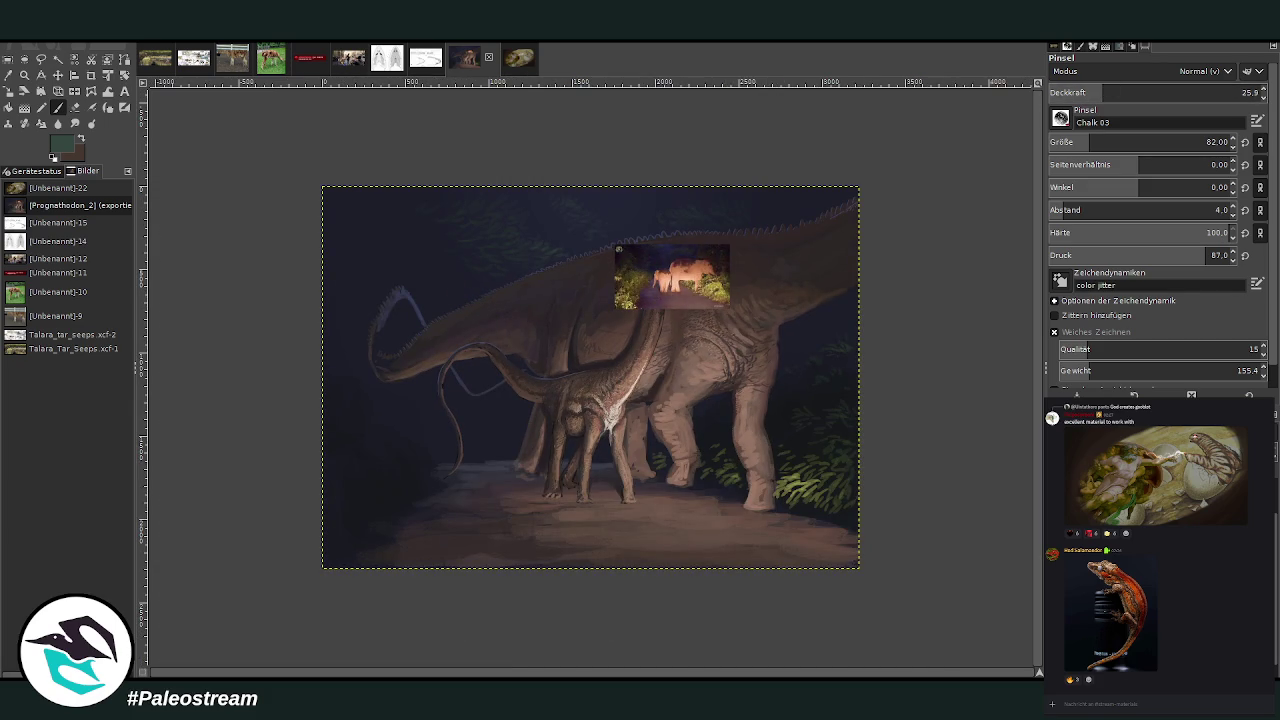
- Zoom in on the sauropods and set the brush to size 72 at opacity 21.5
click(24, 75)
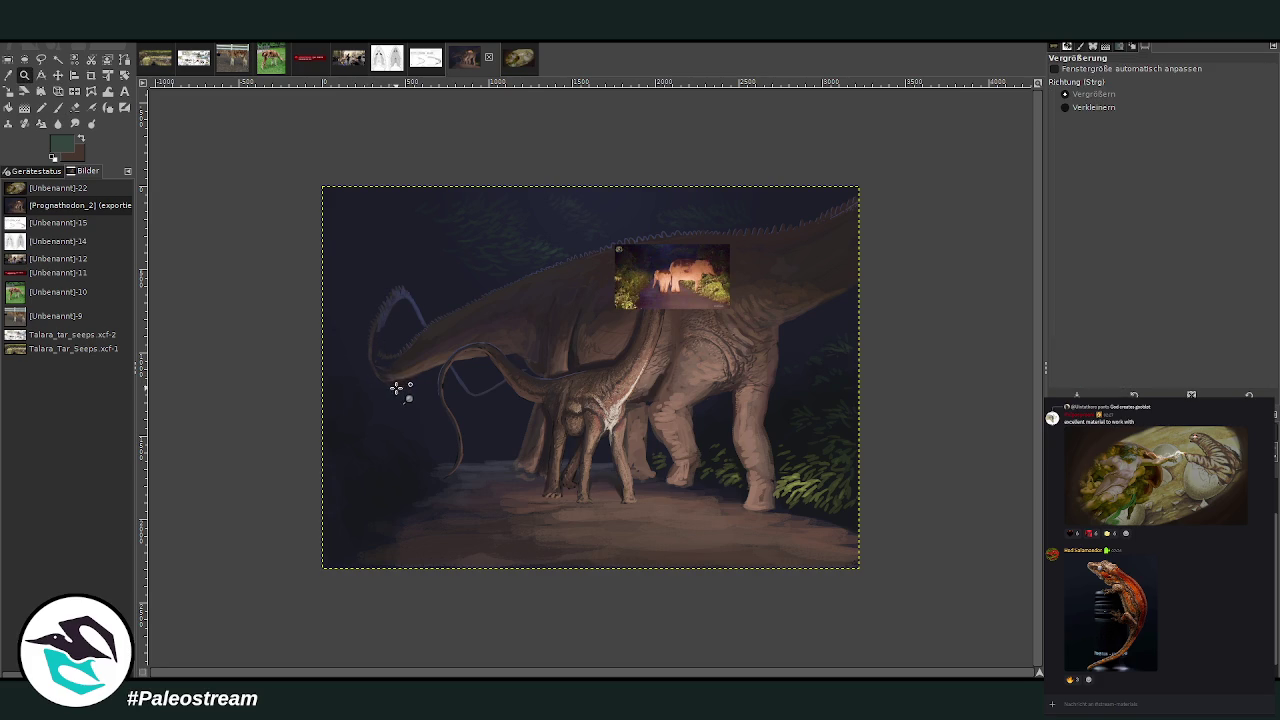
drag(484, 222, 770, 532)
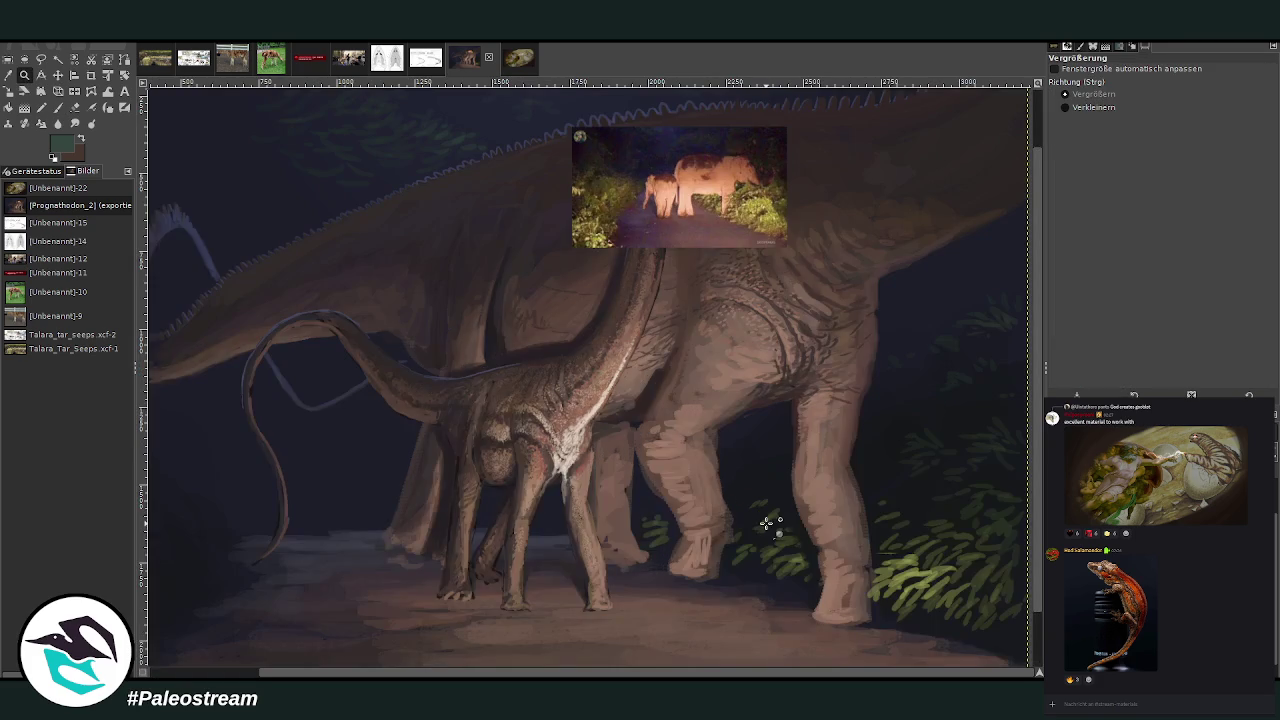
click(58, 107)
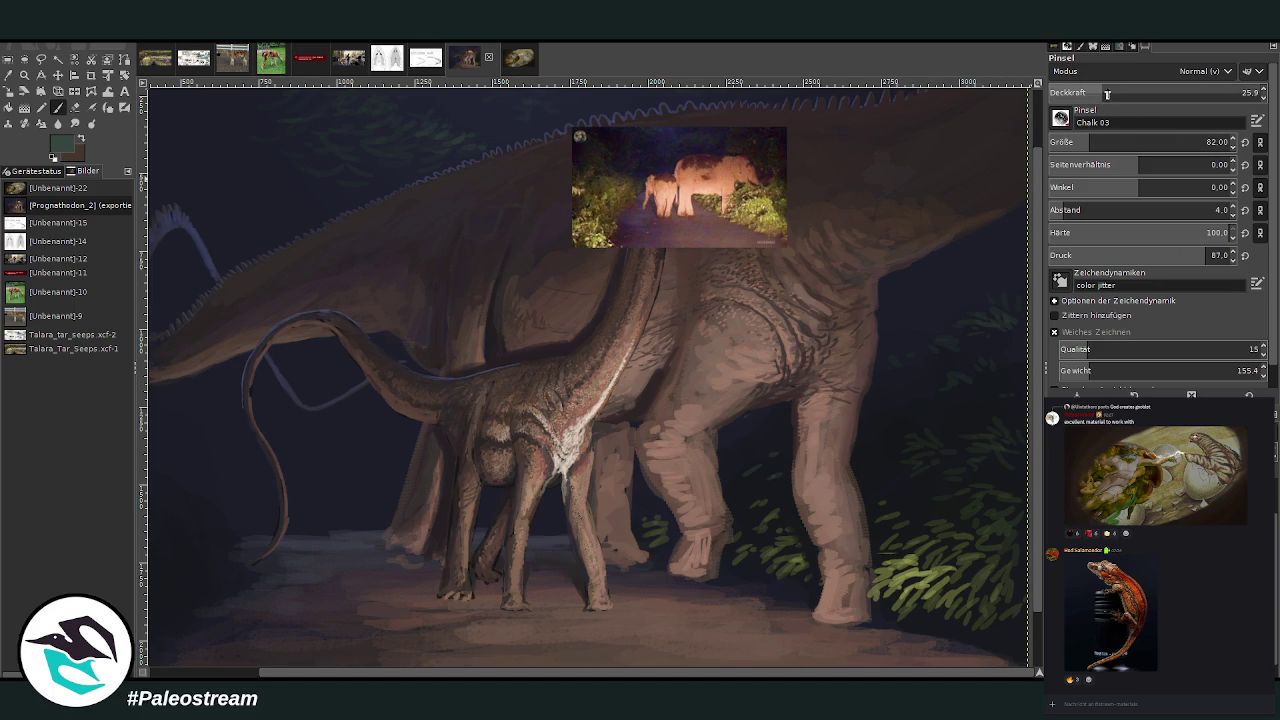
drag(1107, 93, 1098, 93)
drag(1100, 142, 1085, 142)
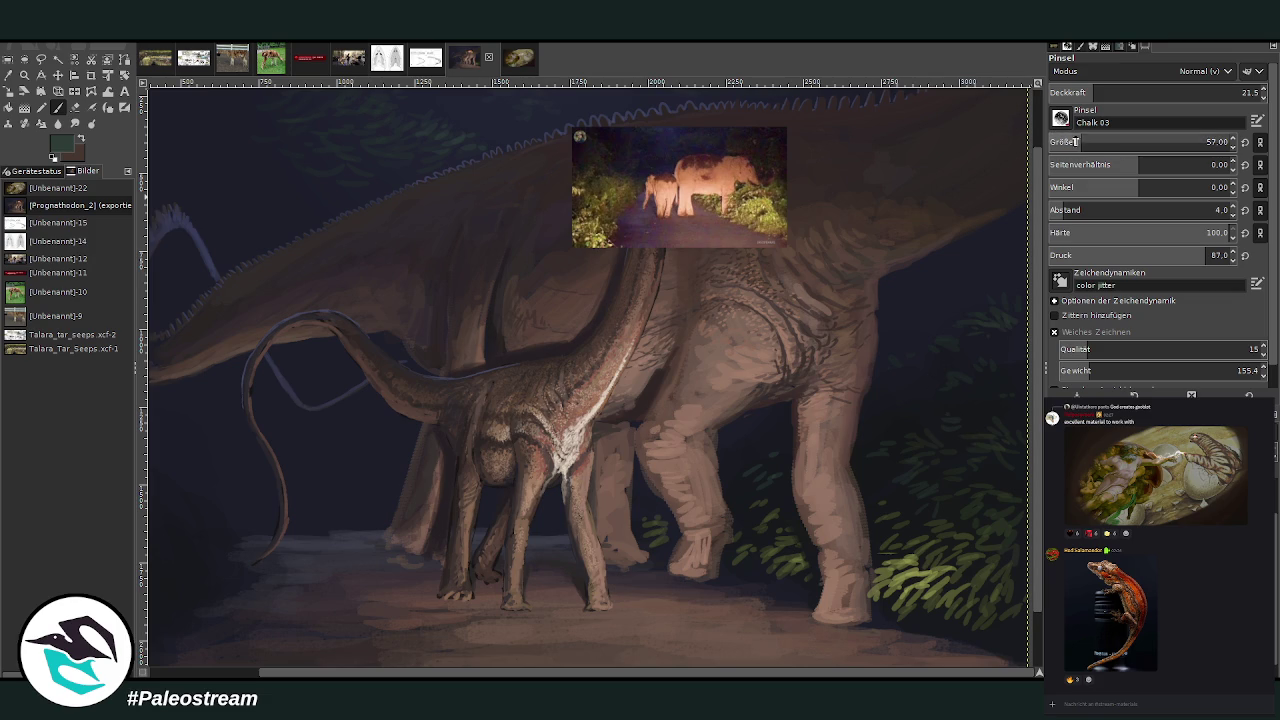
drag(1076, 142, 1206, 142)
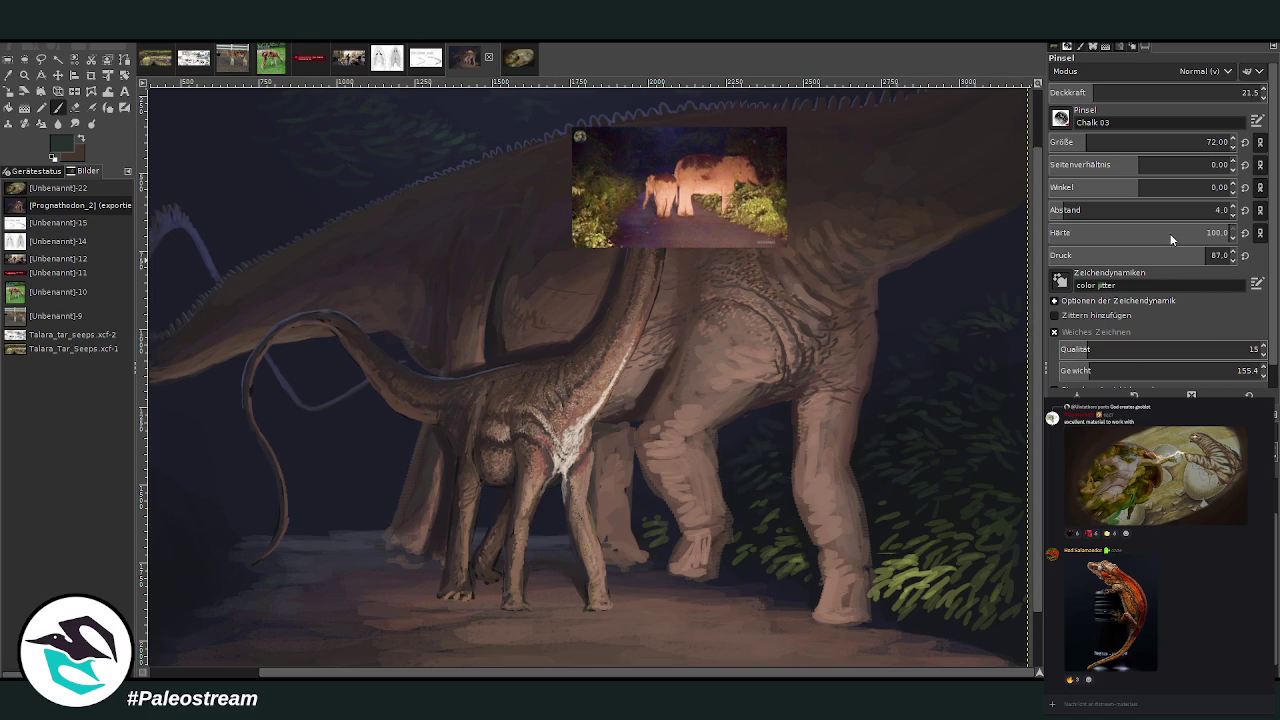
- Sample a lighter muted green and paint bright green leaves into the right foliage at opacity 53.9
ctrl+click(966, 357)
ctrl+click(971, 328)
drag(1131, 97, 1138, 96)
click(1162, 92)
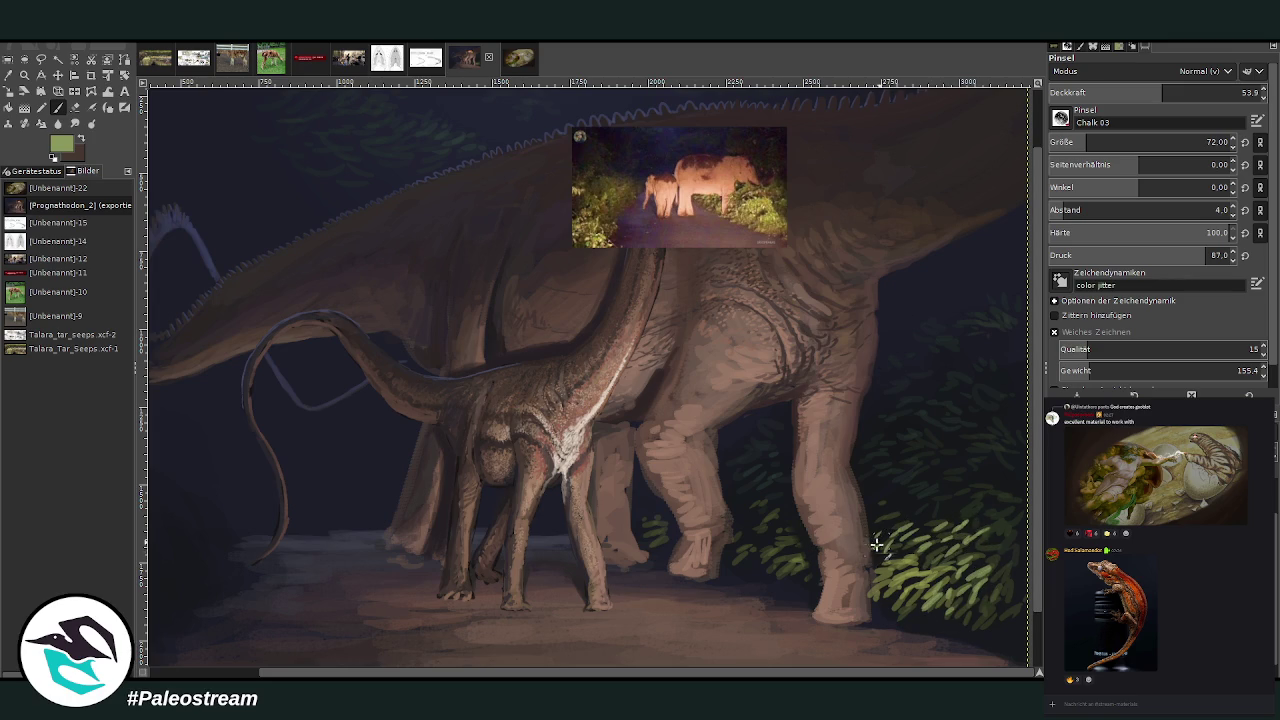
drag(877, 545, 872, 572)
drag(895, 522, 969, 507)
- With a darker green at about half opacity, paint grass strokes in the right foliage and under the legs
click(1120, 92)
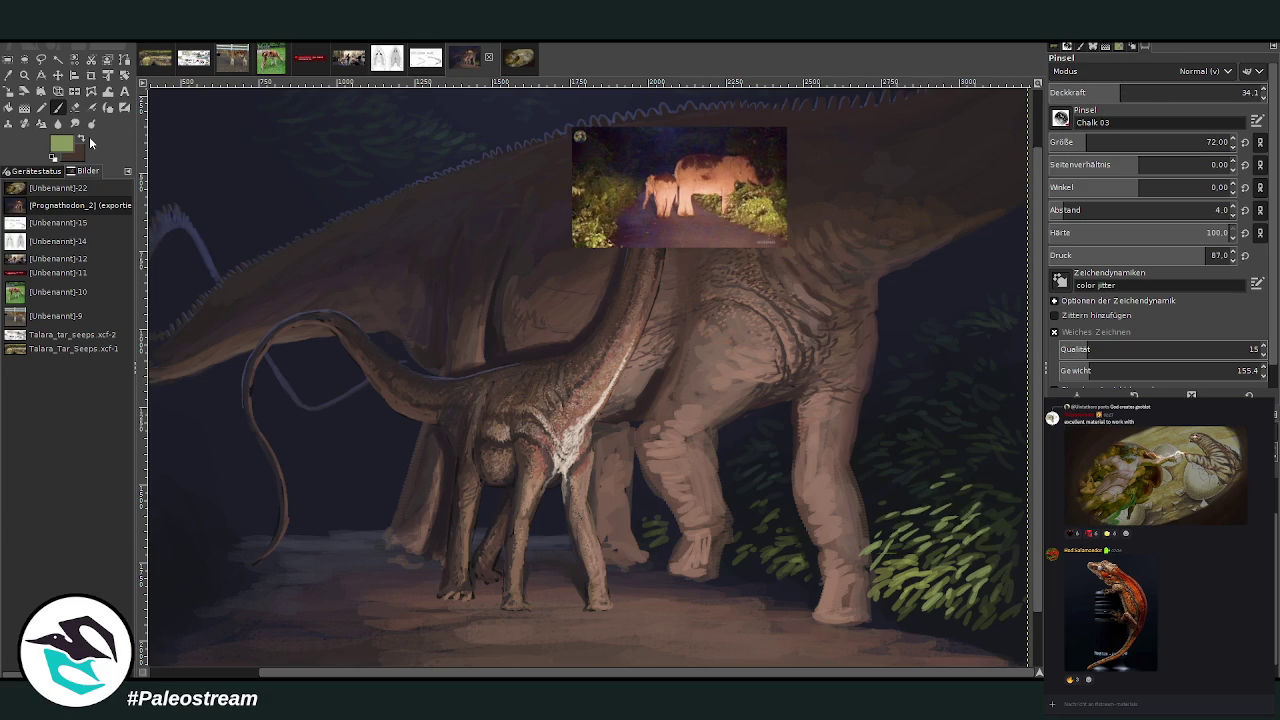
ctrl+click(980, 337)
click(1097, 91)
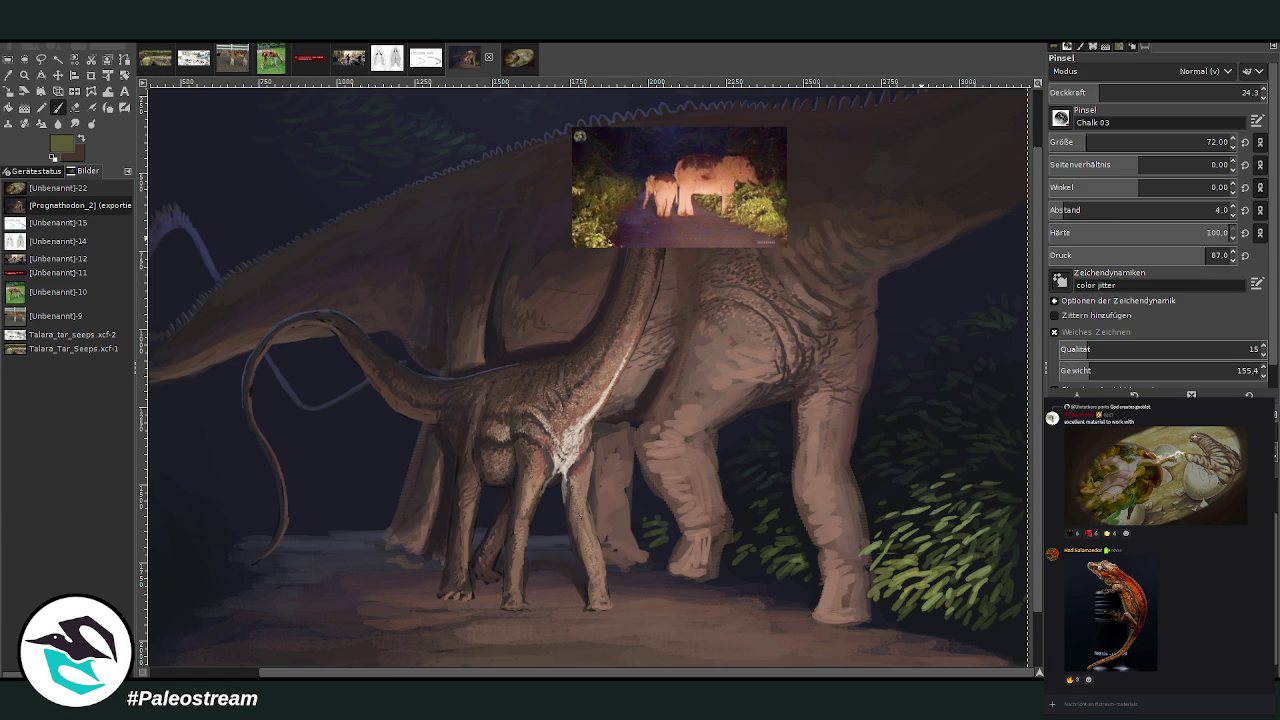
click(1156, 93)
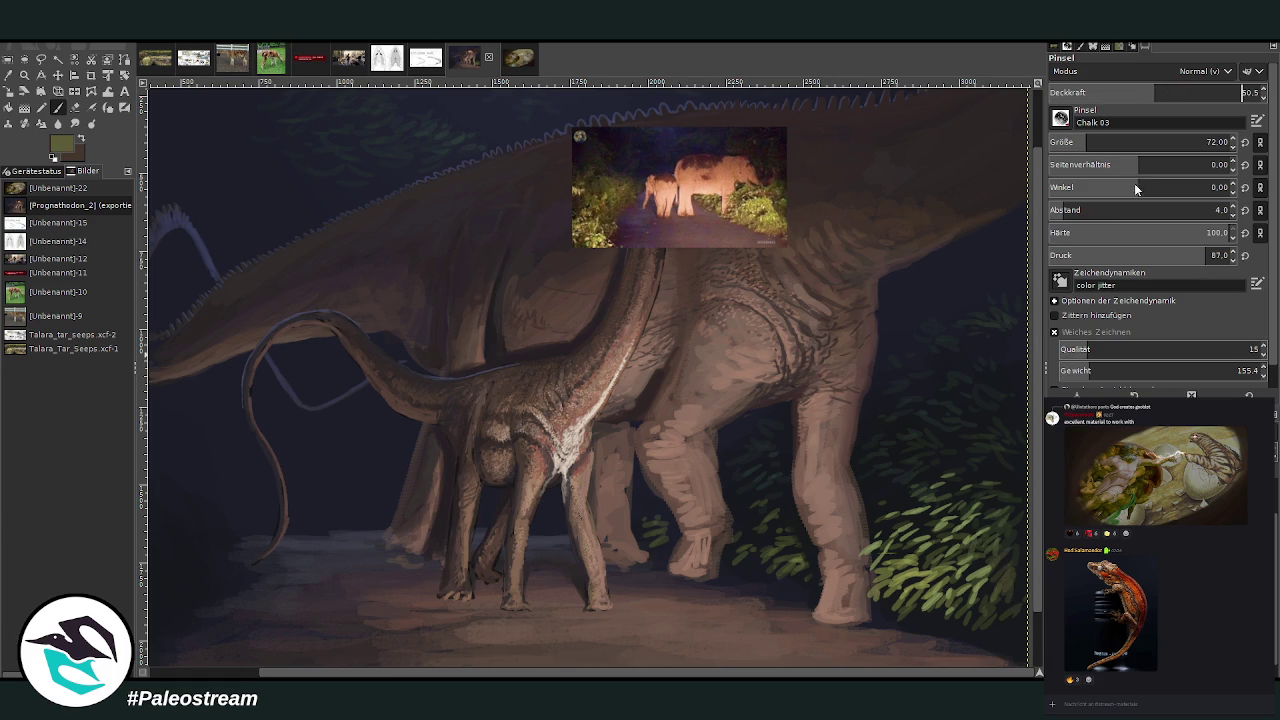
mouse_move(903, 494)
mouse_down()
mouse_move(986, 486)
mouse_move(940, 503)
mouse_move(983, 511)
mouse_up()
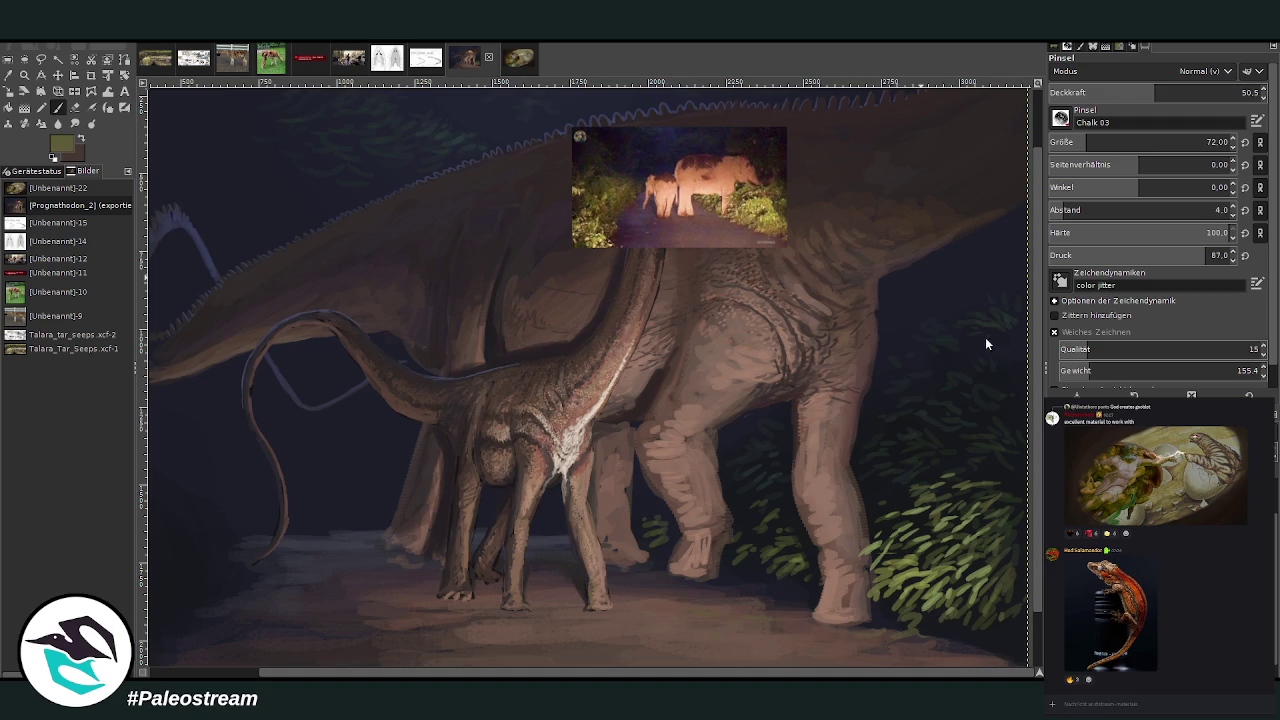
drag(762, 608, 705, 621)
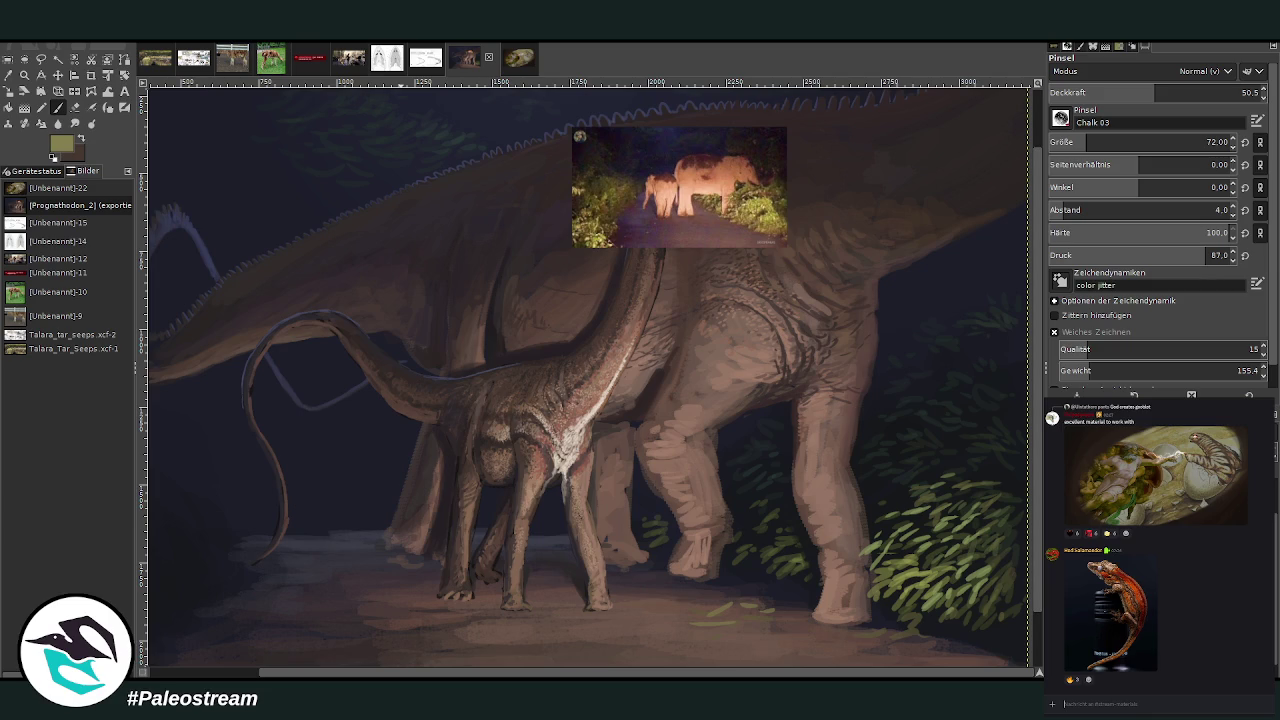
key(alt+Down)
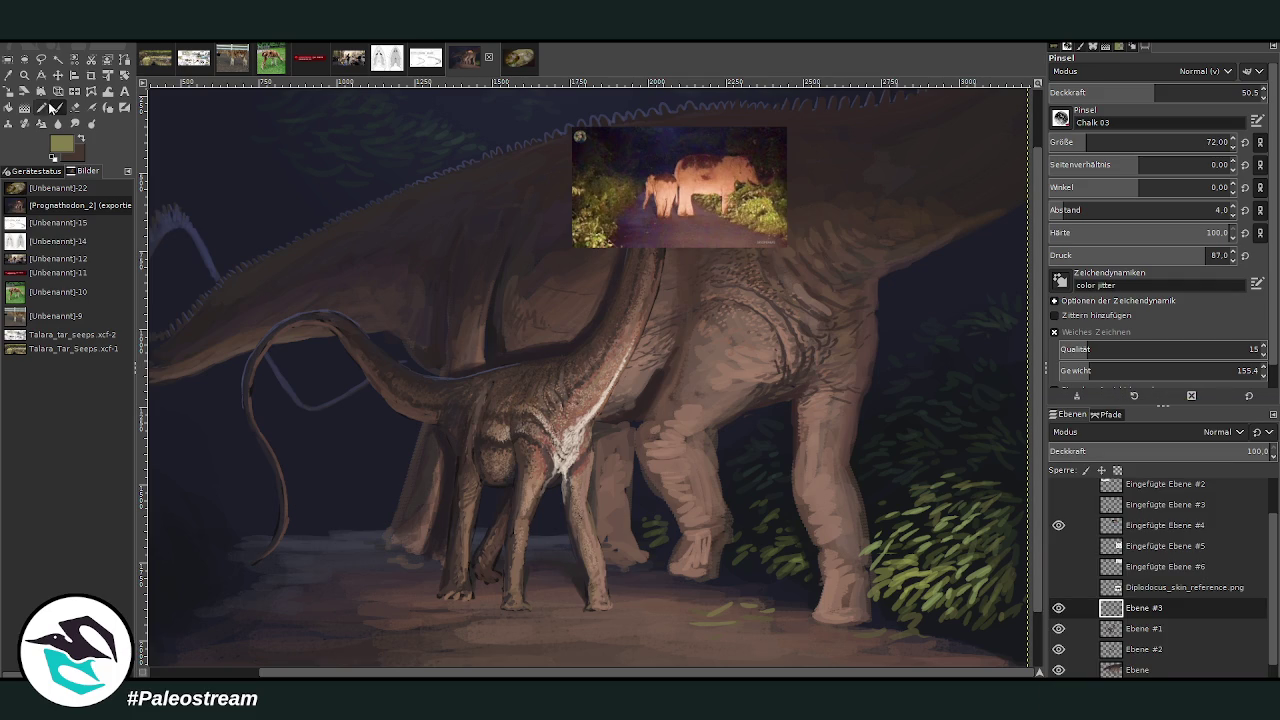
- Zoom out and move the elephant reference photo right and down
click(25, 75)
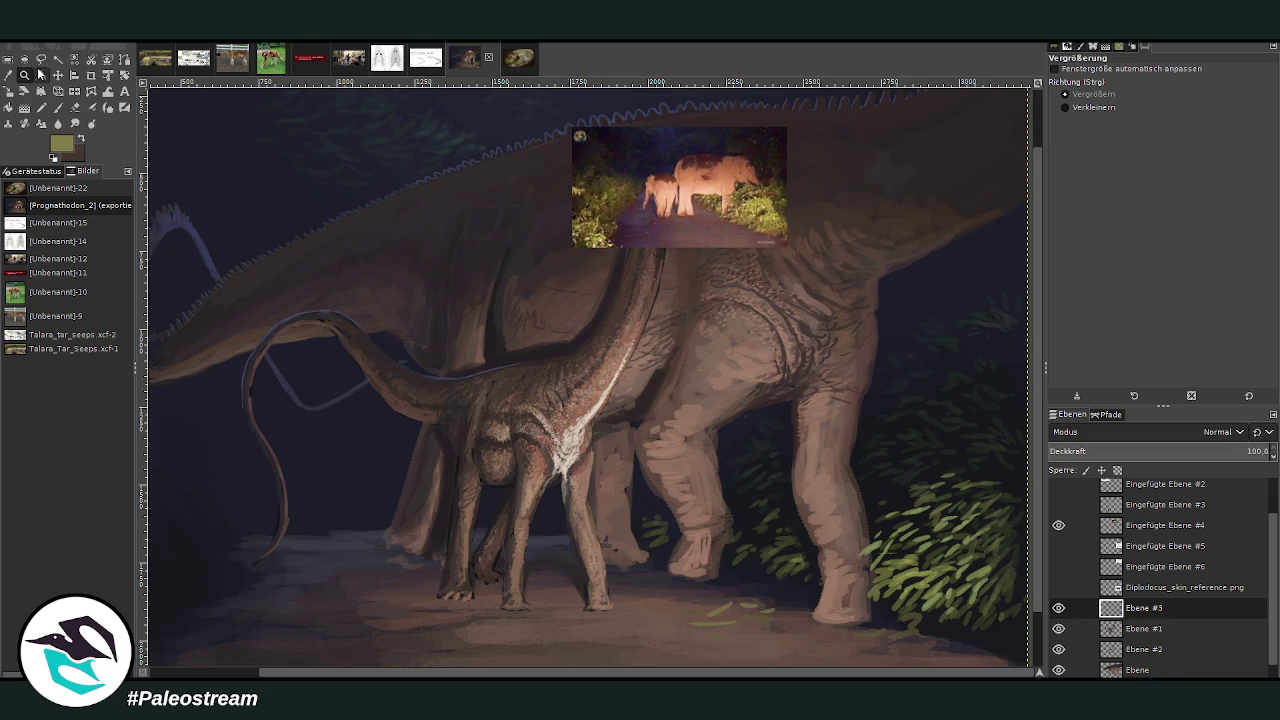
key(minus)
key(minus)
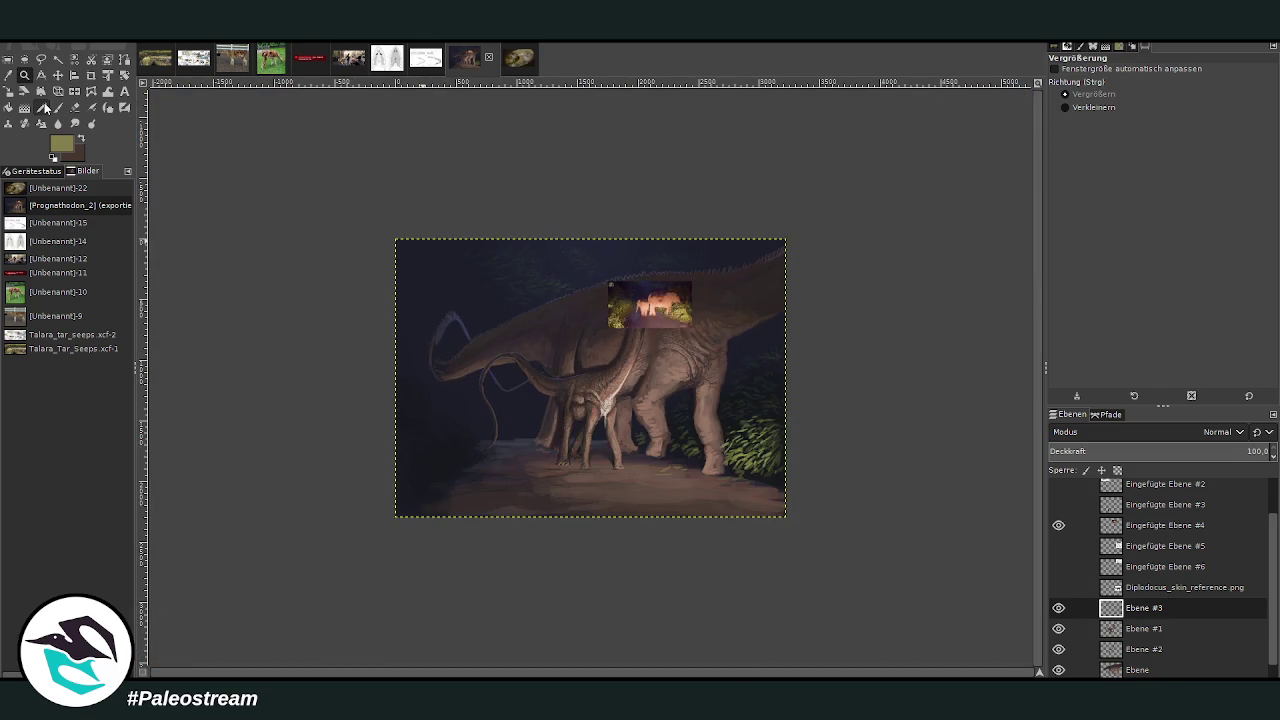
click(58, 75)
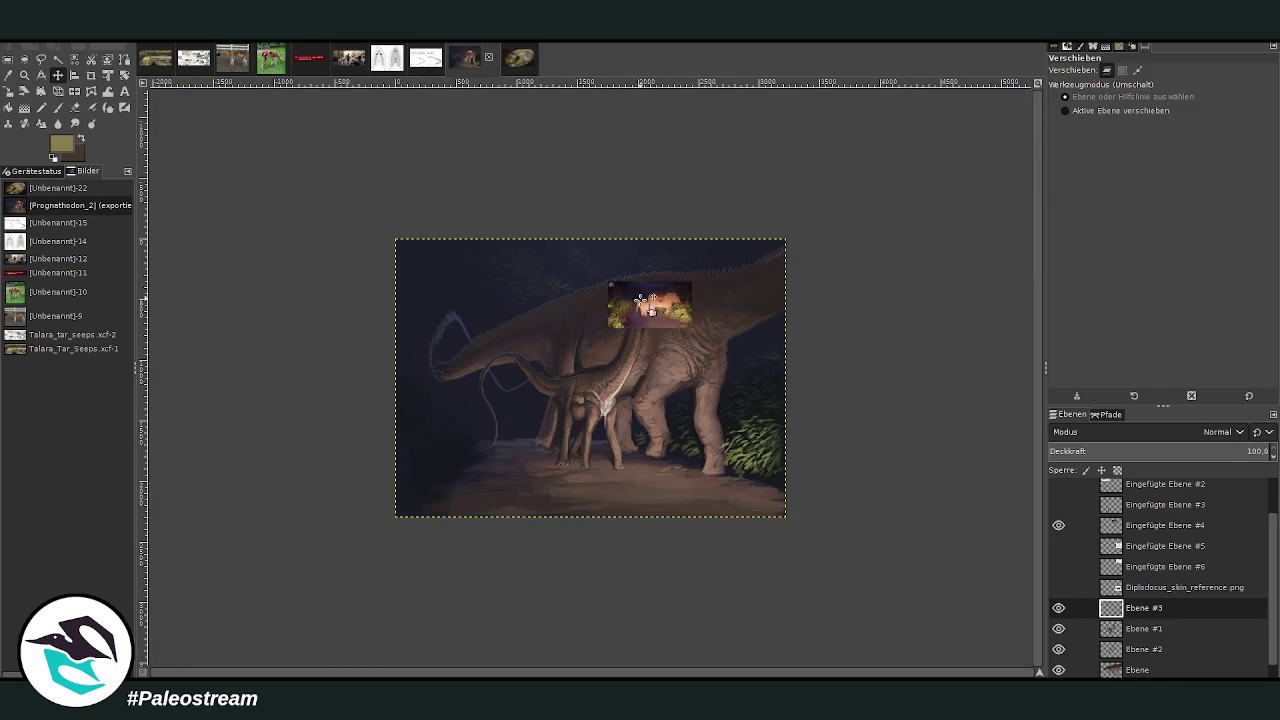
drag(662, 300, 745, 333)
- Zoom in on the young sauropod's hips, select layer Ebene #1 and show the Diplodocus skin reference layer
click(24, 75)
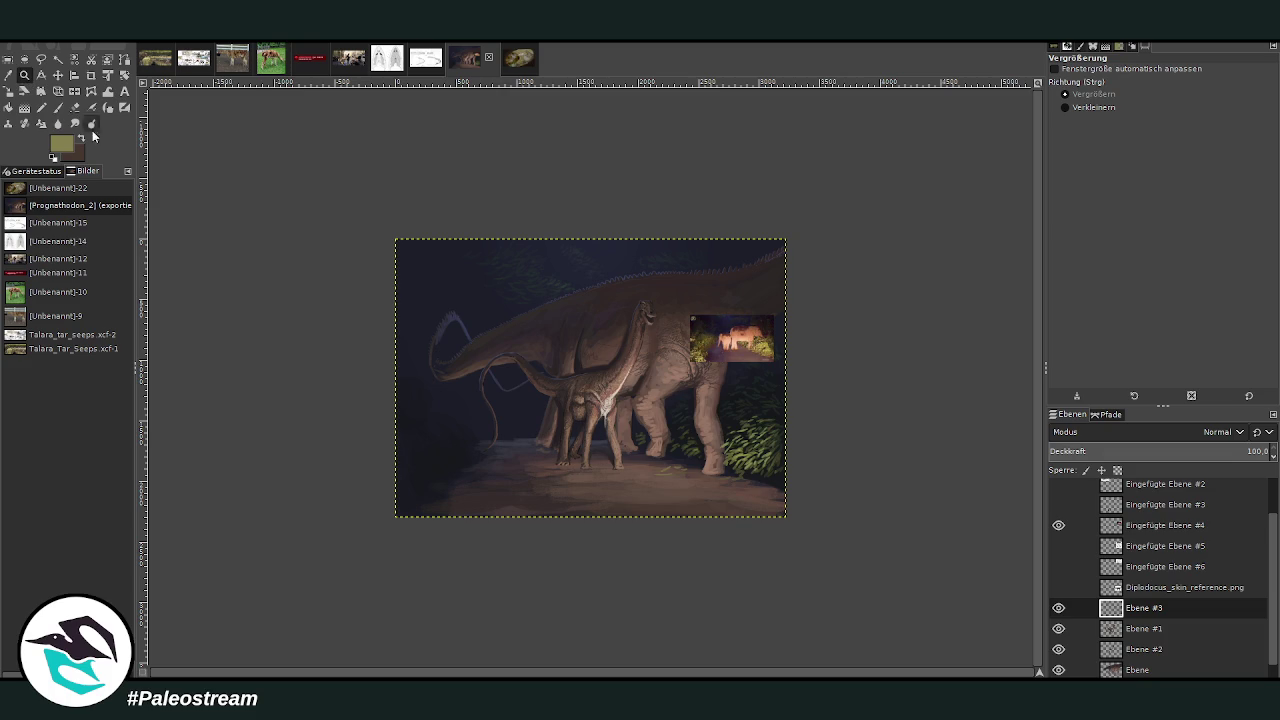
drag(550, 311, 672, 442)
drag(494, 157, 738, 532)
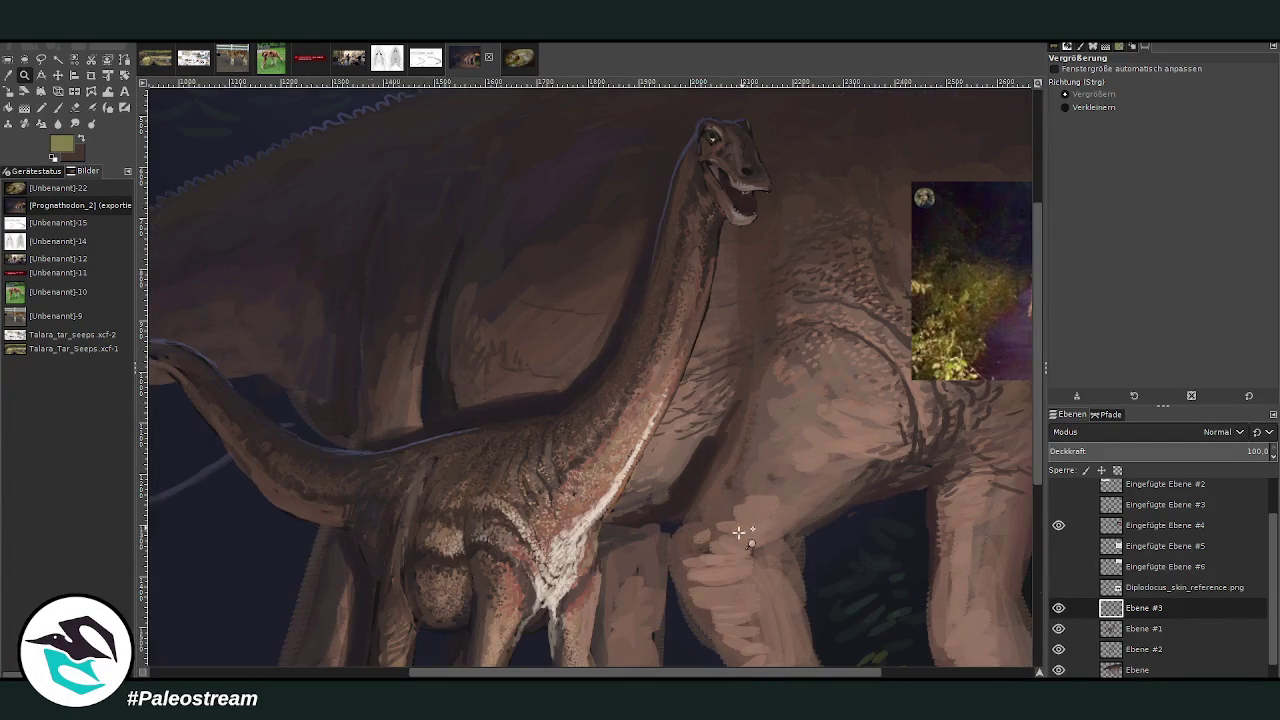
drag(464, 216, 716, 617)
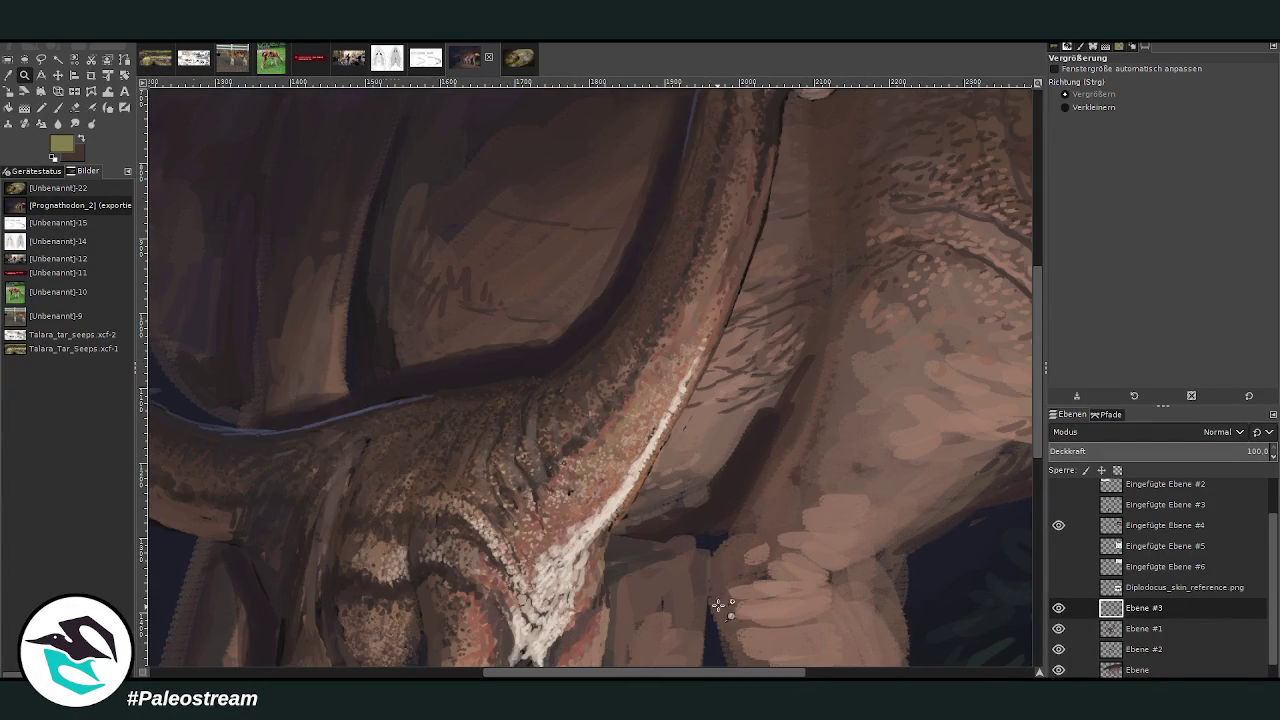
click(74, 107)
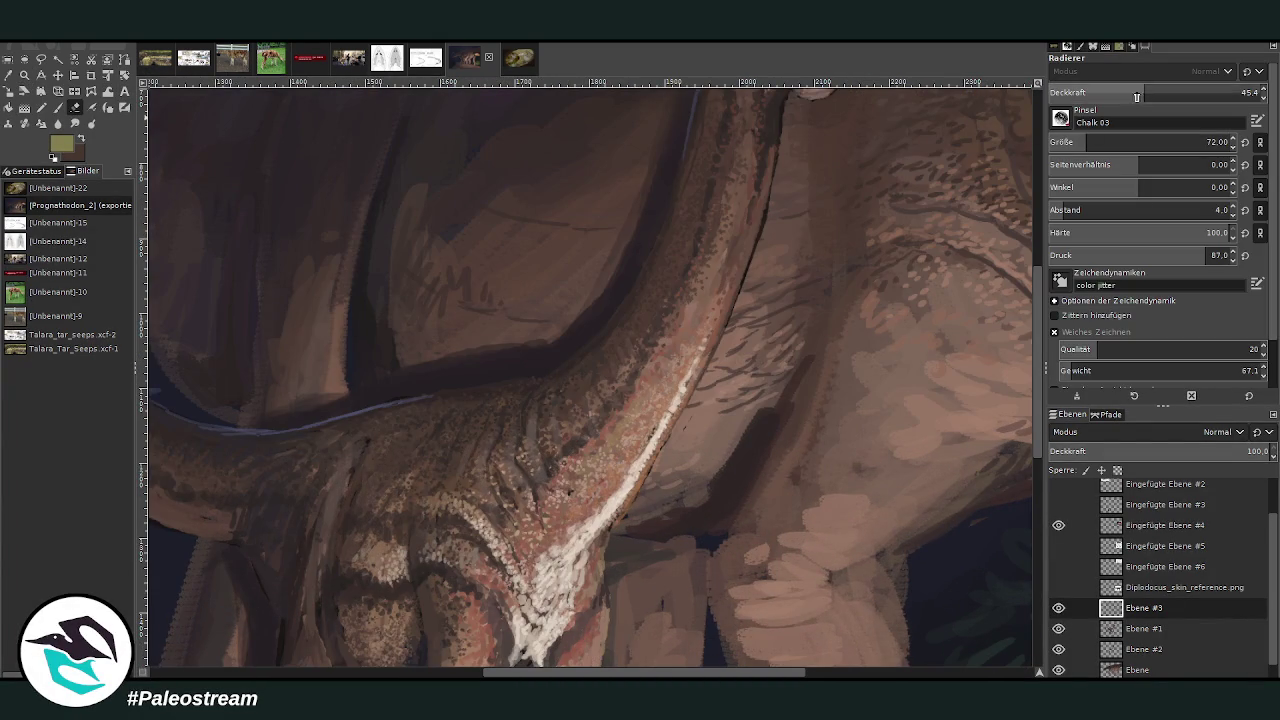
click(1135, 628)
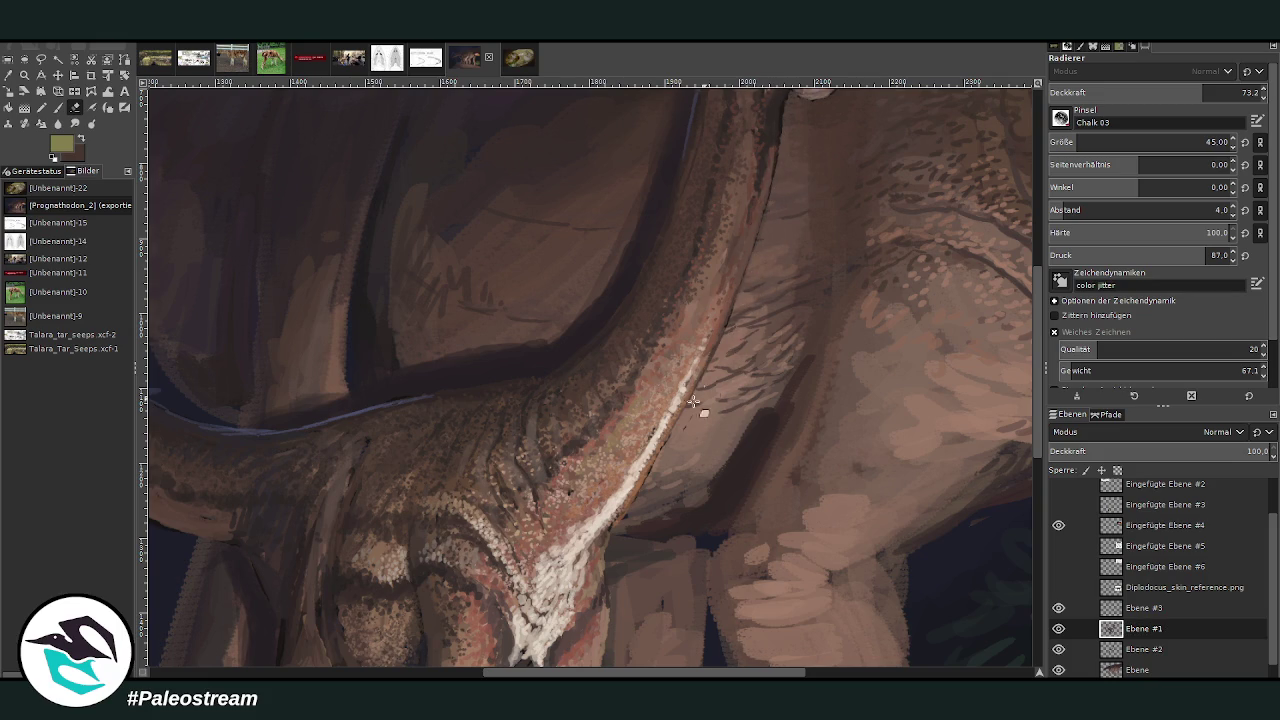
click(9, 75)
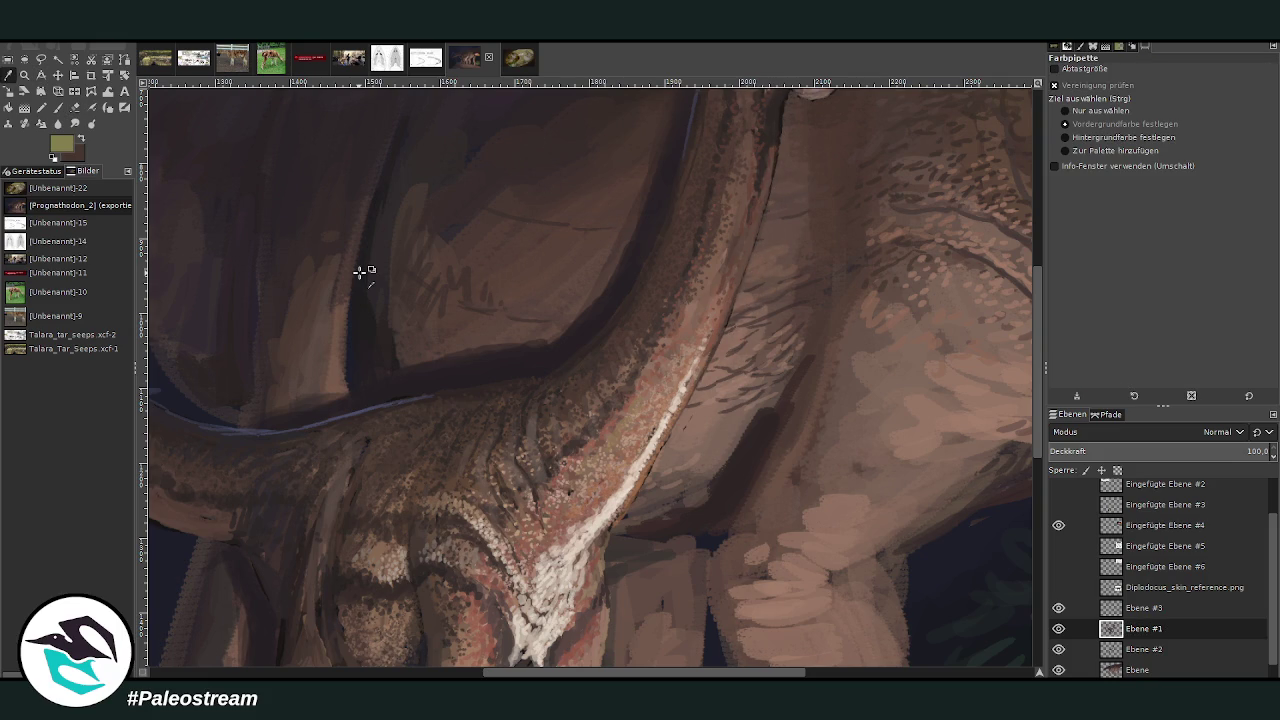
scroll(1038, 453, down, 5)
click(1058, 587)
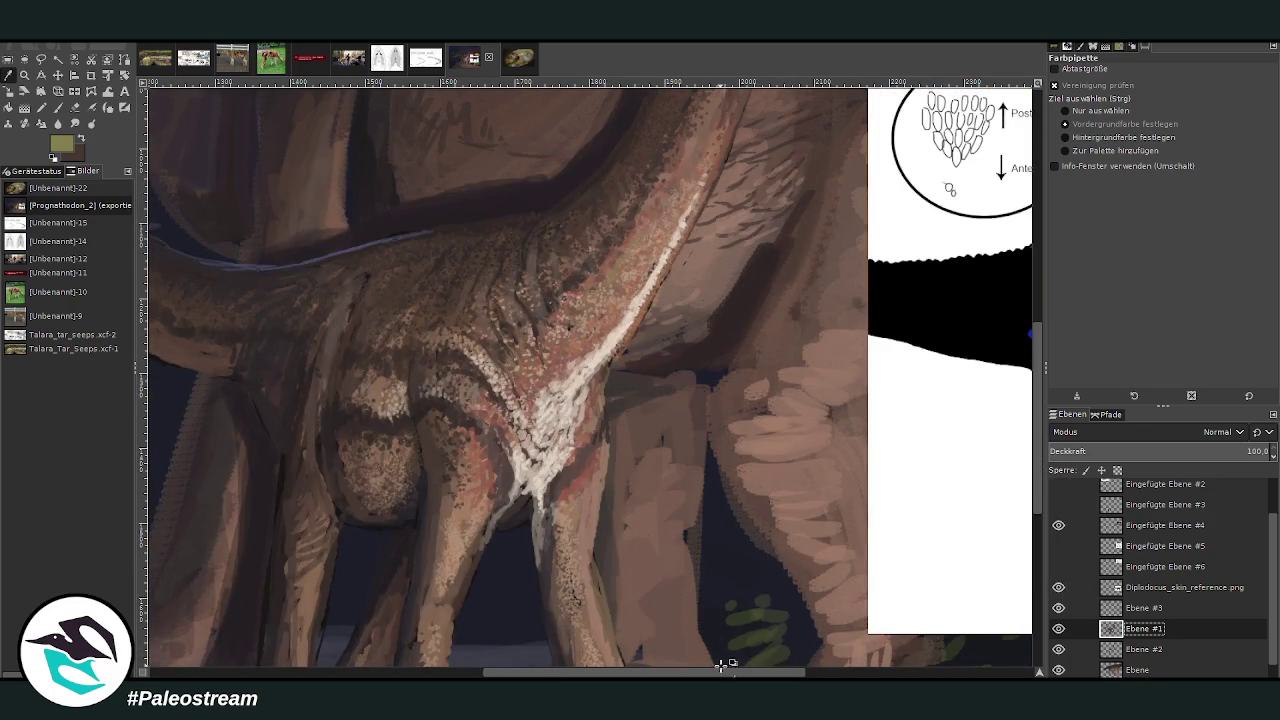
- Move the skin reference diagram left and down beside the tail
drag(723, 668, 913, 668)
click(57, 75)
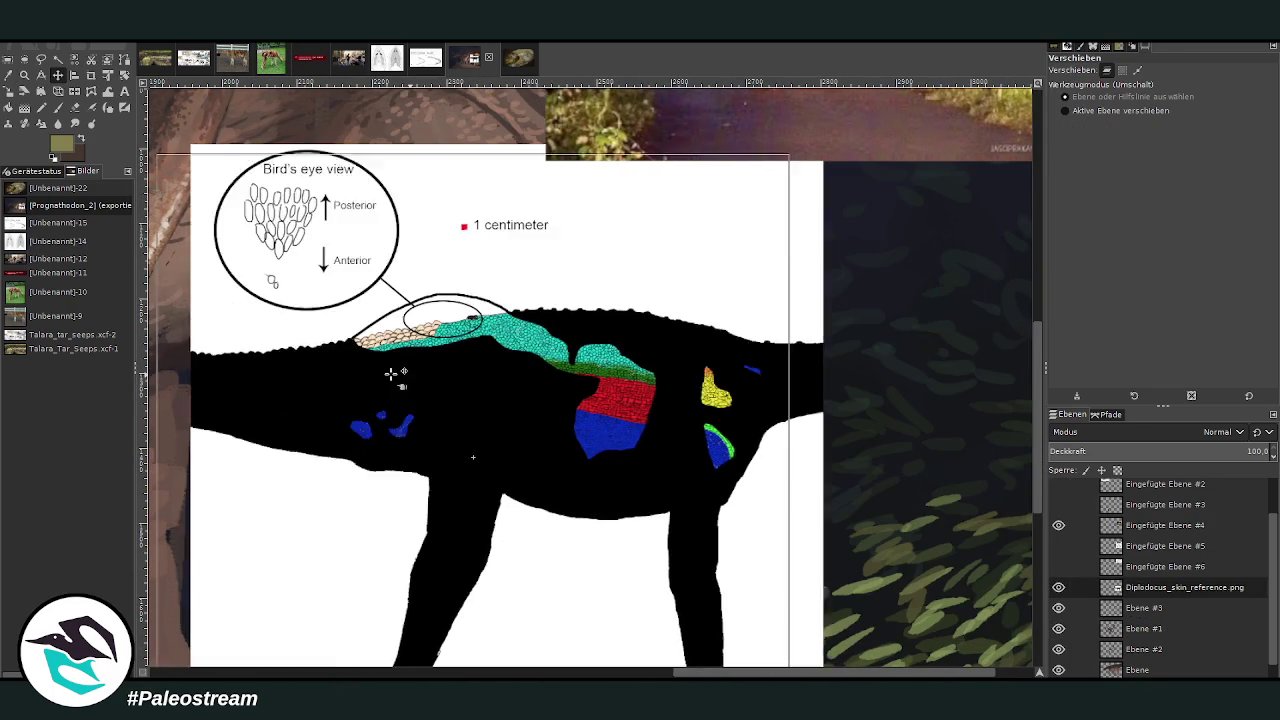
drag(607, 273, 381, 371)
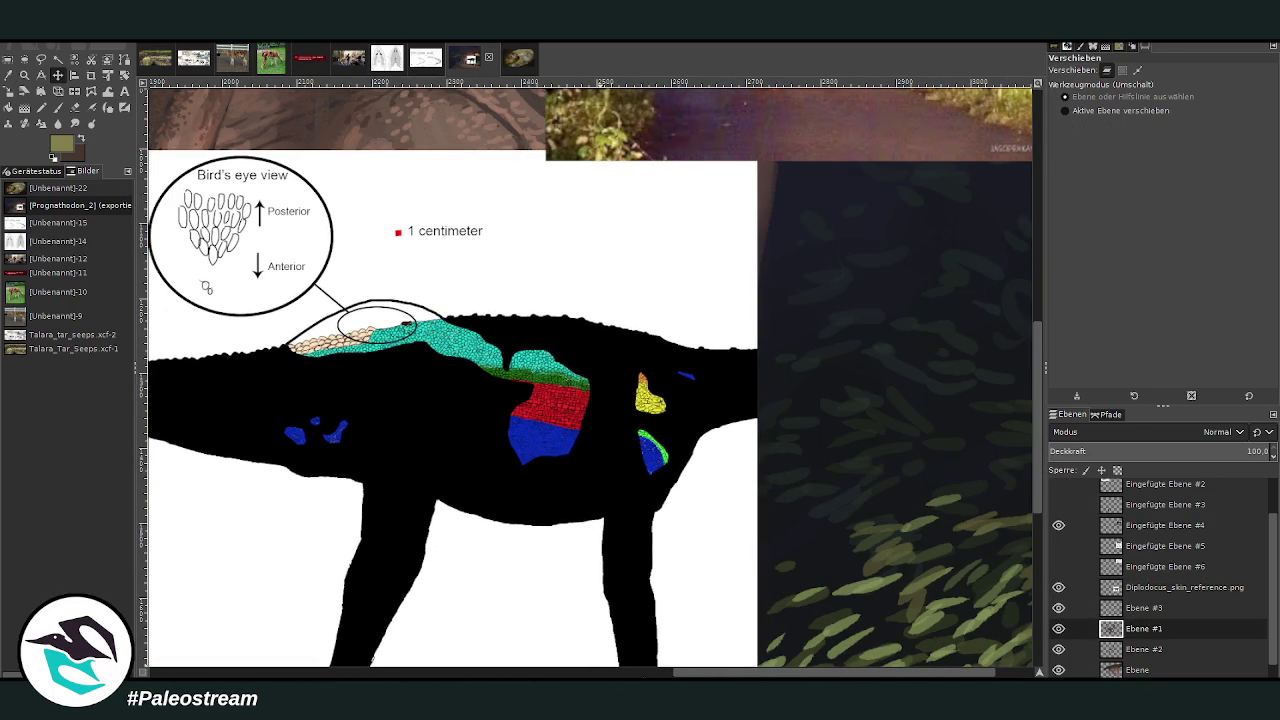
scroll(668, 674, left, 8)
scroll(690, 640, right, 2)
scroll(690, 676, left, 1)
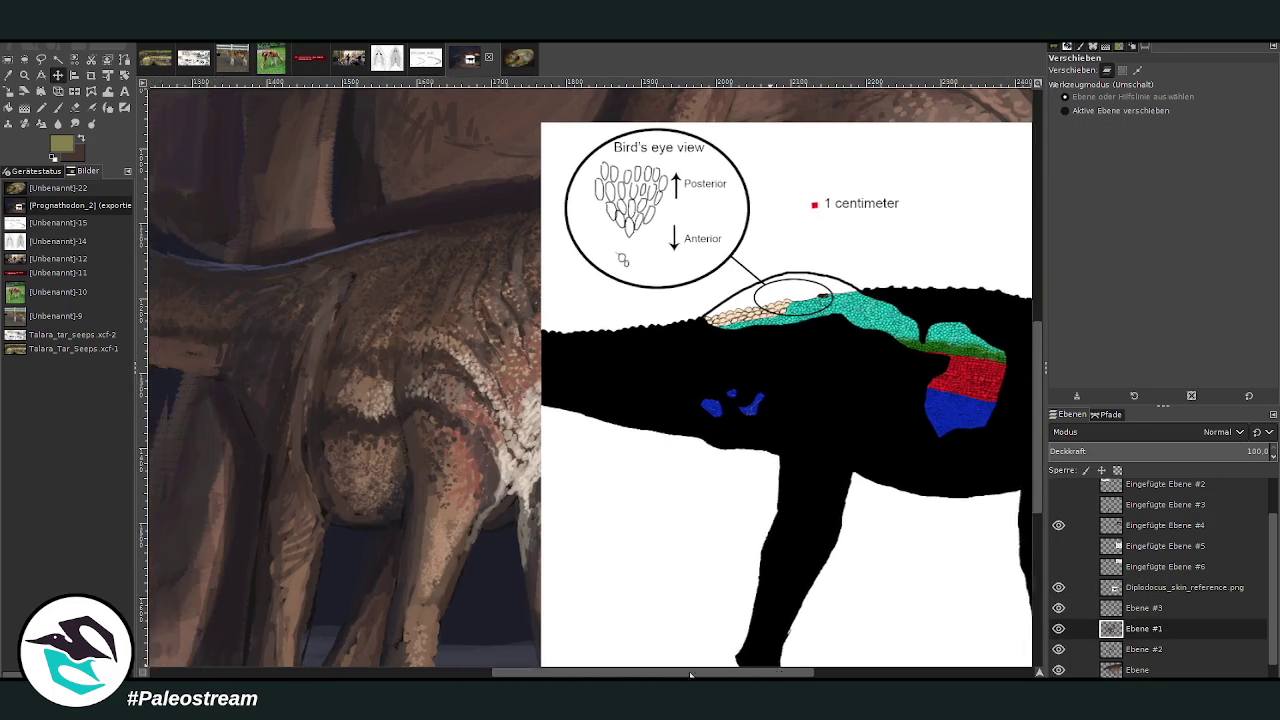
drag(690, 675, 632, 675)
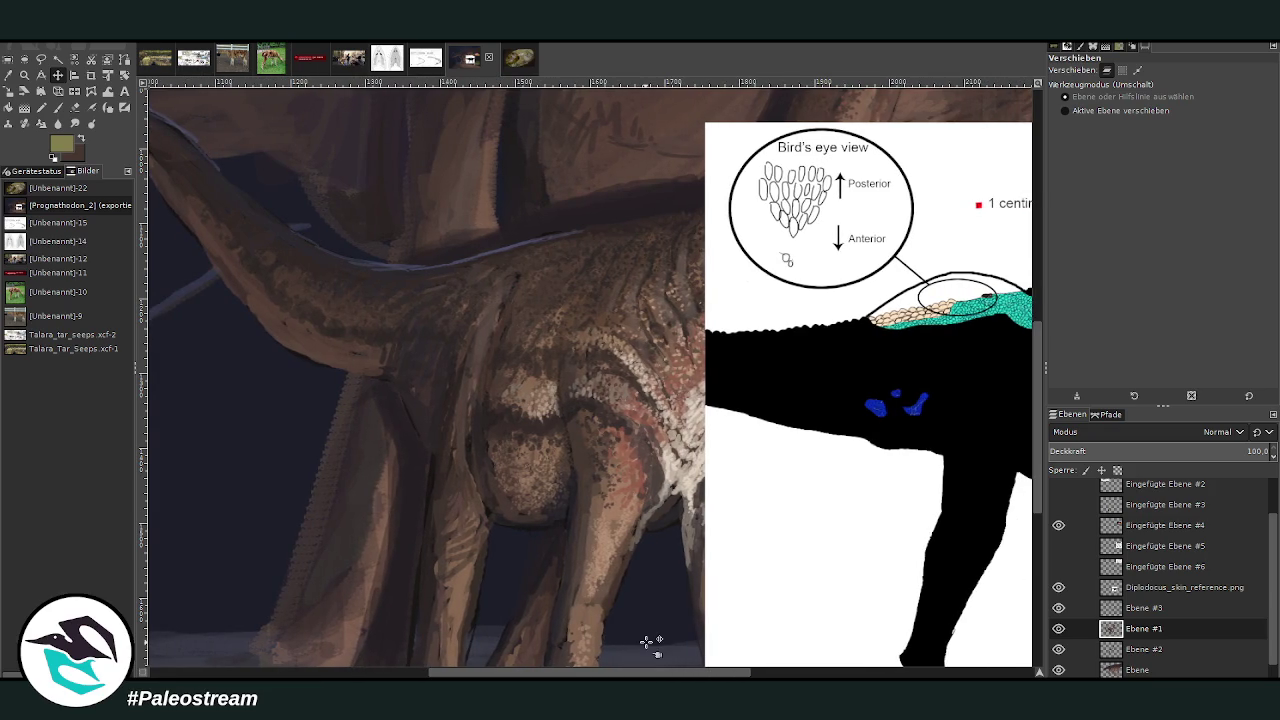
- Sample a purple and paint a bluish highlight along the tail ridge at opacity 78.2, size 29, then 16
key(o)
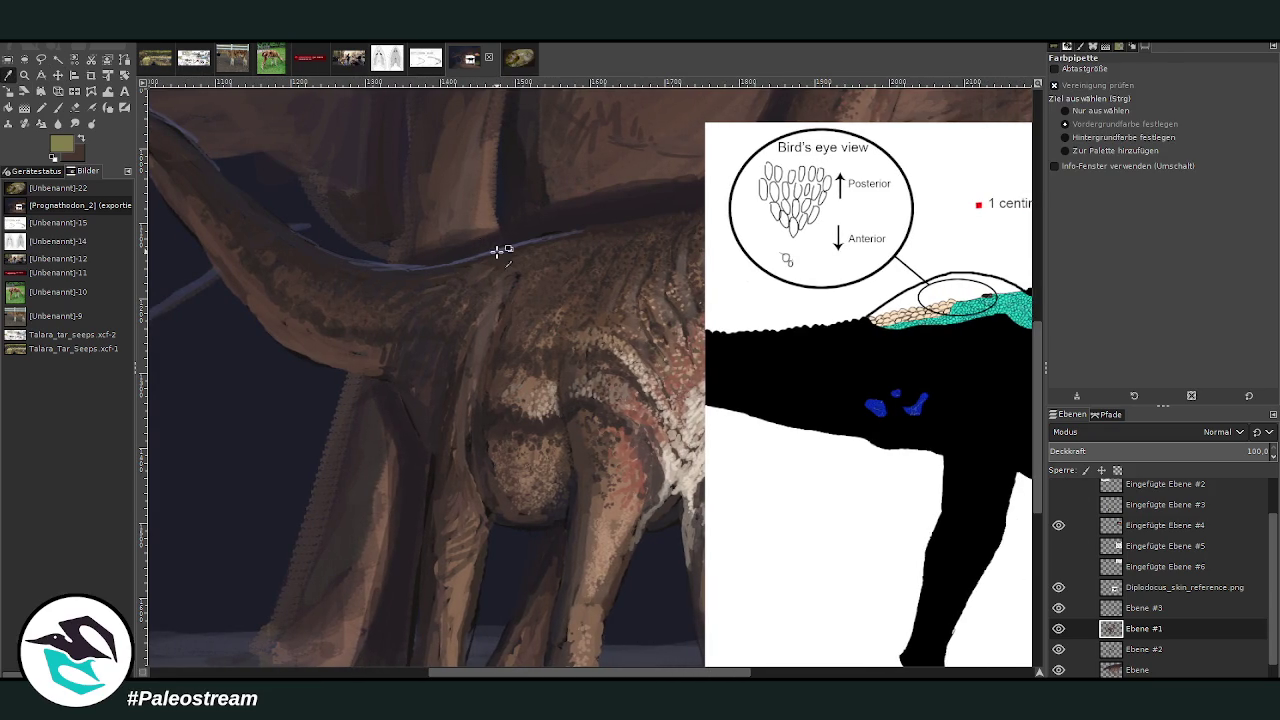
click(493, 251)
key(p)
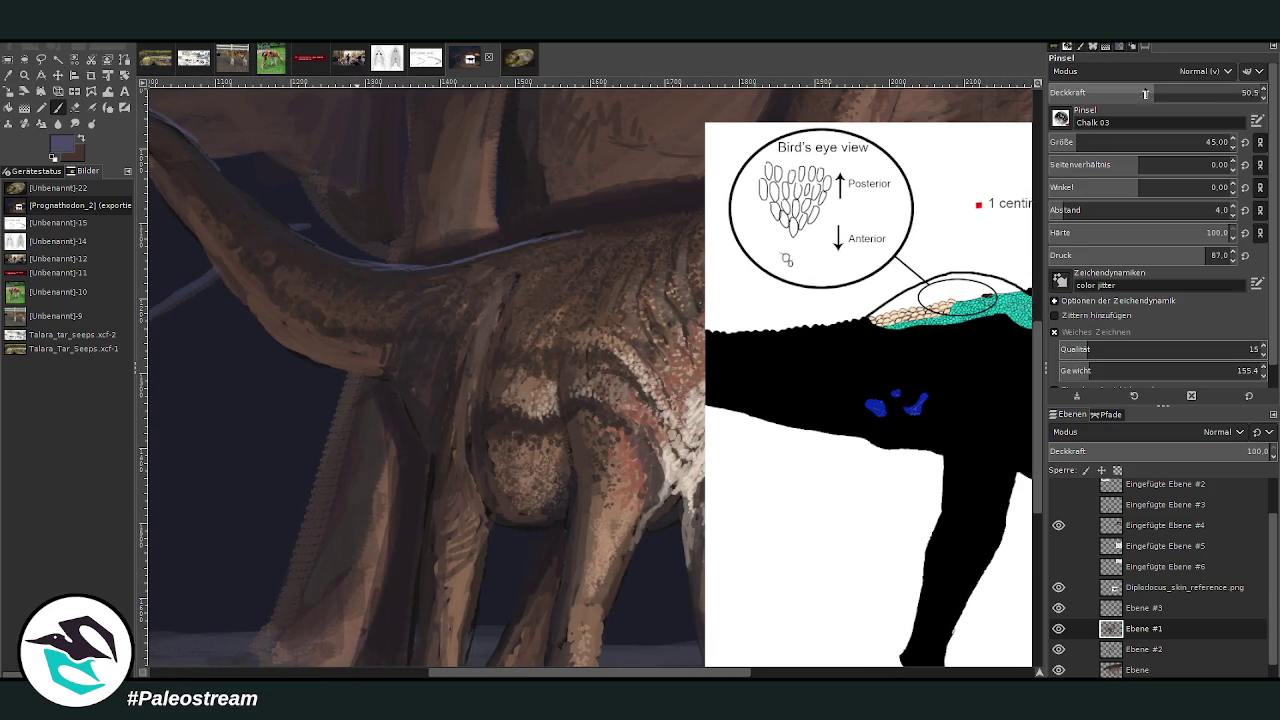
drag(1160, 141, 1130, 141)
drag(1150, 93, 1220, 93)
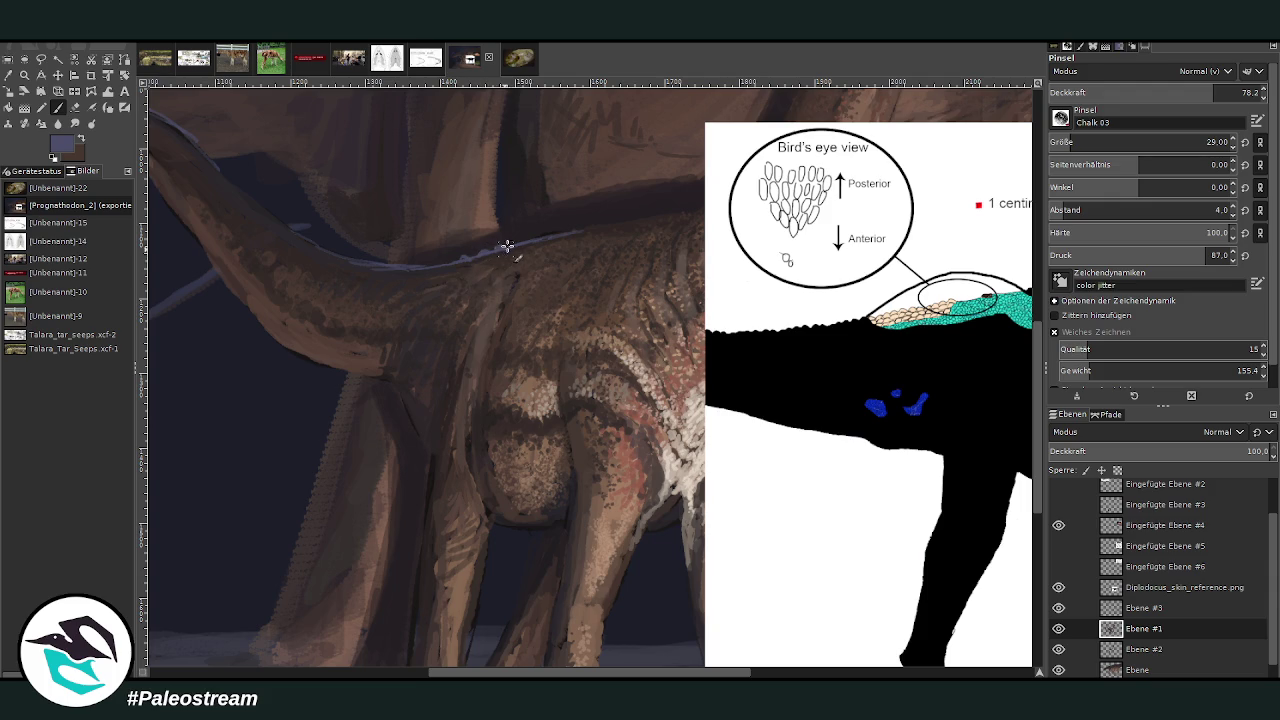
drag(507, 249, 530, 236)
drag(457, 267, 449, 254)
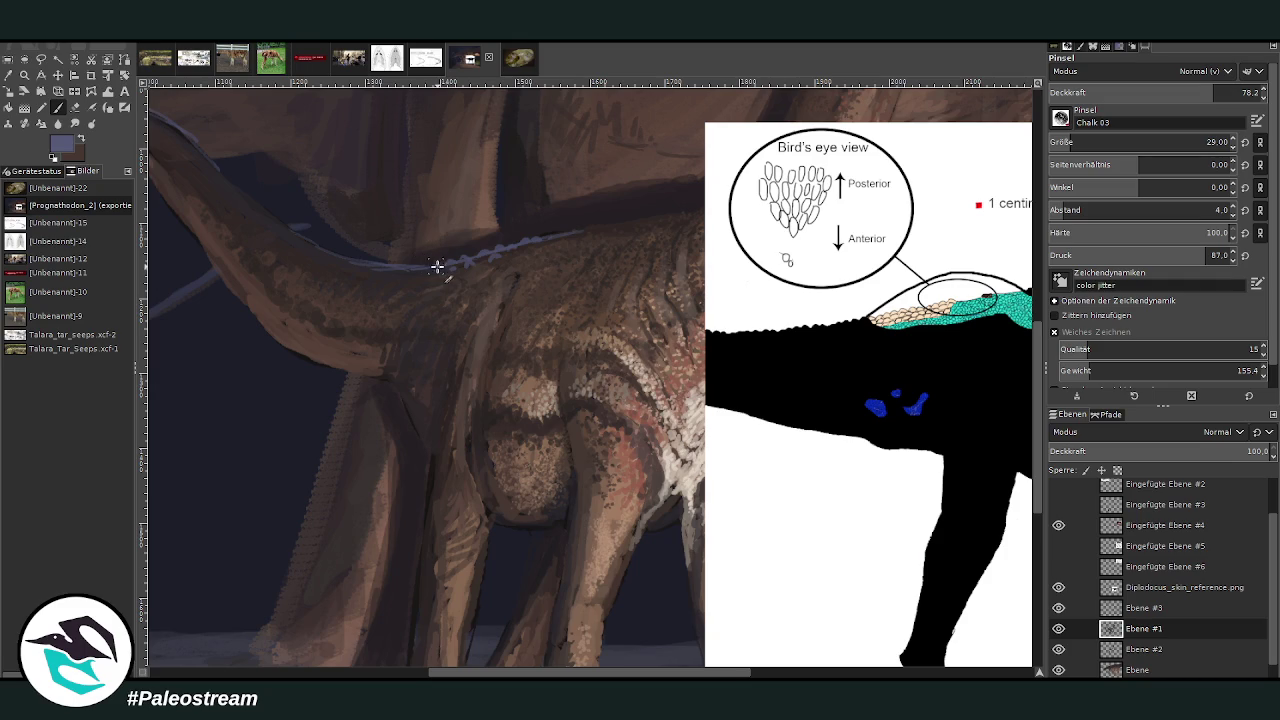
drag(443, 266, 358, 260)
click(1065, 138)
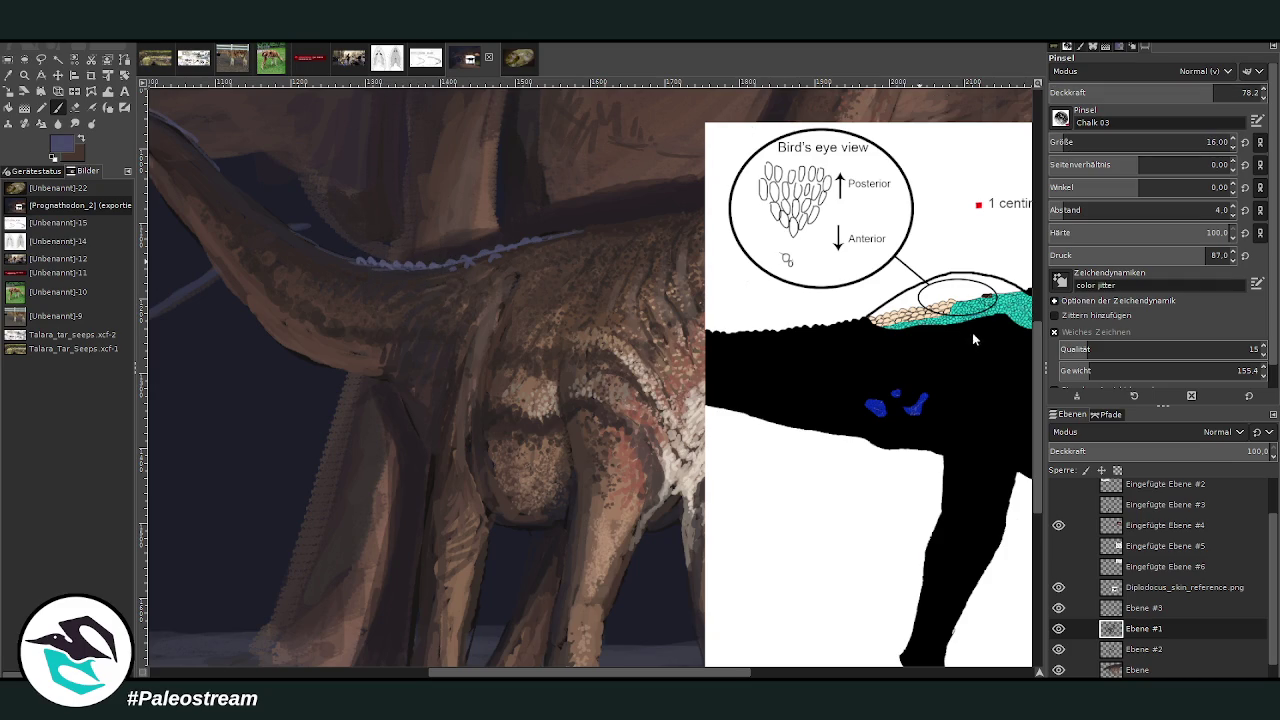
drag(549, 237, 608, 224)
drag(349, 258, 288, 234)
- Paint near-black scale marks over the ridge spikes, then set brush size 30 and opacity 34.4, then 51.7
ctrl+click(980, 348)
ctrl+click(954, 362)
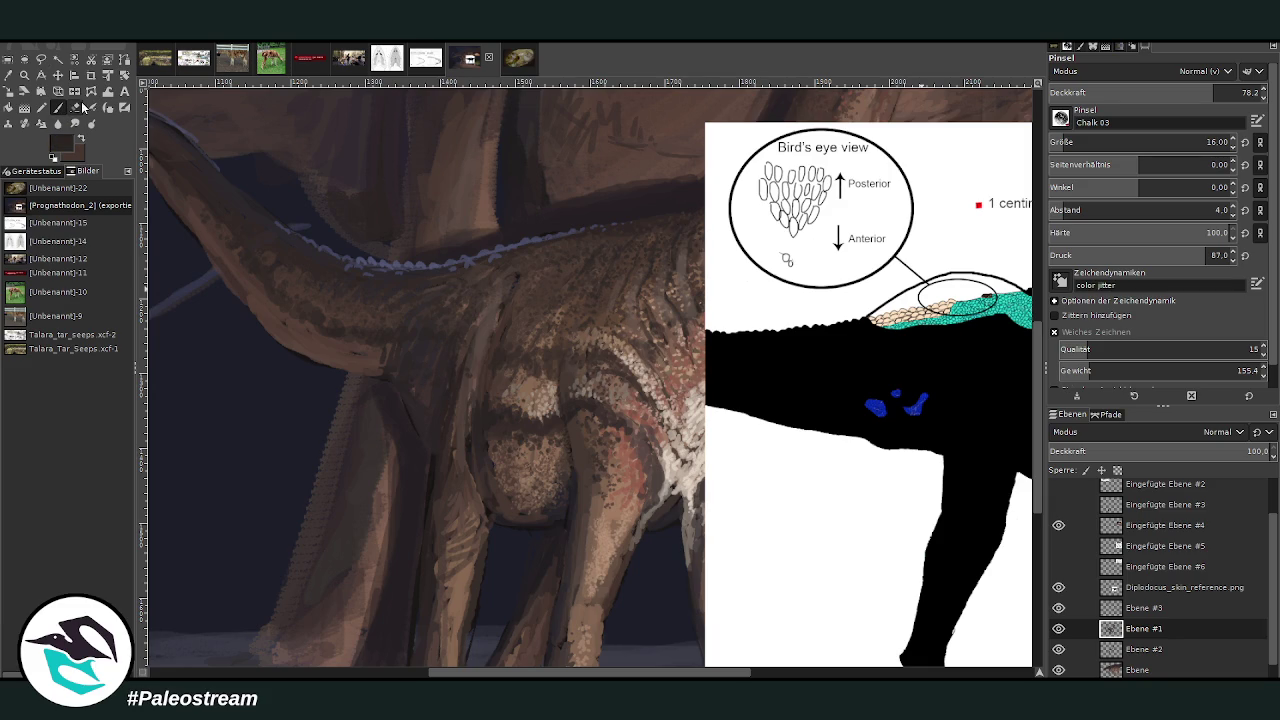
drag(431, 270, 488, 255)
drag(470, 262, 440, 260)
key(bracketright)
key(bracketright)
key(bracketright)
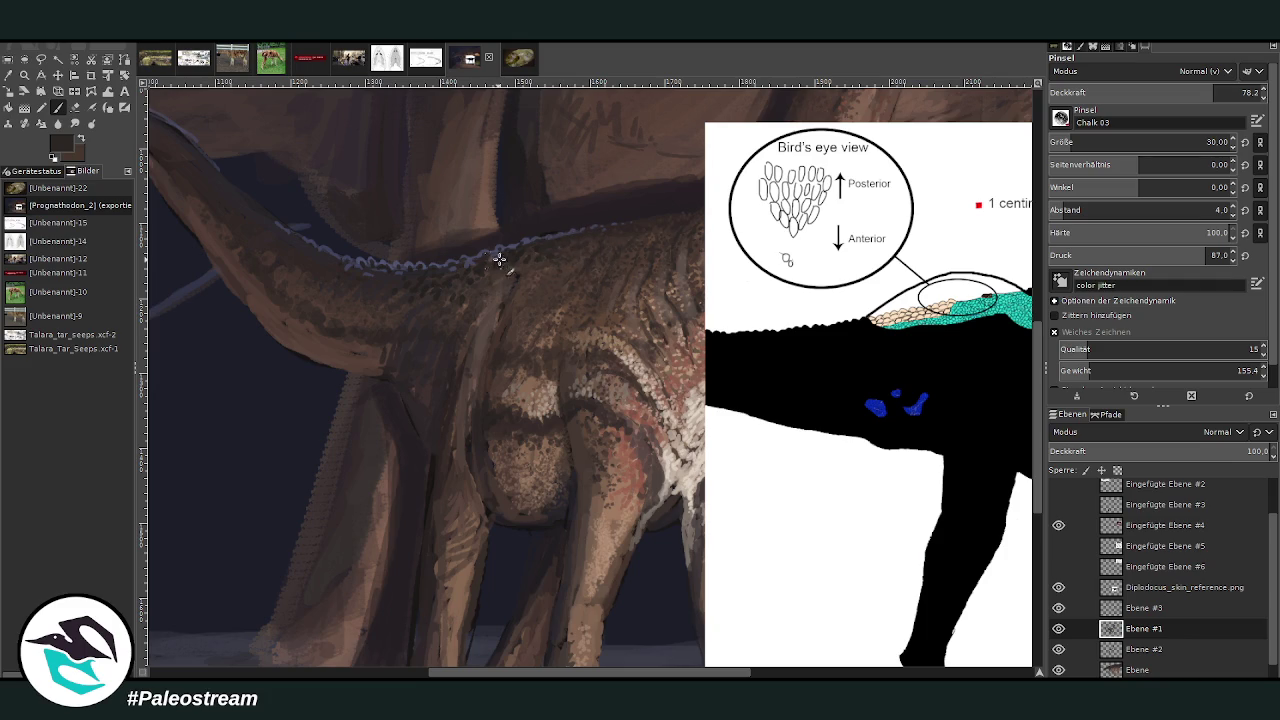
drag(1062, 95, 1096, 47)
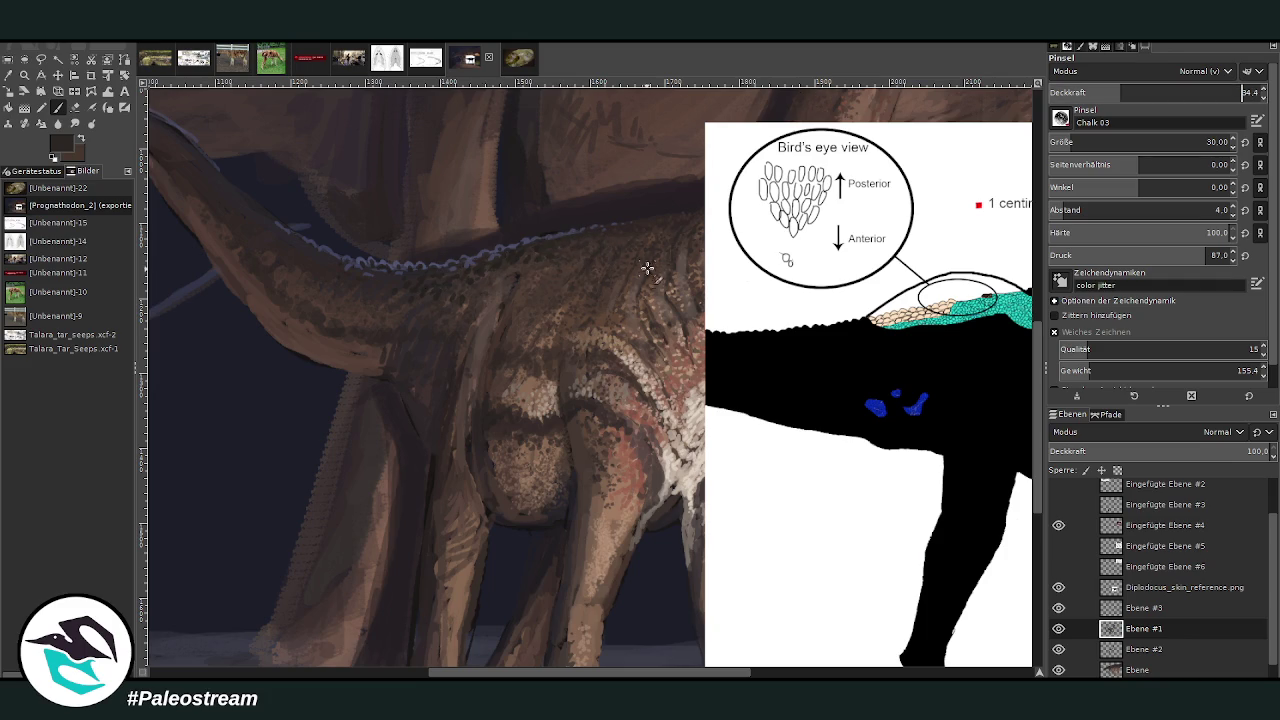
text(34.4)
key(Return)
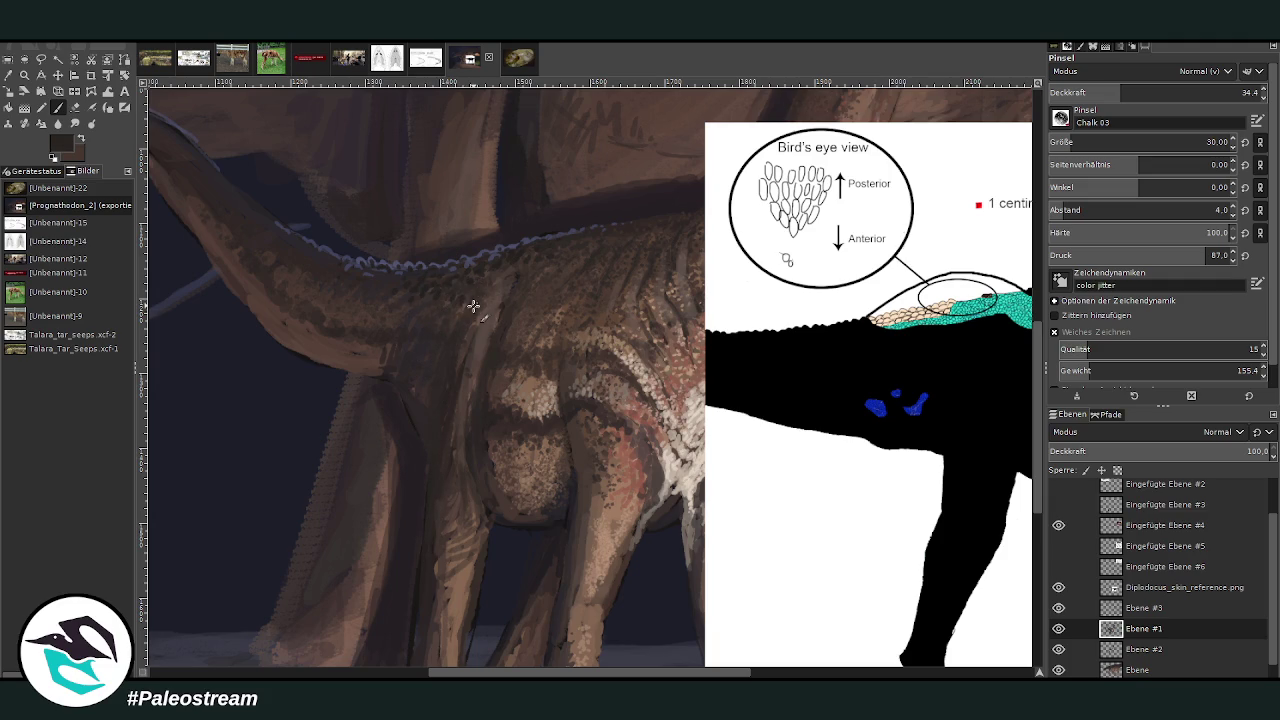
click(1157, 92)
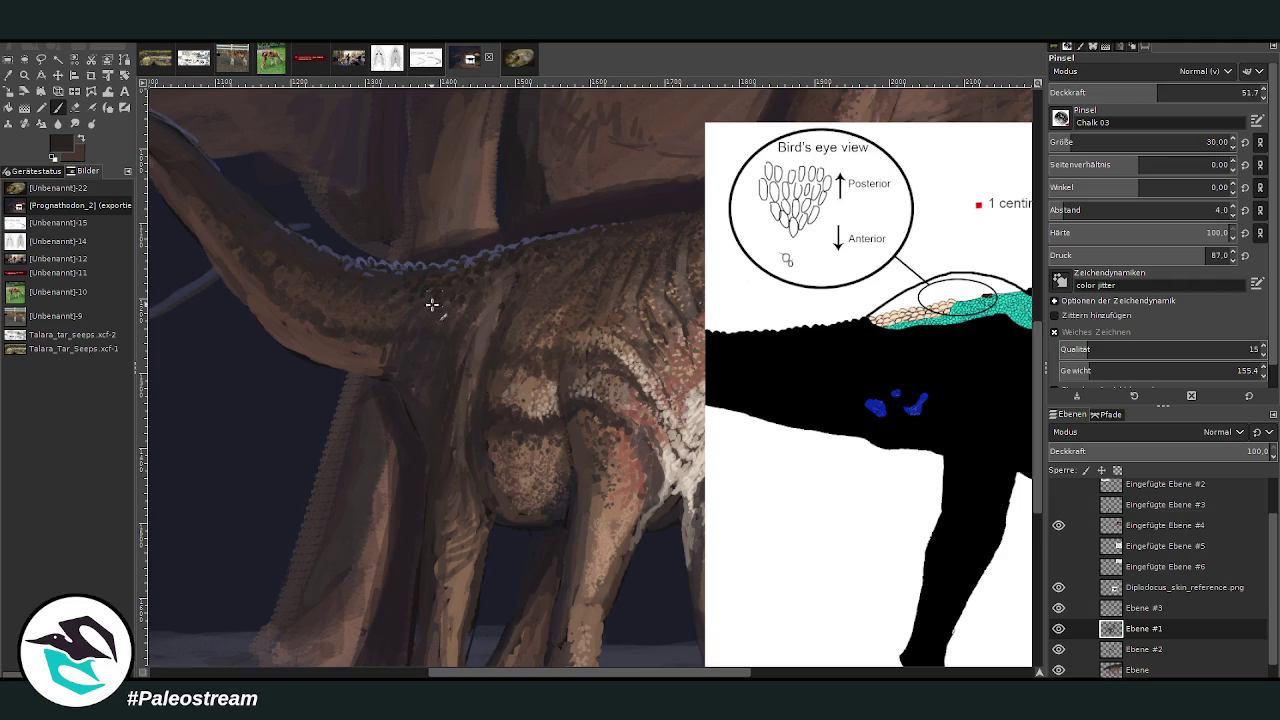
- Stroke a dark chalk edge along the tail's outer arch at opacity 63.7, then switch to the Eraser and zoom out
scroll(634, 651, left, 5)
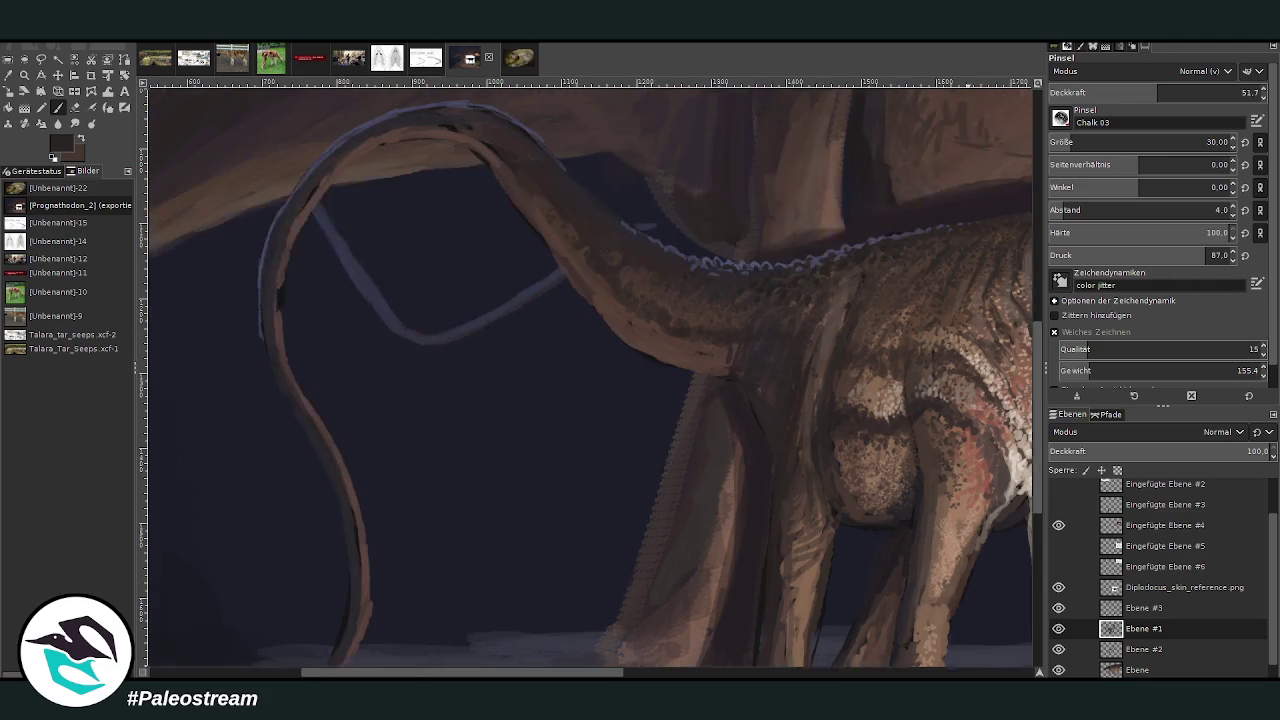
drag(1115, 93, 1141, 120)
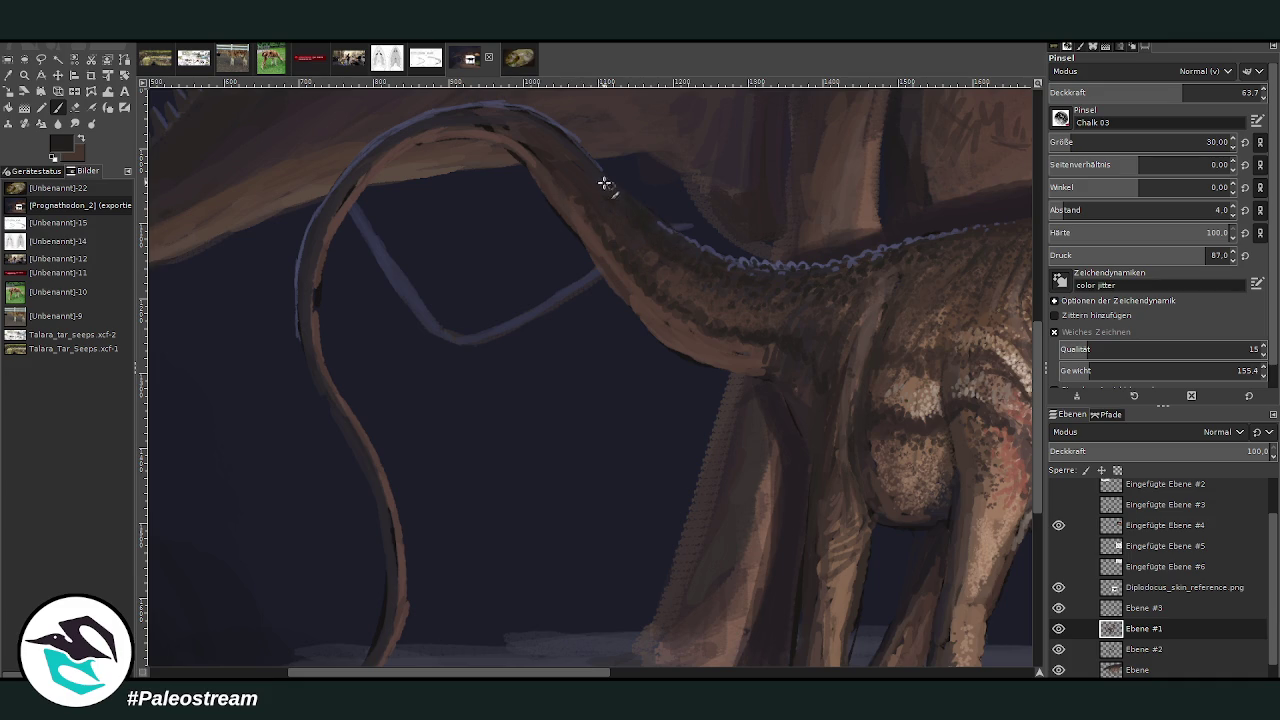
scroll(1042, 485, up, 2)
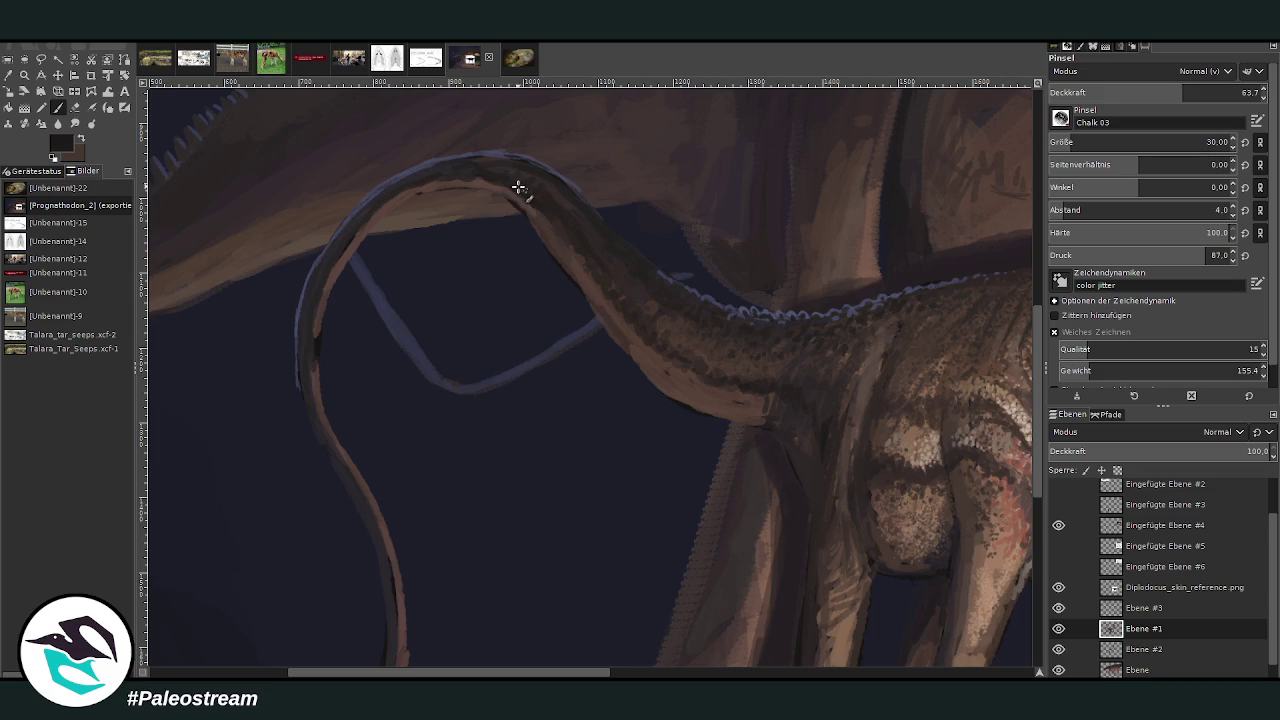
drag(375, 212, 324, 296)
scroll(1032, 520, down, 5)
scroll(1038, 508, up, 1)
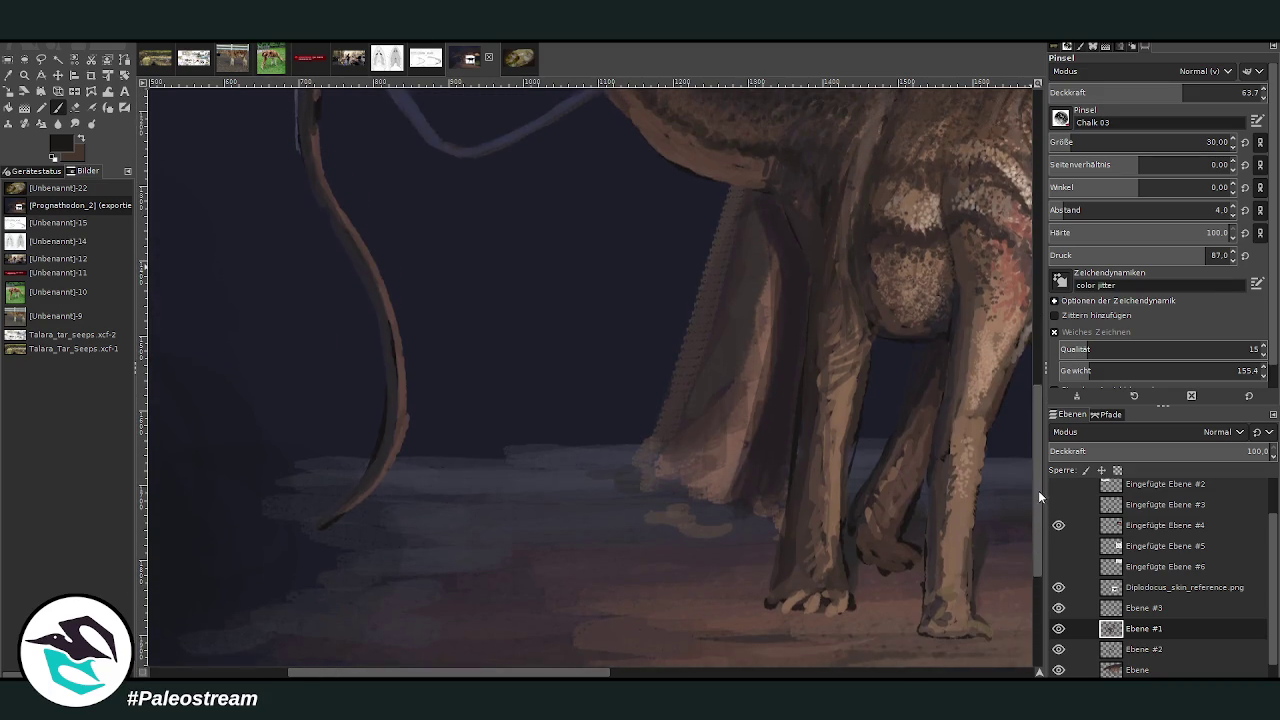
click(74, 107)
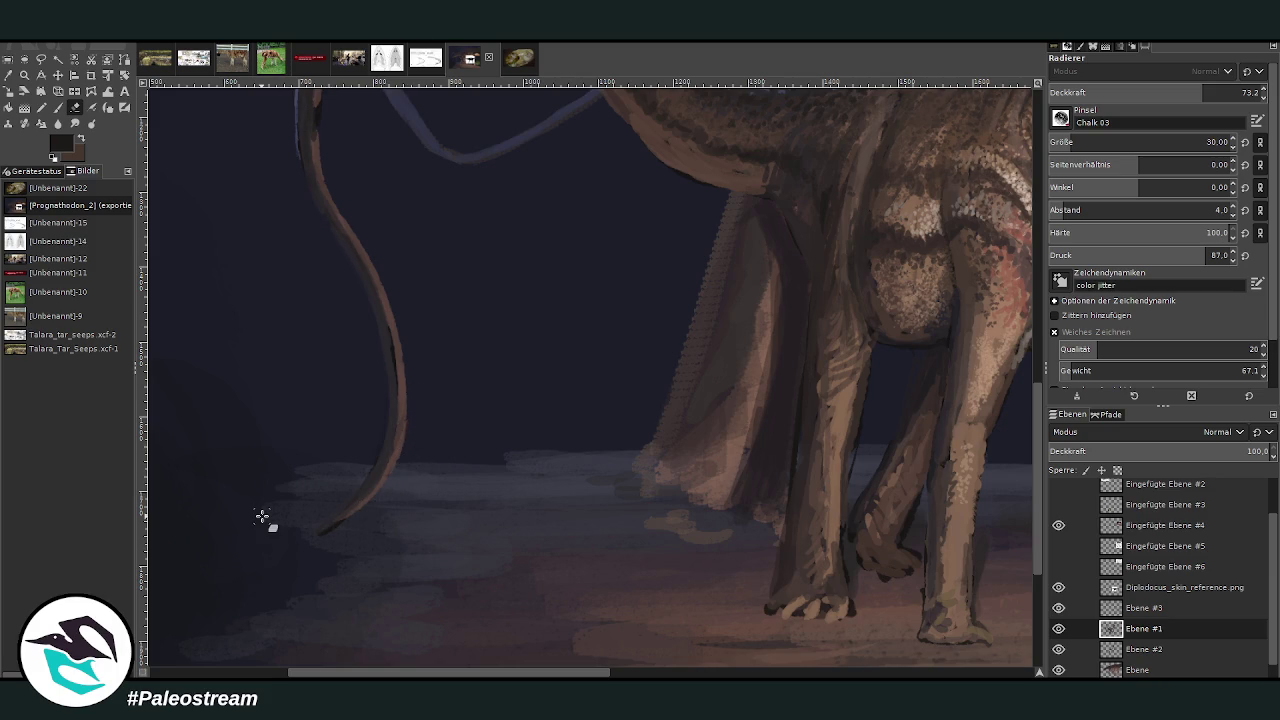
key(minus)
key(minus)
key(minus)
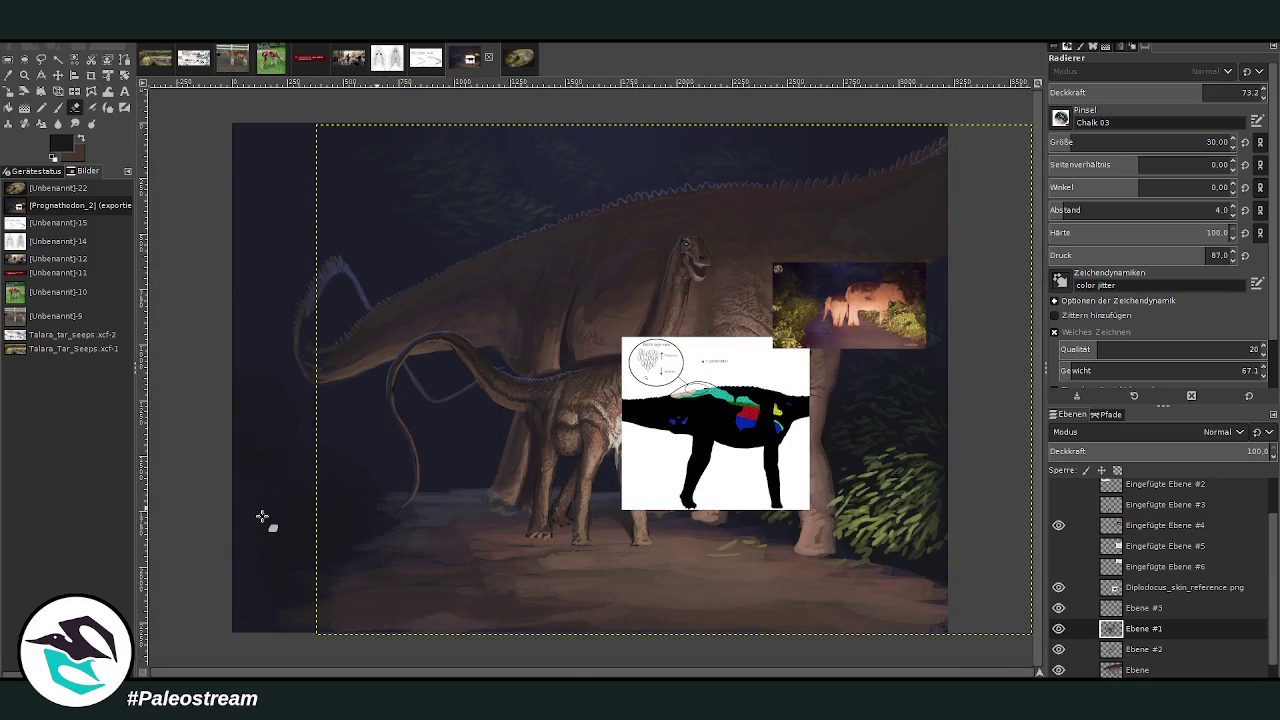
- Zoom onto the arching tail, sample a brown, and smooth the tail's underside at opacity 39.7
key(z)
drag(404, 270, 660, 562)
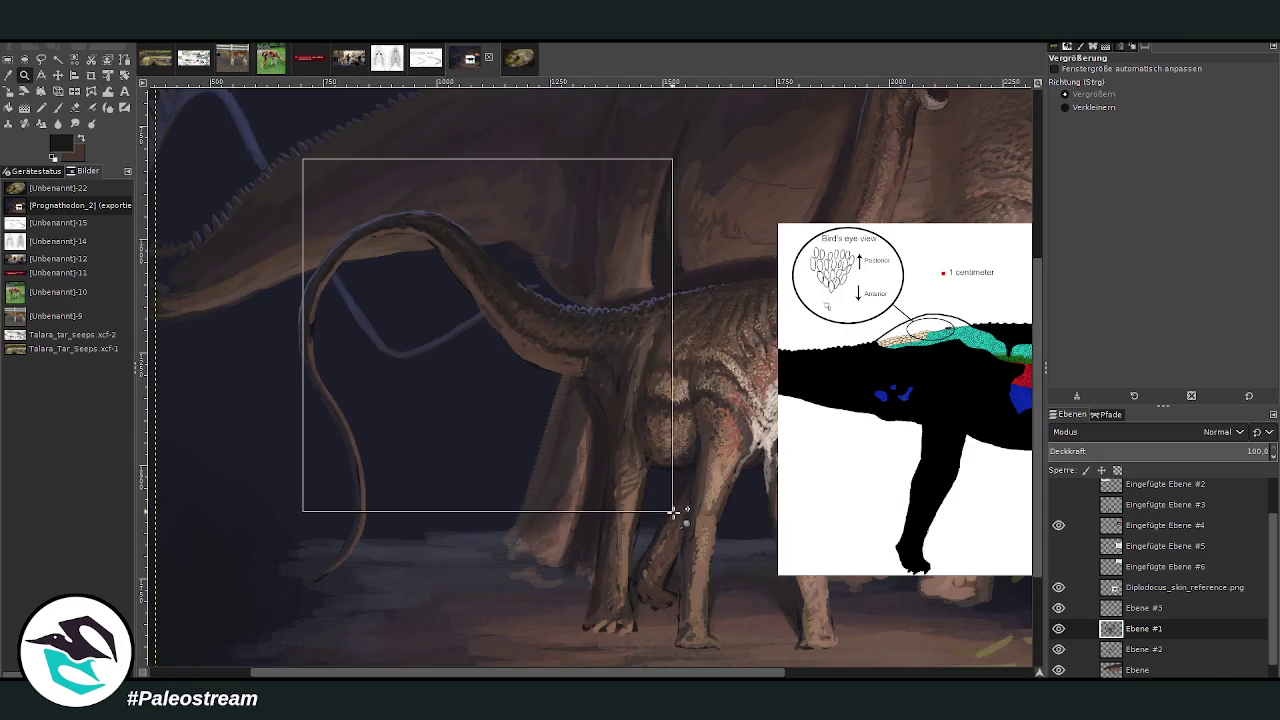
drag(306, 163, 674, 514)
key(p)
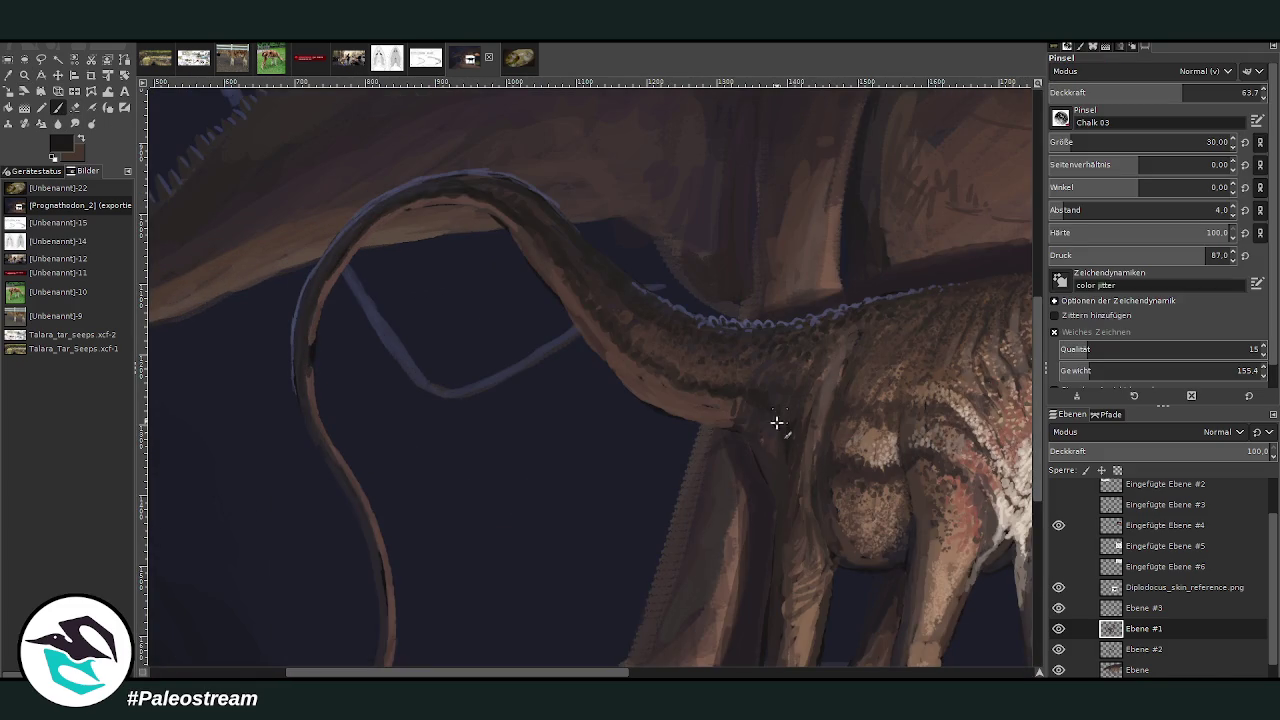
key(o)
click(746, 413)
key(p)
click(1134, 92)
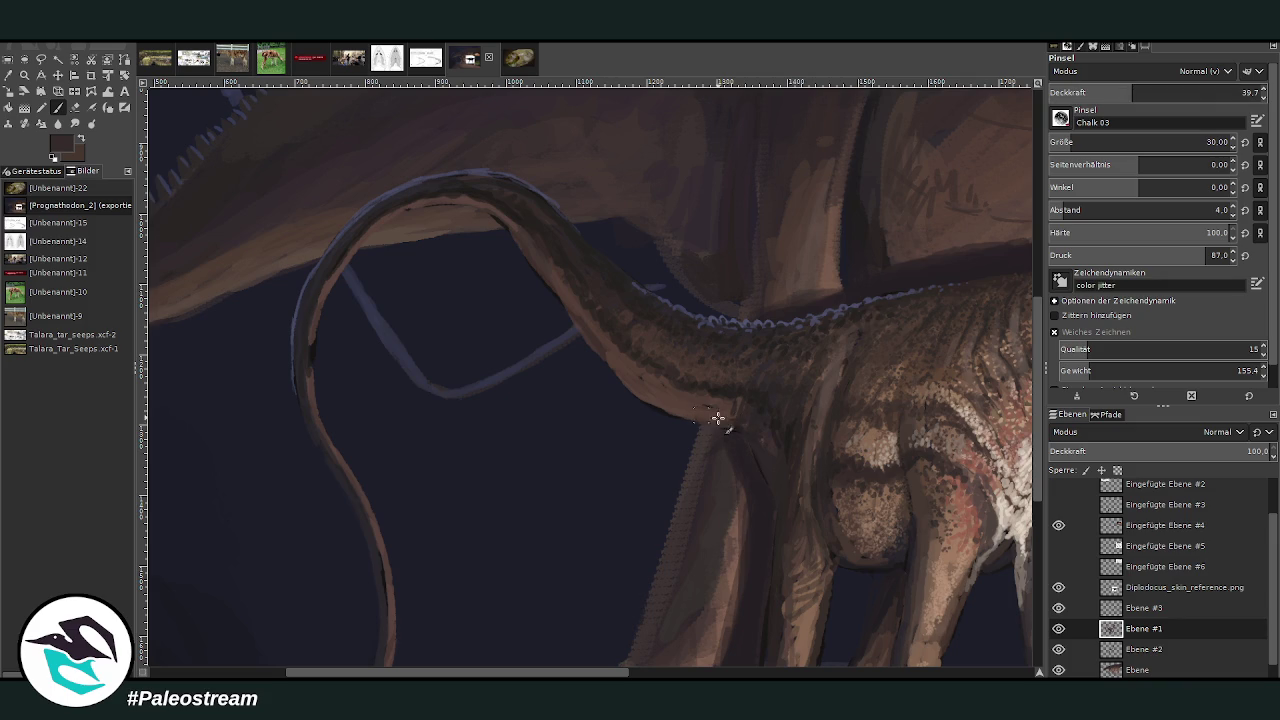
mouse_move(720, 419)
mouse_down()
mouse_move(686, 409)
mouse_move(705, 425)
mouse_up()
- At brush size 23, darken the tail's left edge, upper band and top curve
scroll(1150, 92, up, 12)
scroll(1150, 141, down, 1)
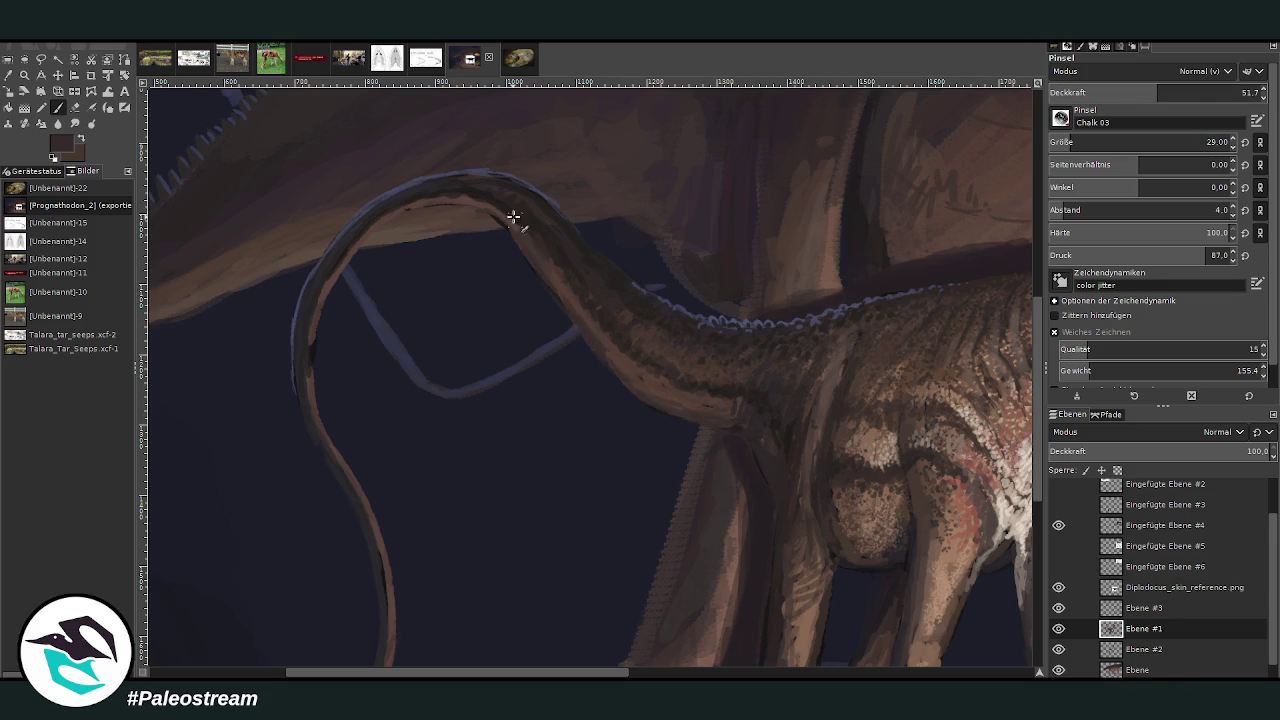
click(1202, 92)
scroll(1150, 141, down, 6)
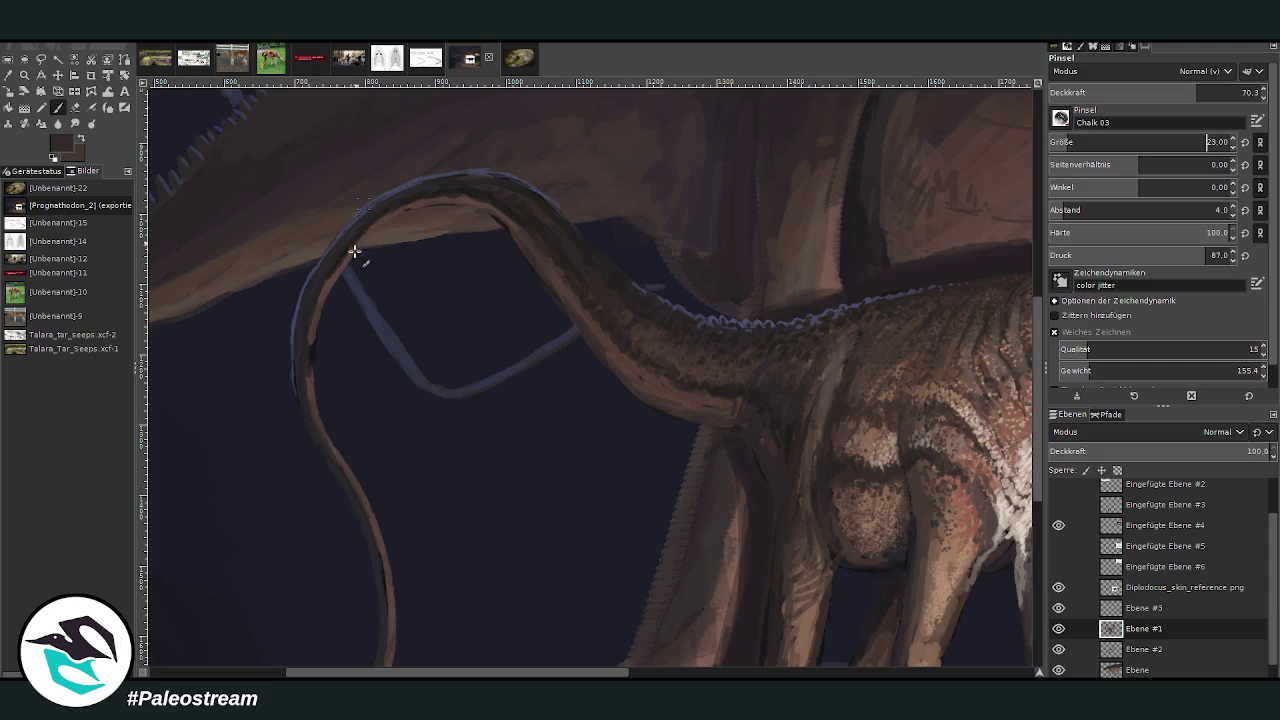
drag(311, 379, 366, 237)
drag(336, 463, 577, 291)
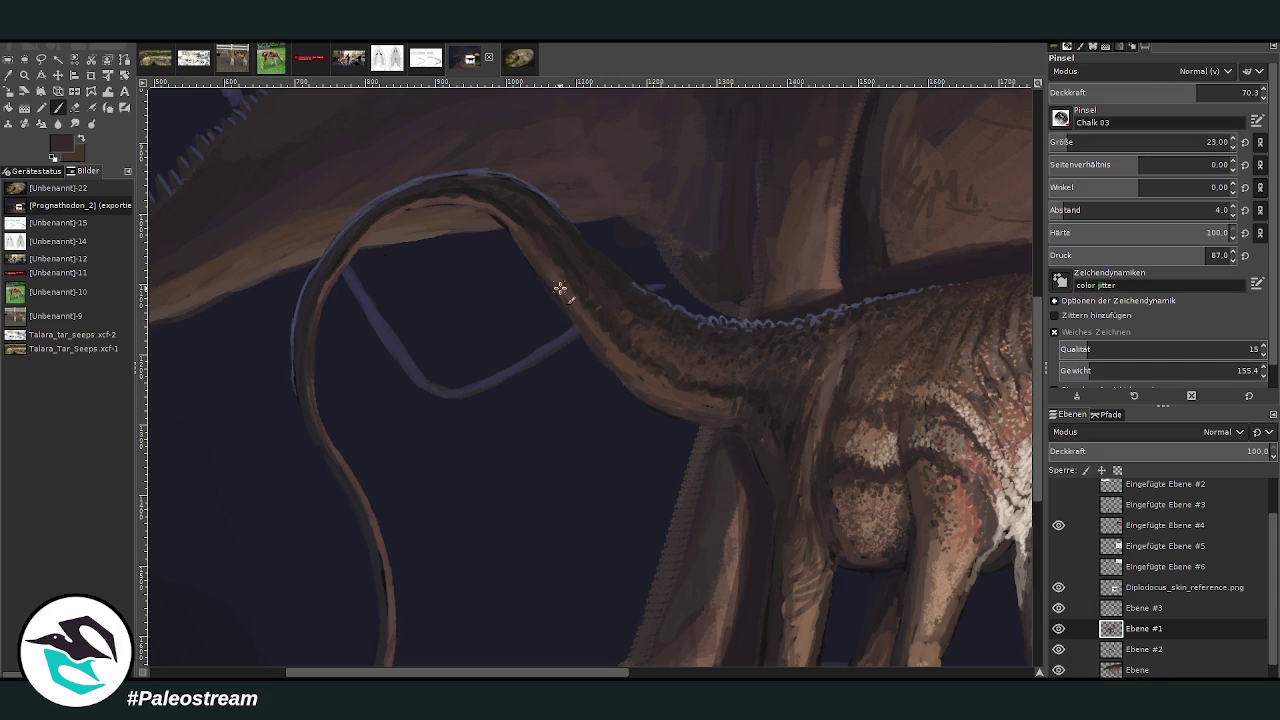
drag(471, 178, 340, 263)
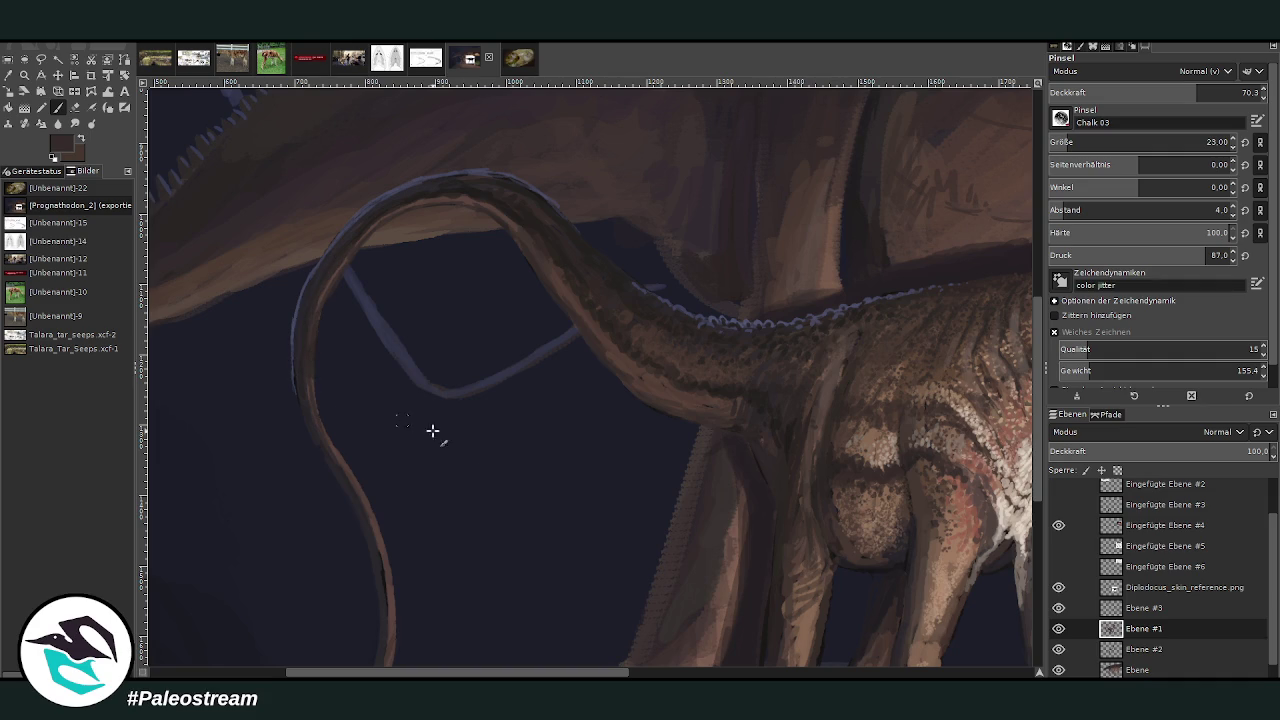
drag(586, 676, 666, 676)
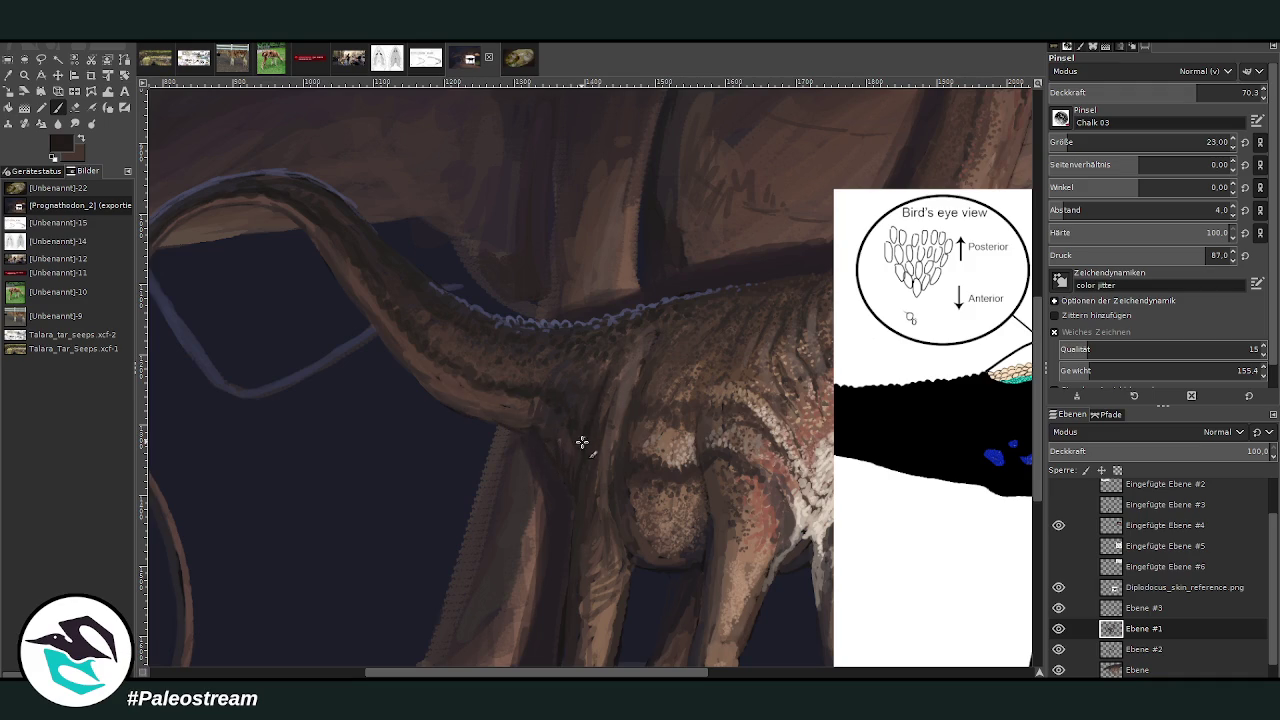
scroll(527, 447, down, 5)
- Move the skin reference image down and right, and zoom in on the young sauropod's legs
scroll(527, 447, down, 1)
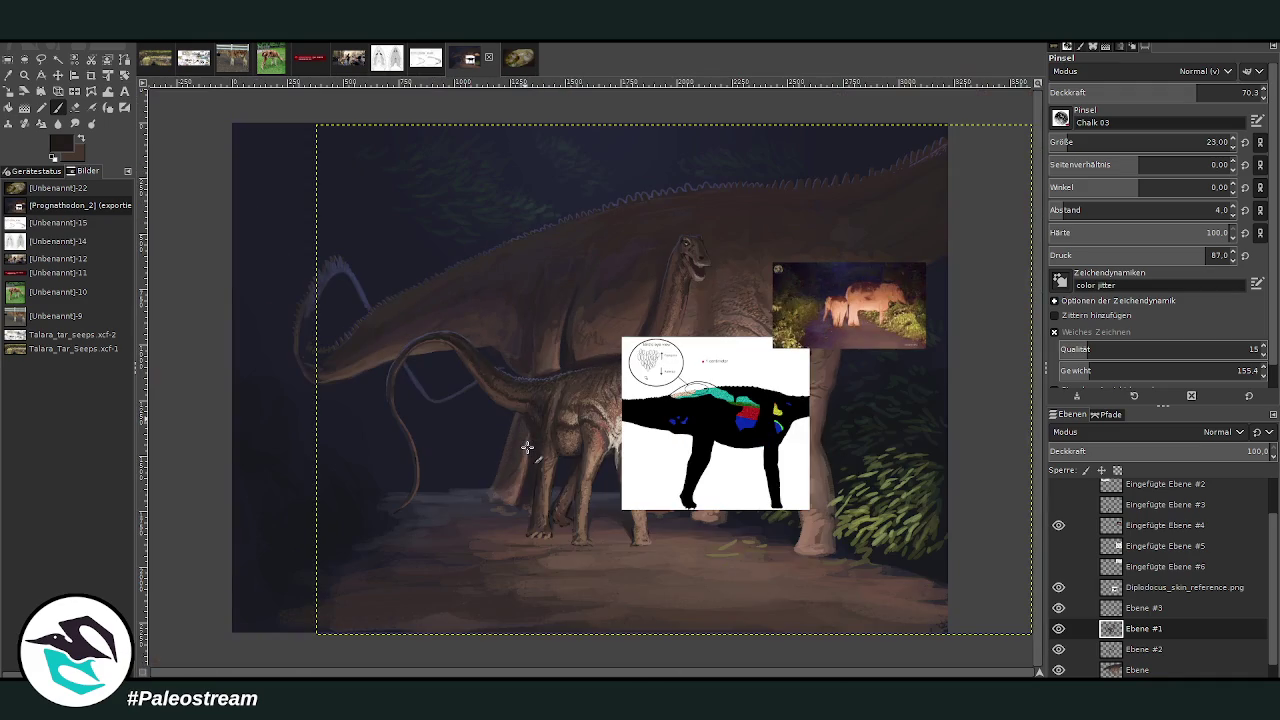
key(m)
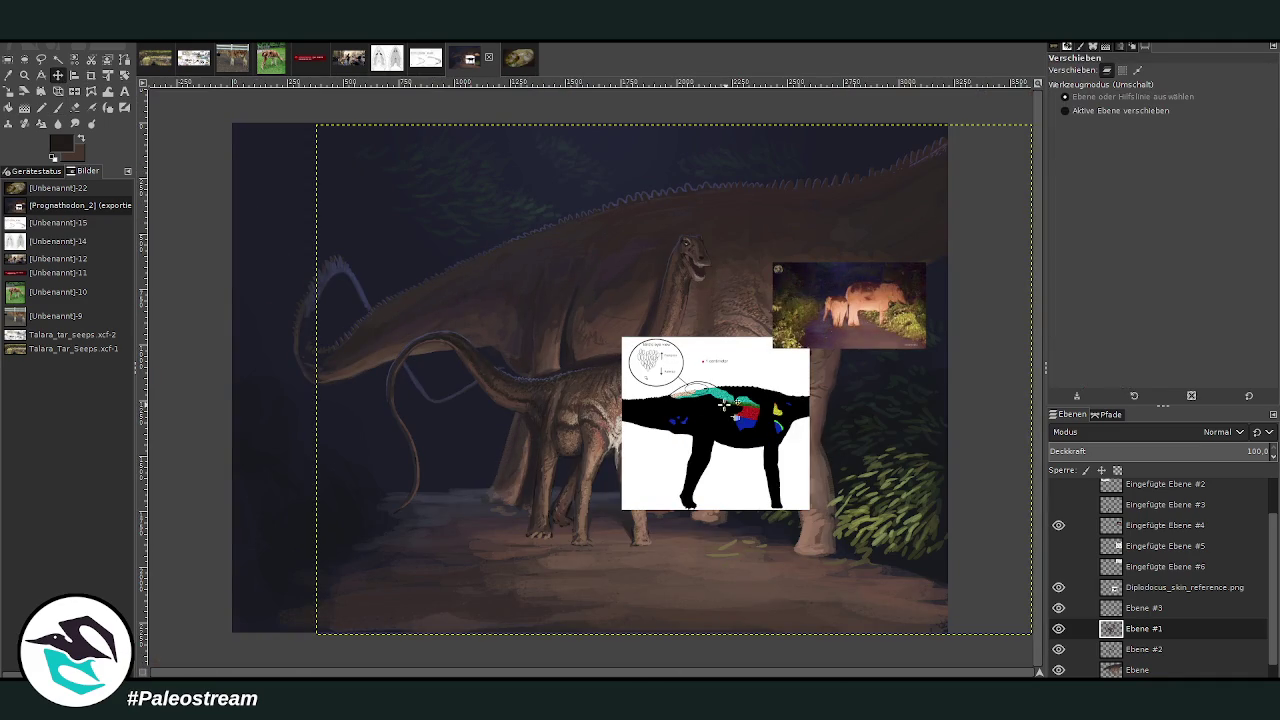
drag(695, 405, 835, 432)
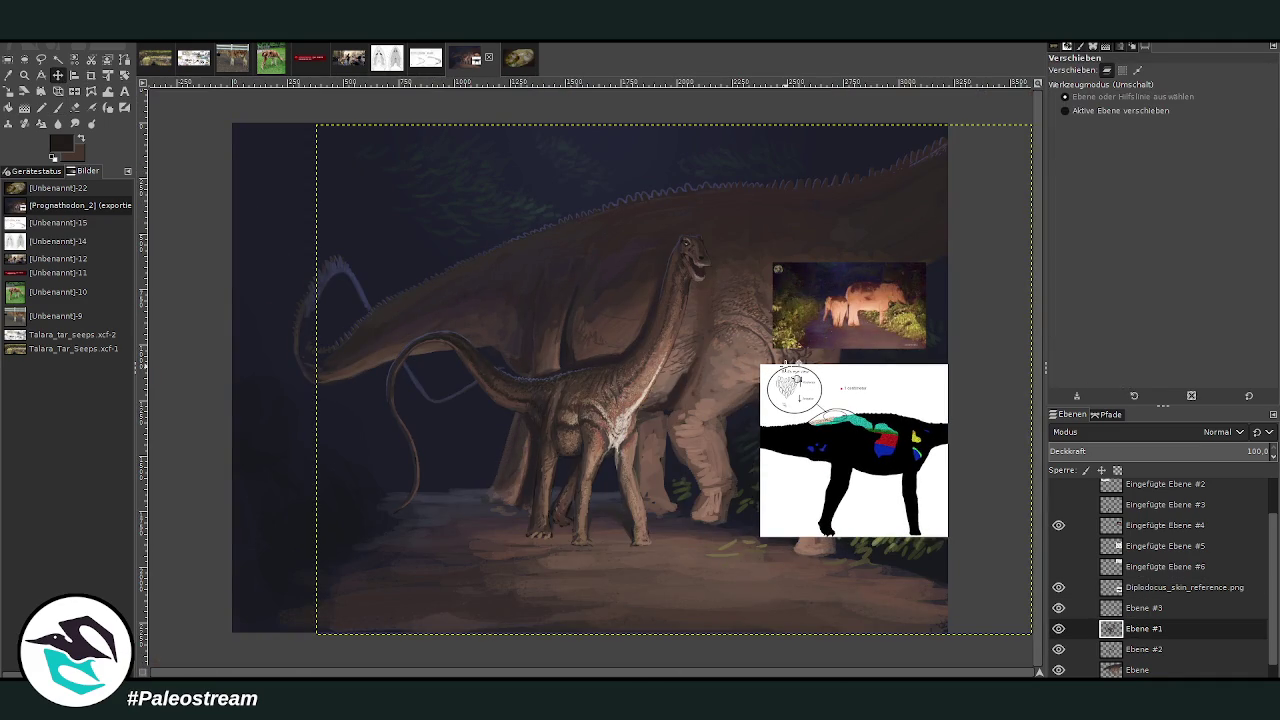
scroll(786, 363, down, 1)
key(z)
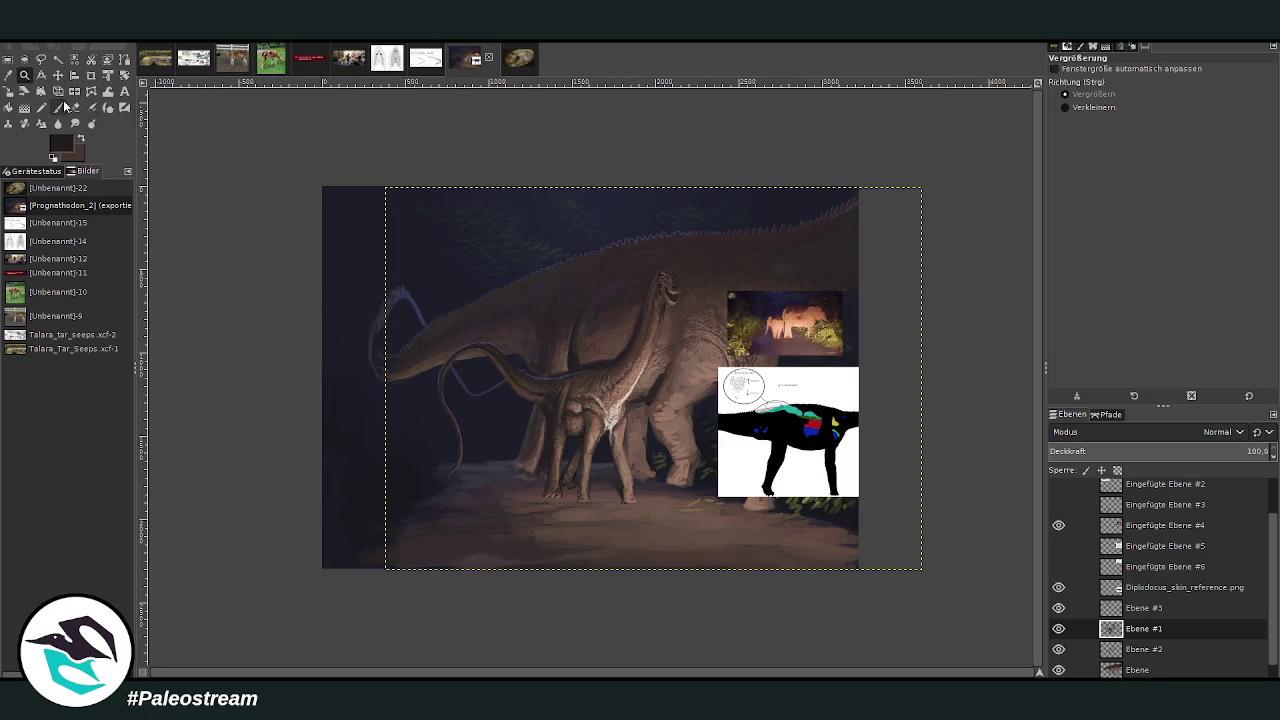
drag(538, 348, 660, 534)
drag(467, 185, 708, 574)
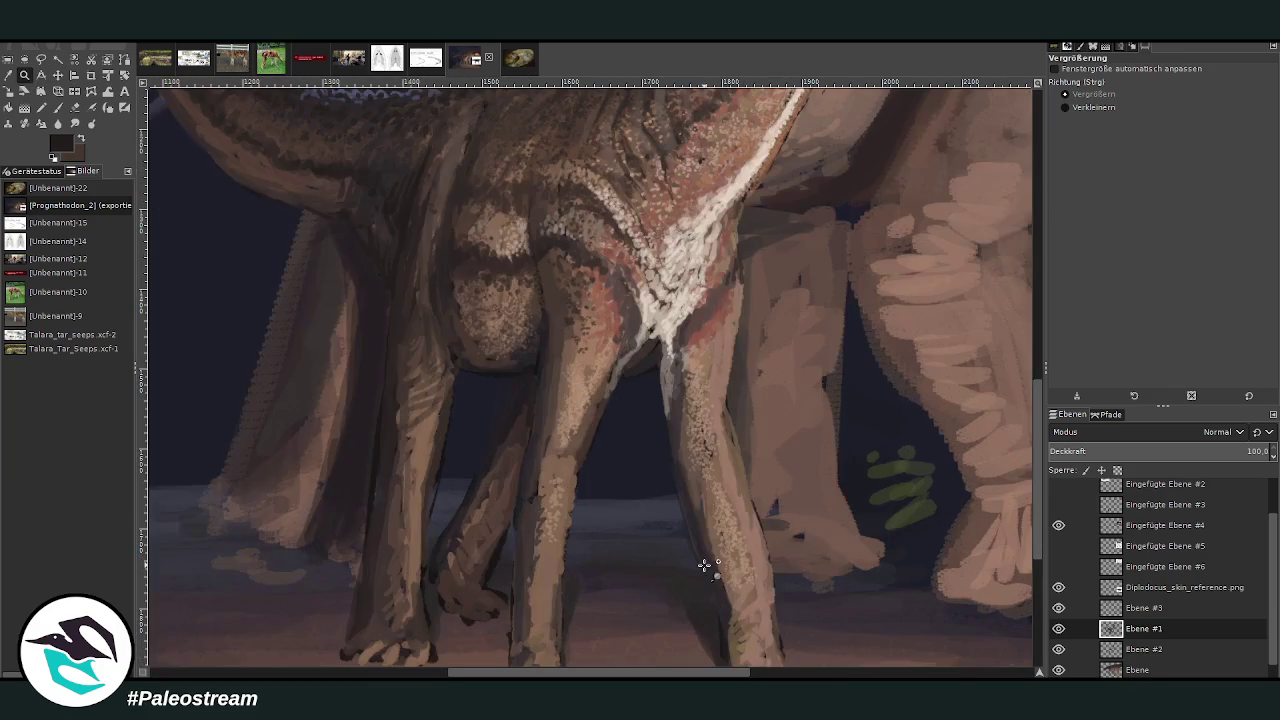
- Paint dark bands across the front legs at brush size 54, opacity 75.4, then 45.7
key(o)
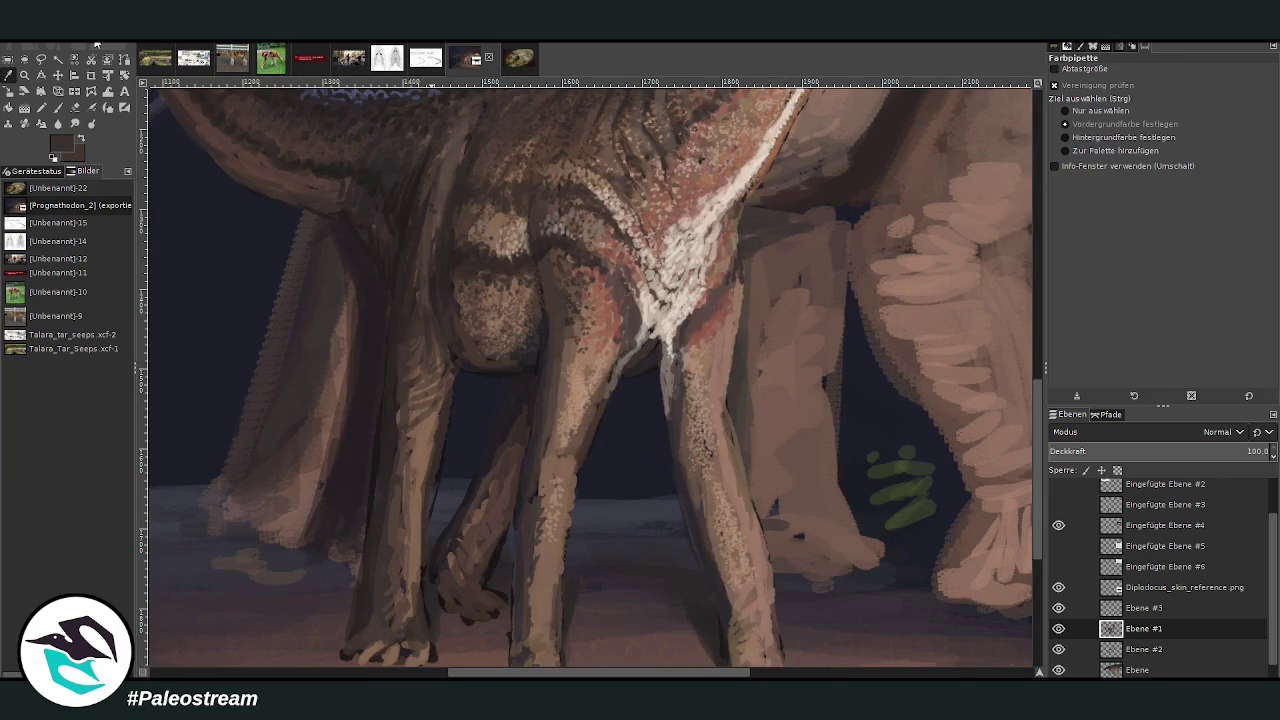
key(p)
drag(1100, 142, 1130, 142)
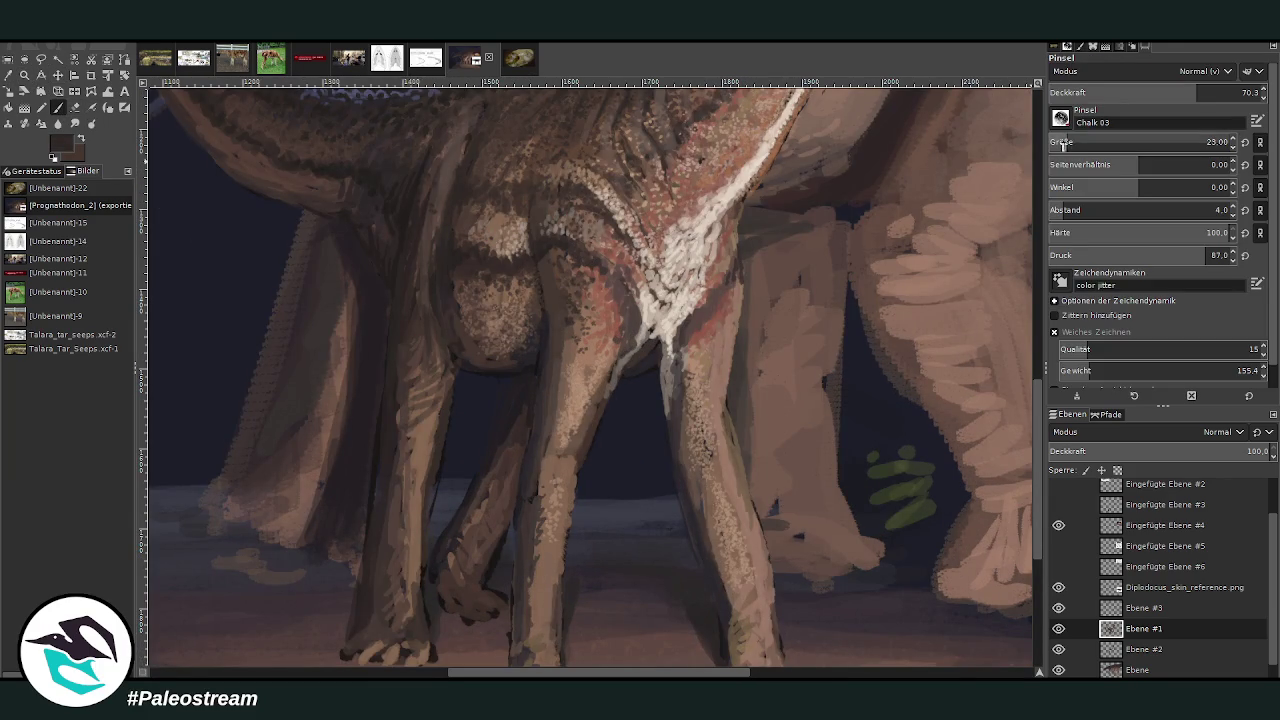
drag(1225, 92, 1240, 92)
scroll(1037, 511, down, 2)
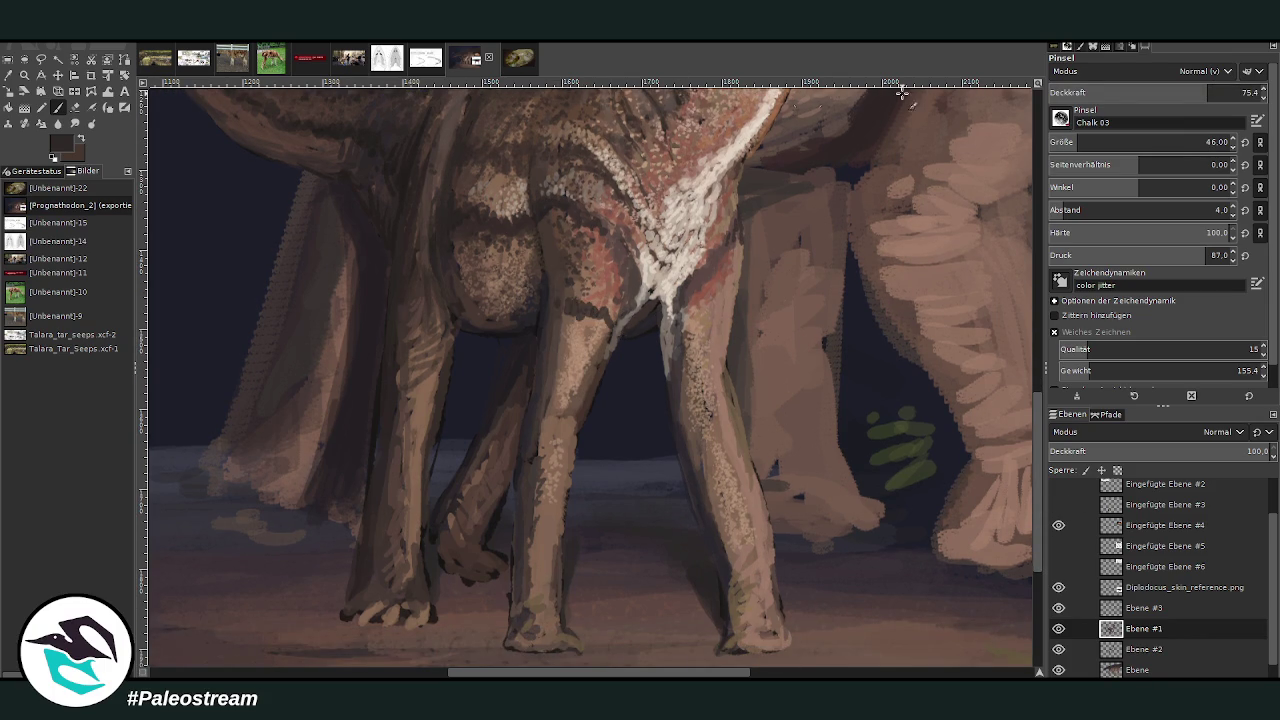
click(1085, 142)
scroll(1087, 92, down, 5)
drag(602, 320, 556, 320)
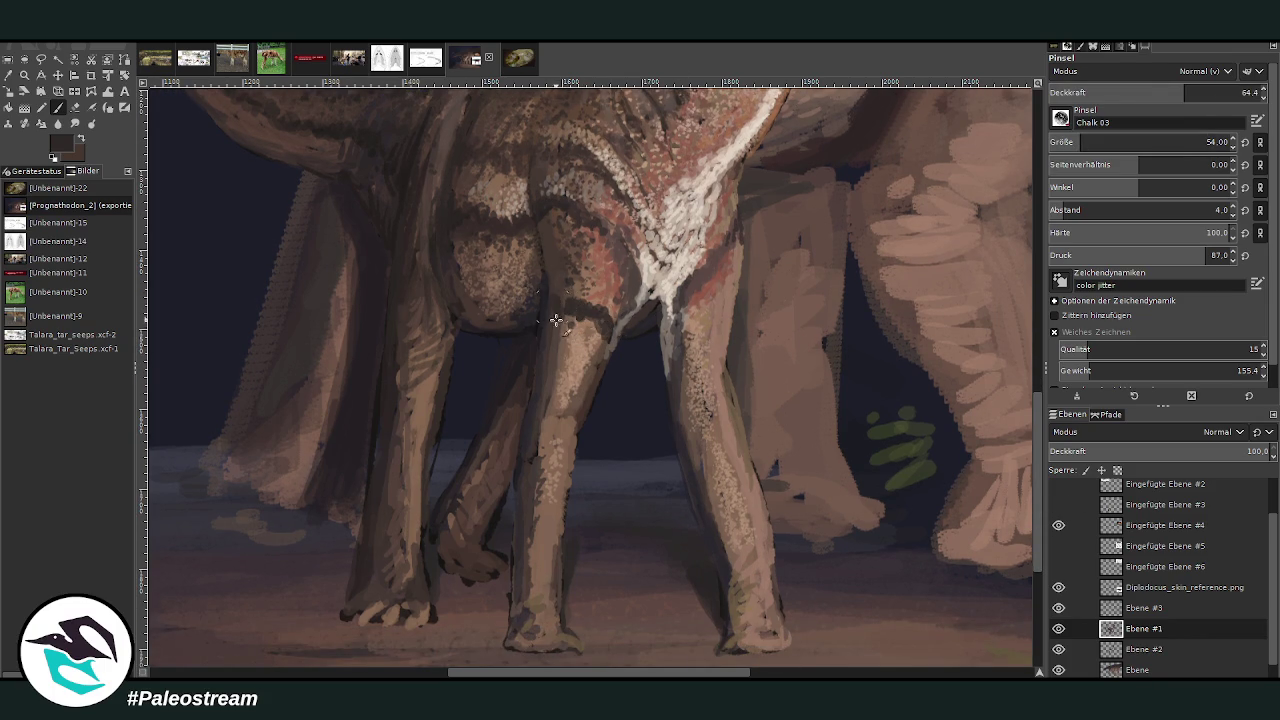
click(1145, 94)
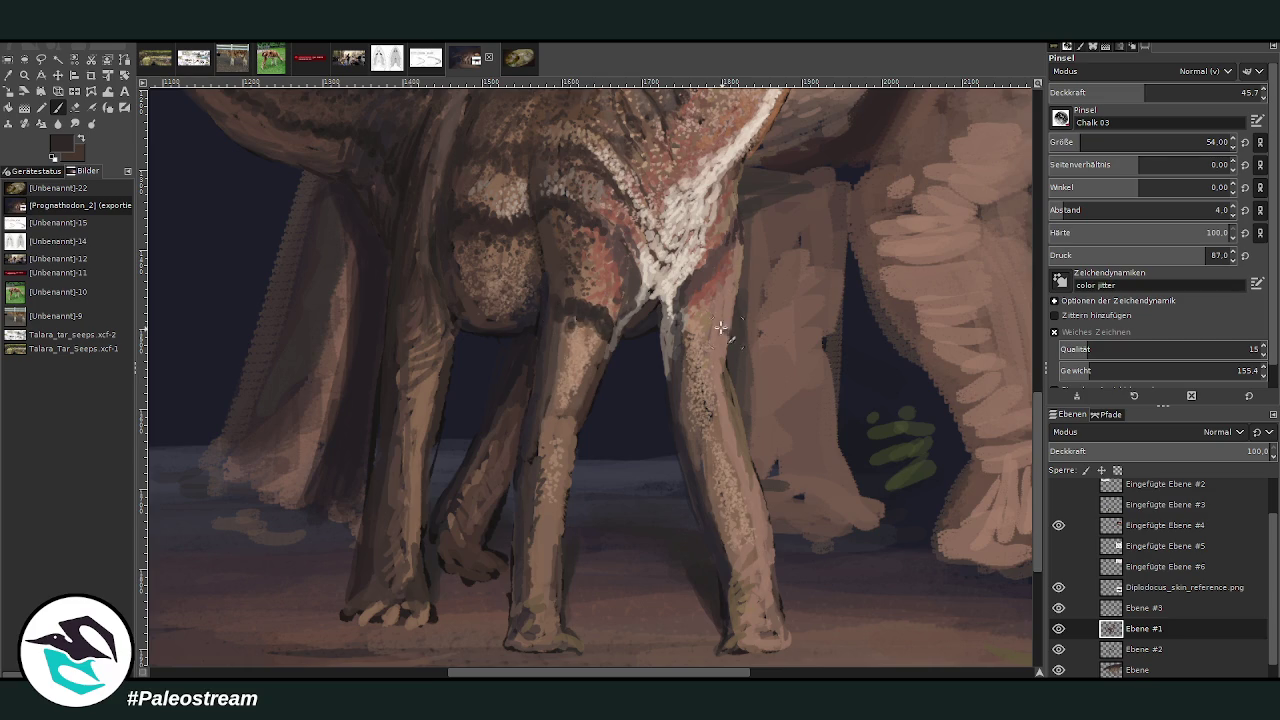
mouse_move(722, 334)
mouse_down()
mouse_move(686, 362)
mouse_move(682, 386)
mouse_move(718, 322)
mouse_move(700, 372)
mouse_move(725, 425)
mouse_move(700, 450)
mouse_move(719, 436)
mouse_move(742, 480)
mouse_move(718, 508)
mouse_move(756, 488)
mouse_up()
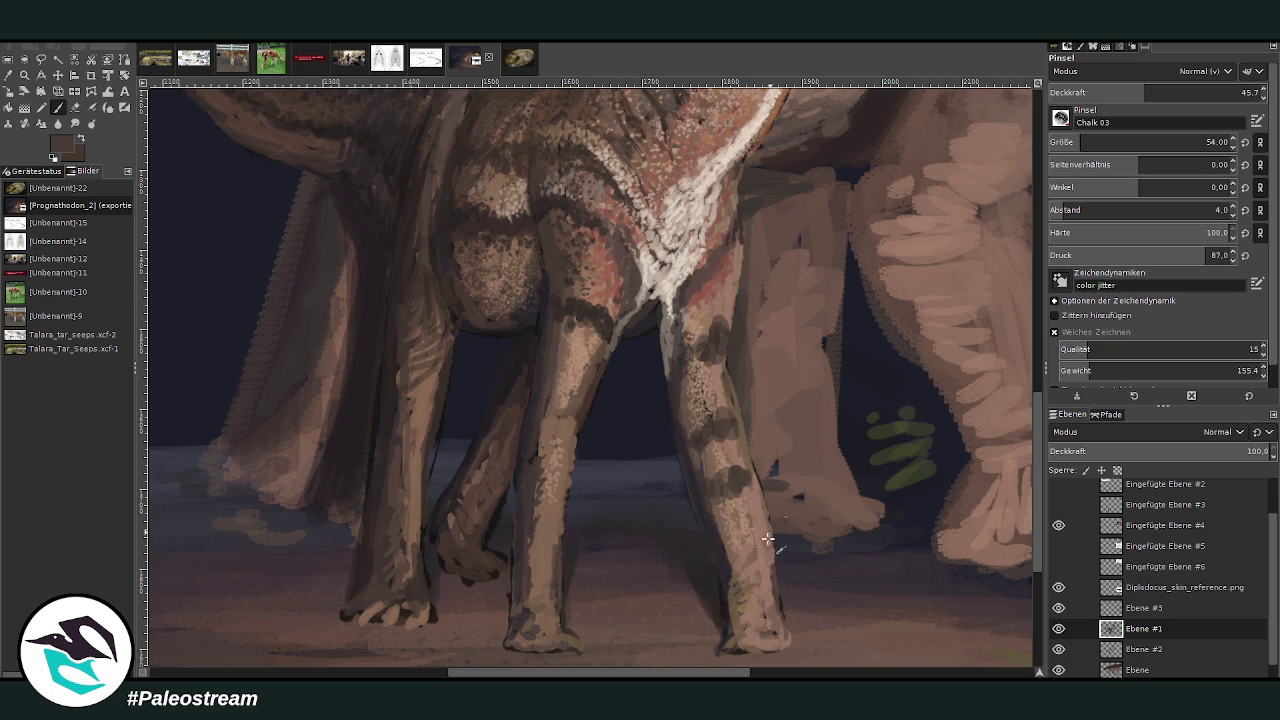
- Dab dark chalk texture on the right front leg, around the feet and up the left-centre leg
mouse_move(766, 537)
mouse_down()
mouse_move(740, 562)
mouse_move(760, 552)
mouse_move(740, 610)
mouse_up()
mouse_move(550, 590)
mouse_down()
mouse_move(538, 612)
mouse_move(528, 604)
mouse_up()
mouse_move(545, 500)
mouse_down()
mouse_move(560, 486)
mouse_move(538, 492)
mouse_up()
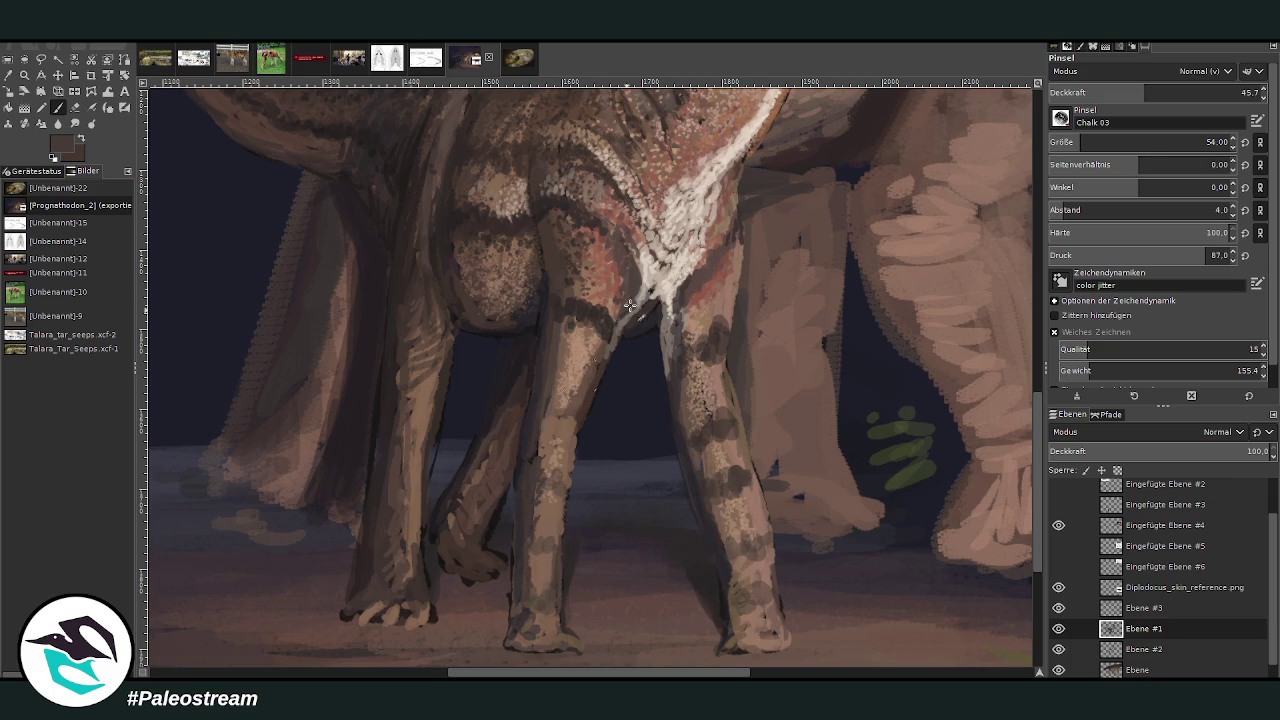
drag(556, 436, 543, 420)
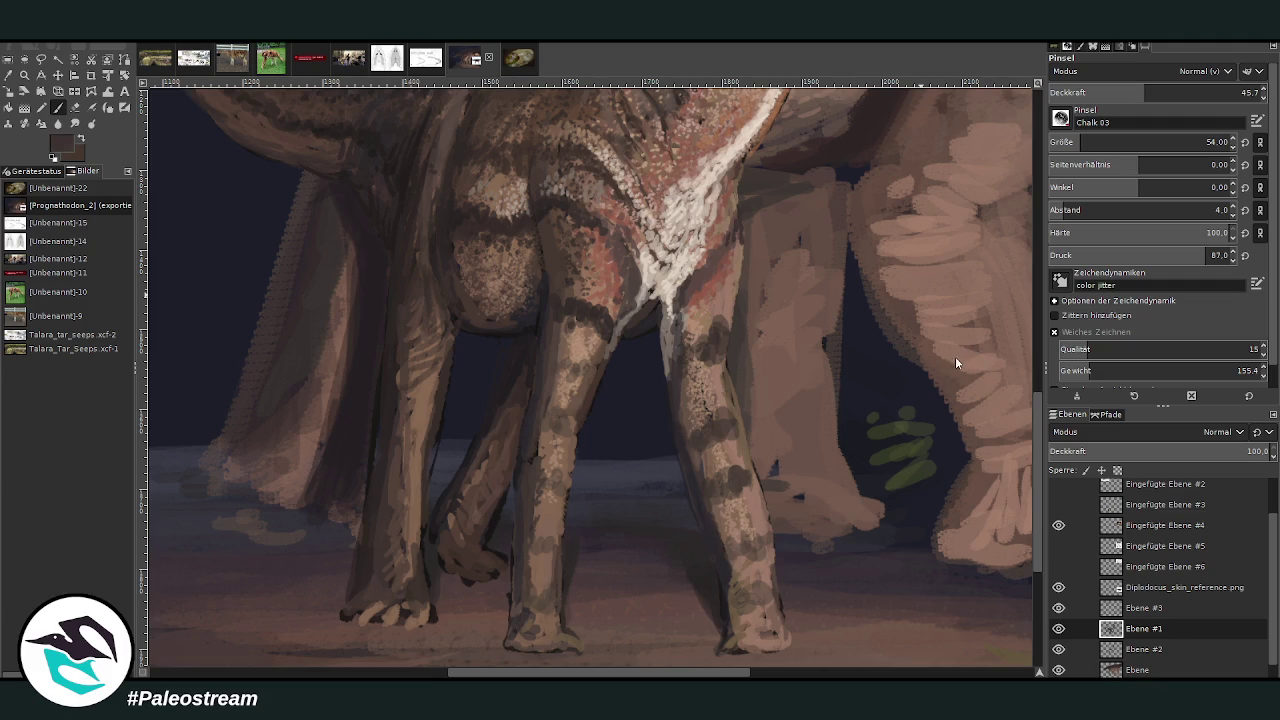
- Try diagonal hatch strokes on the right front leg at opacity 79.8, size 25, then undo them
click(1183, 92)
click(1207, 142)
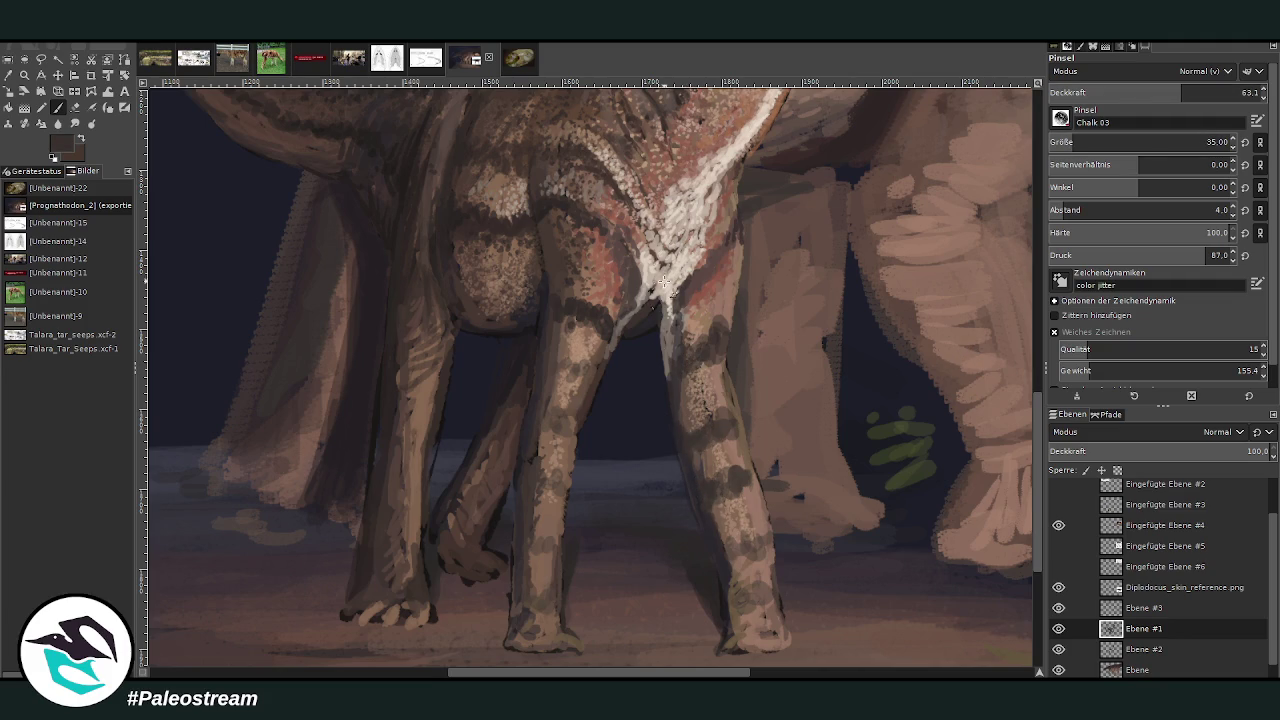
click(1217, 92)
click(1207, 142)
mouse_move(738, 432)
mouse_down()
mouse_move(722, 478)
mouse_move(758, 542)
mouse_move(717, 405)
mouse_move(682, 380)
mouse_up()
key(ctrl+z)
key(ctrl+z)
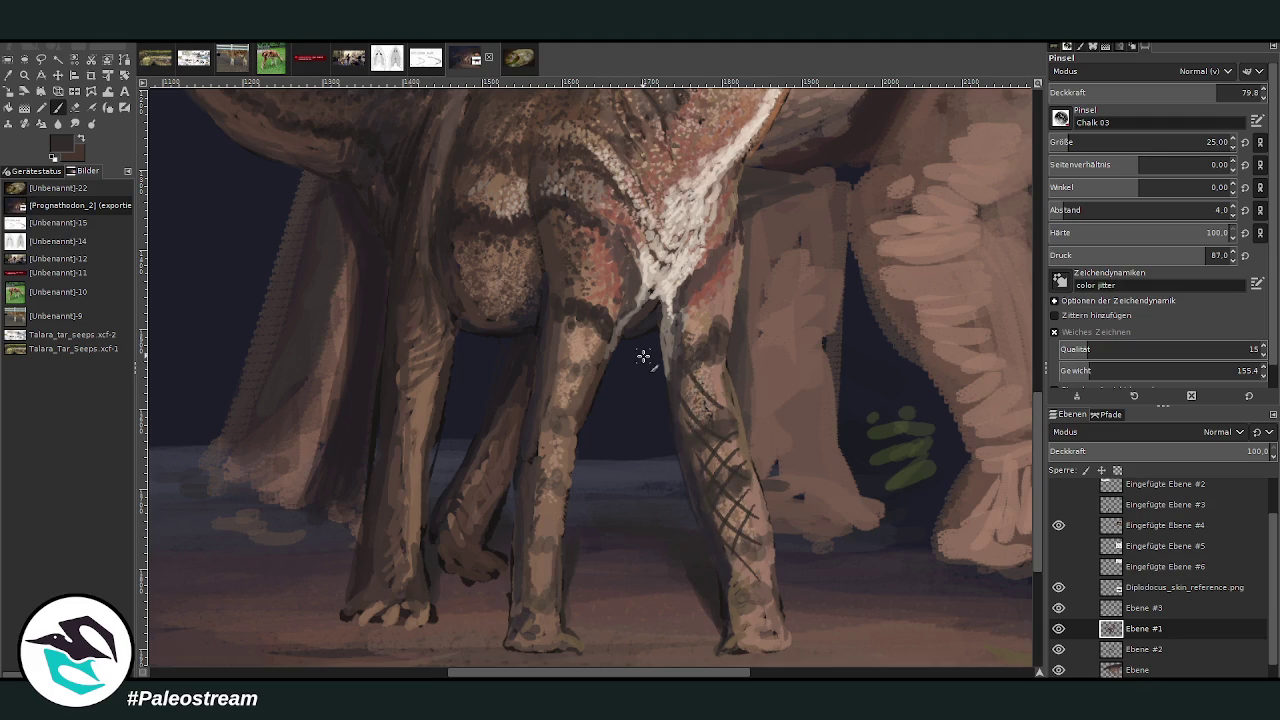
key(ctrl+z)
key(ctrl+z)
key(ctrl+z)
key(ctrl+z)
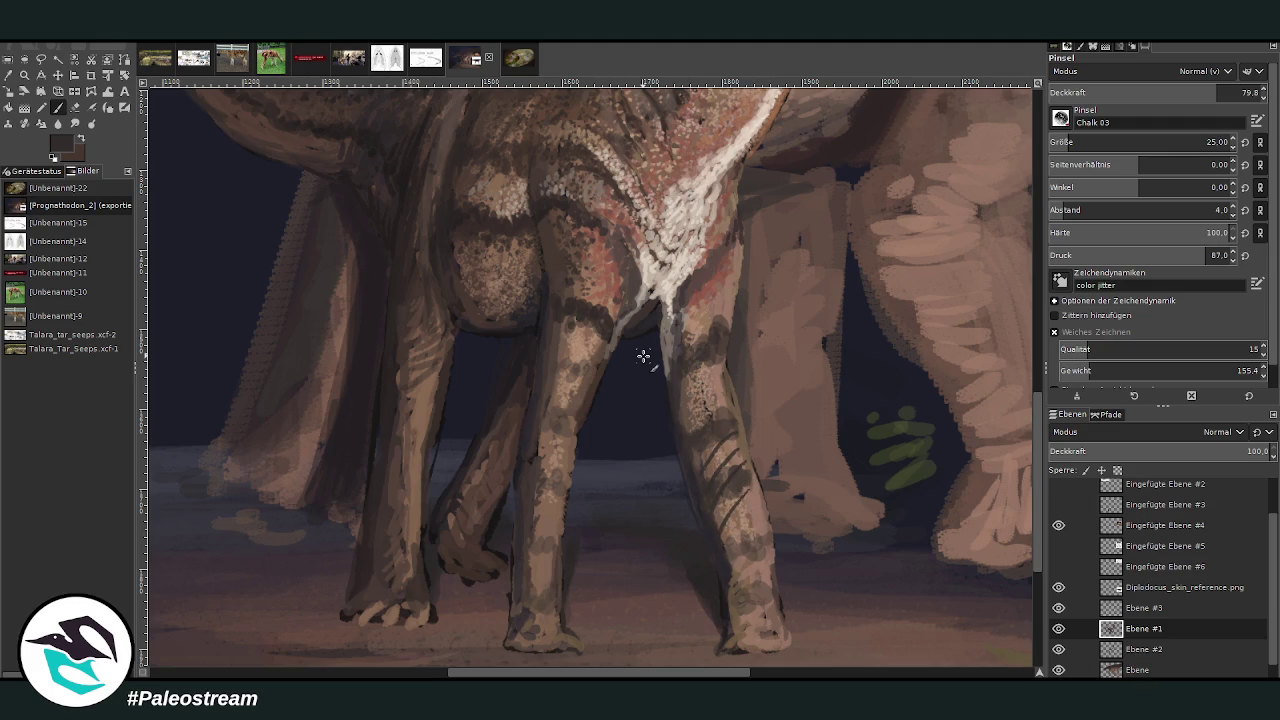
key(ctrl+z)
key(ctrl+z)
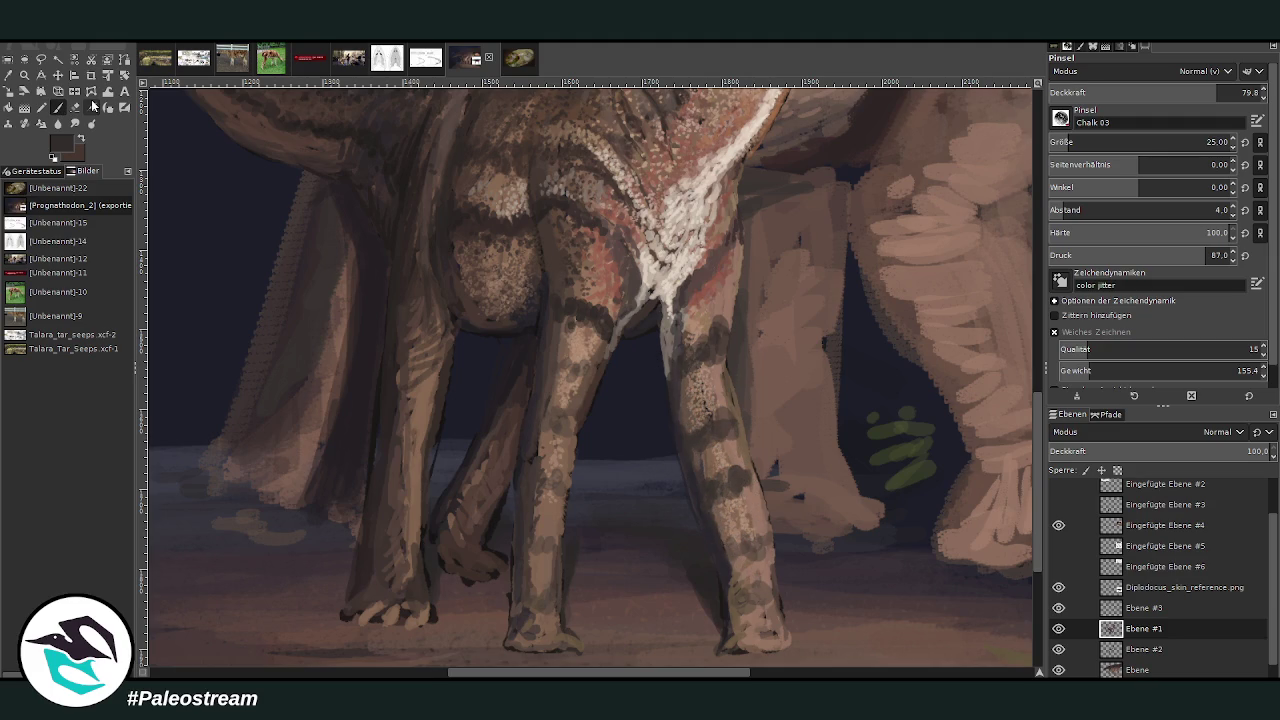
- At opacity 71 and size 32, add dark dabs on the upper and lower right leg
drag(1140, 92, 1166, 92)
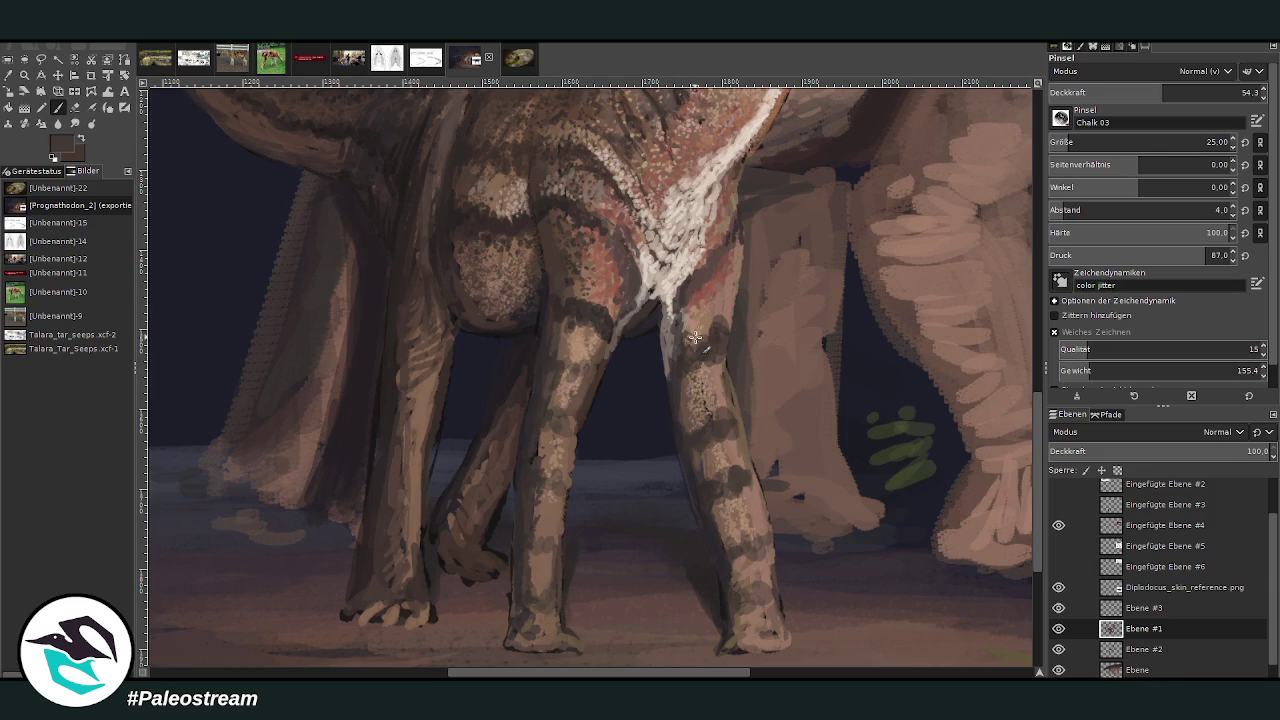
key(greater)
key(greater)
key(greater)
key(bracketright)
key(bracketright)
key(bracketright)
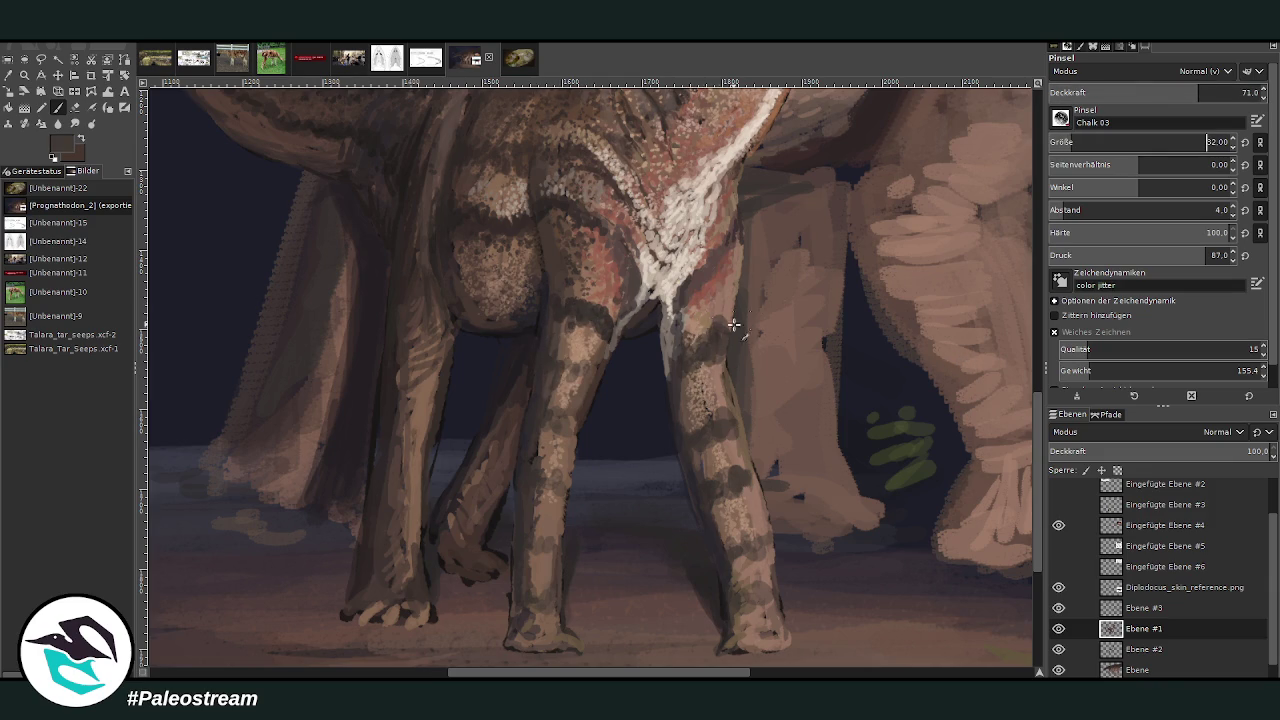
drag(720, 351, 710, 367)
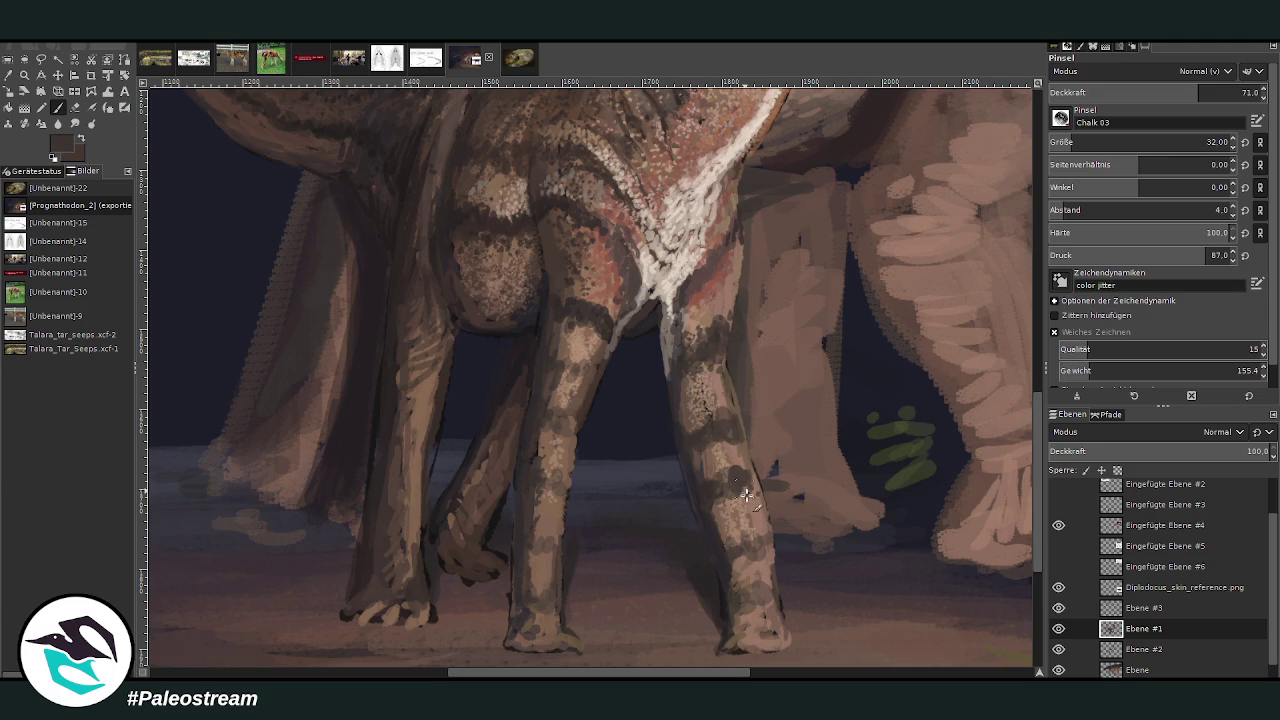
drag(749, 486, 733, 498)
click(1140, 142)
click(1214, 92)
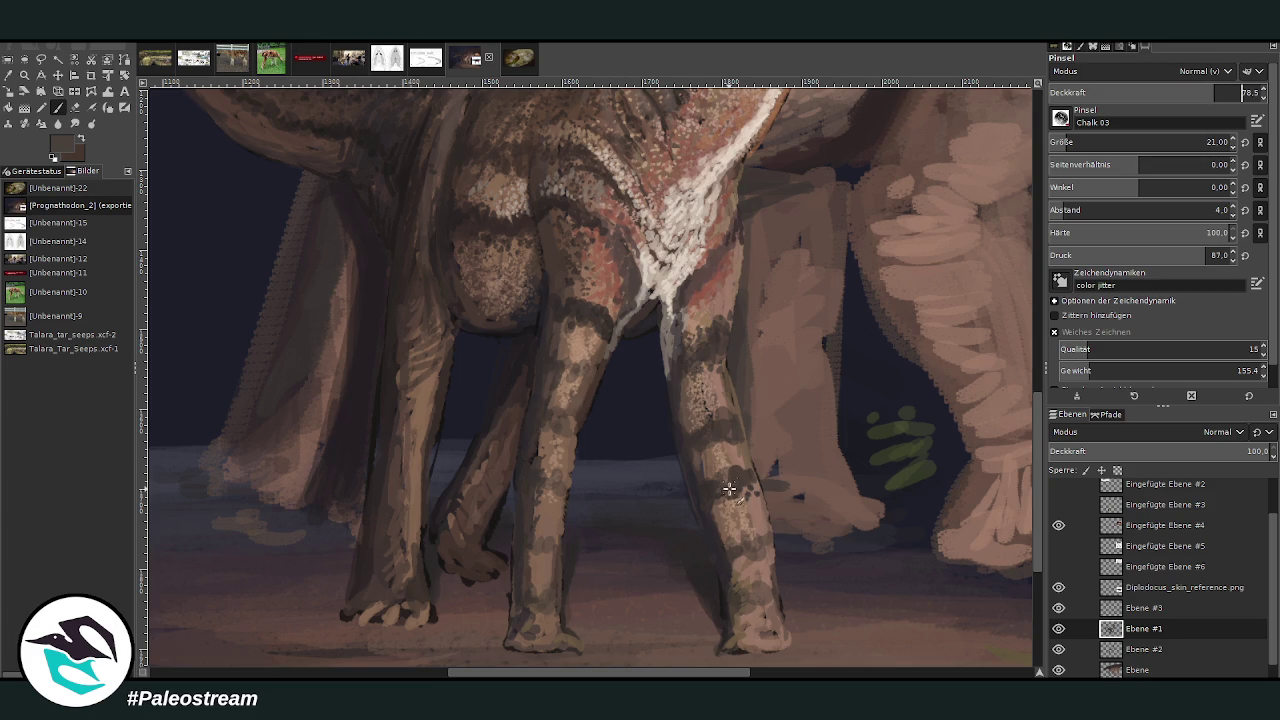
- Dab chalk on the lower leg, then paint pale grey-brown on the middle foot, opacity 37.5 rising to 56.8
mouse_move(729, 488)
mouse_down()
mouse_move(723, 497)
mouse_move(737, 423)
mouse_up()
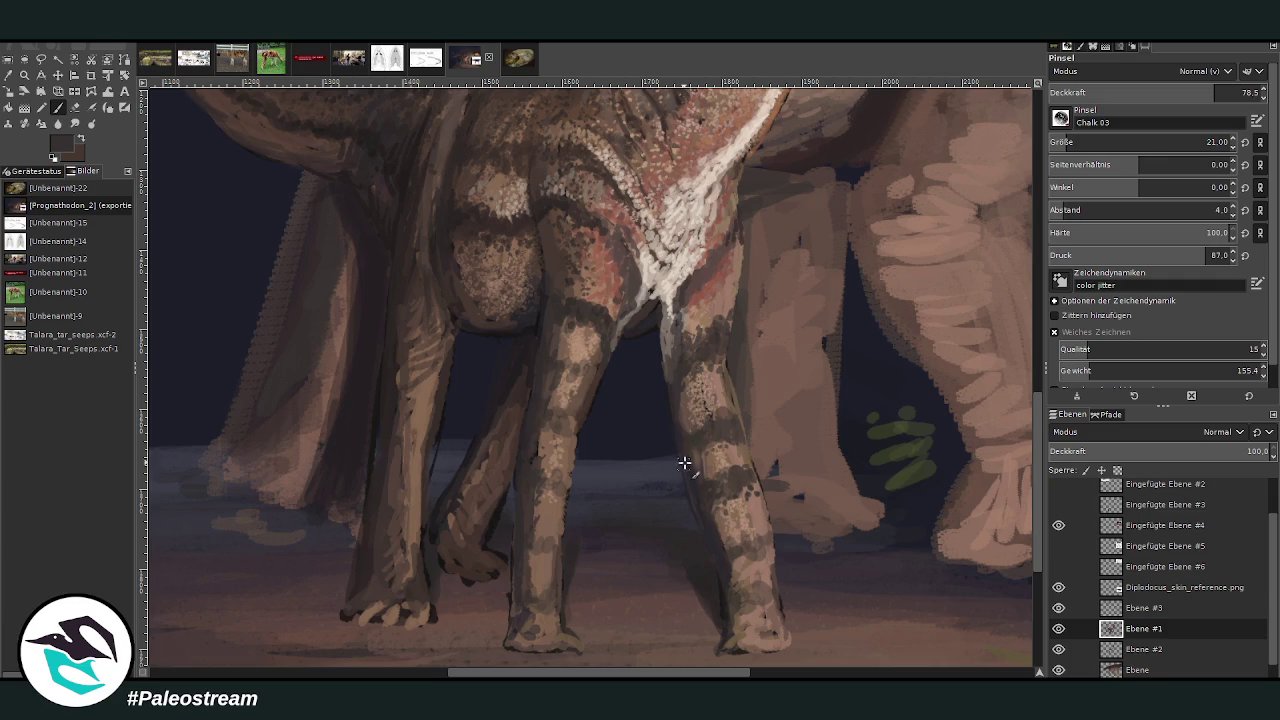
scroll(987, 496, down, 2)
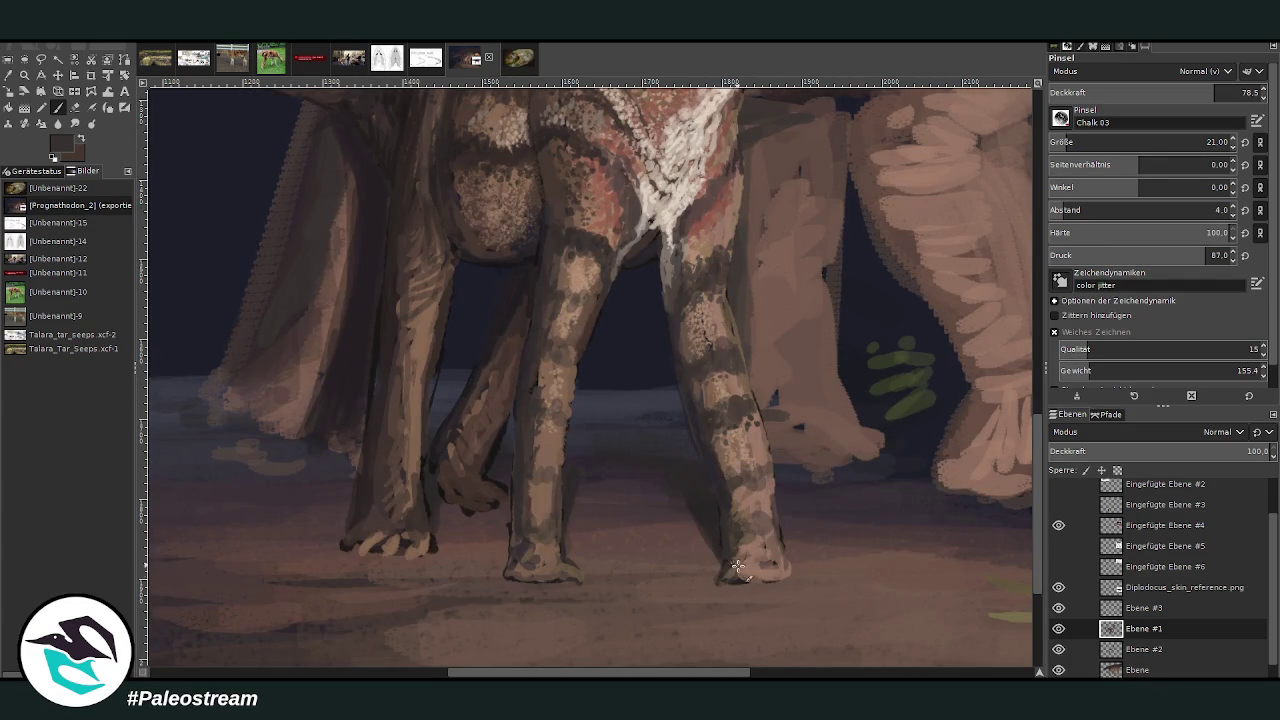
ctrl+click(946, 327)
drag(564, 565, 582, 578)
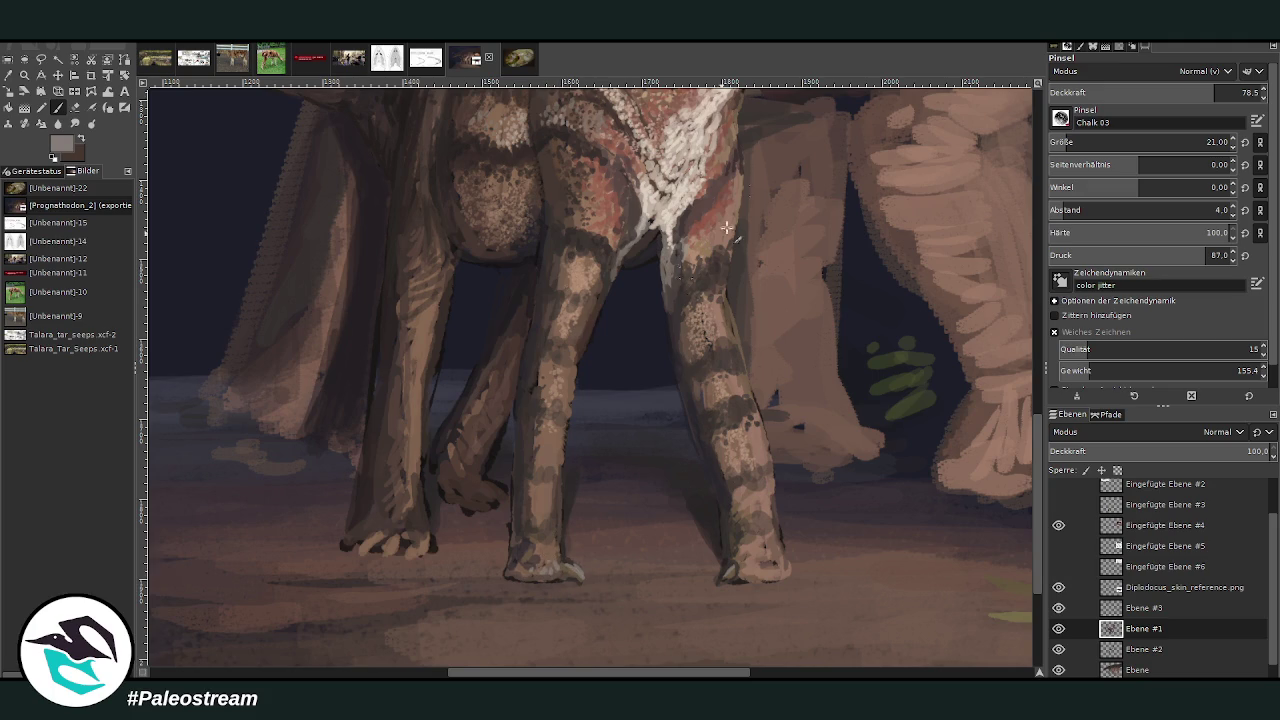
scroll(1150, 142, down, 2)
drag(1147, 90, 1129, 90)
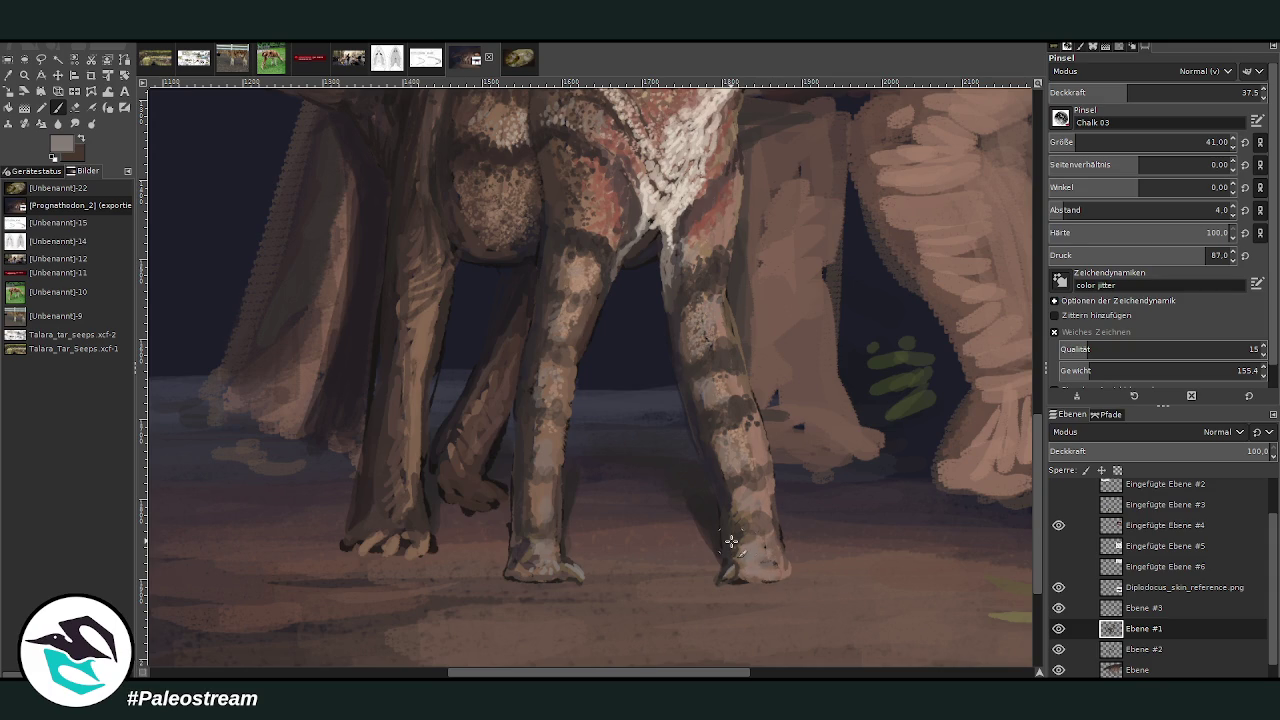
scroll(637, 640, left, 5)
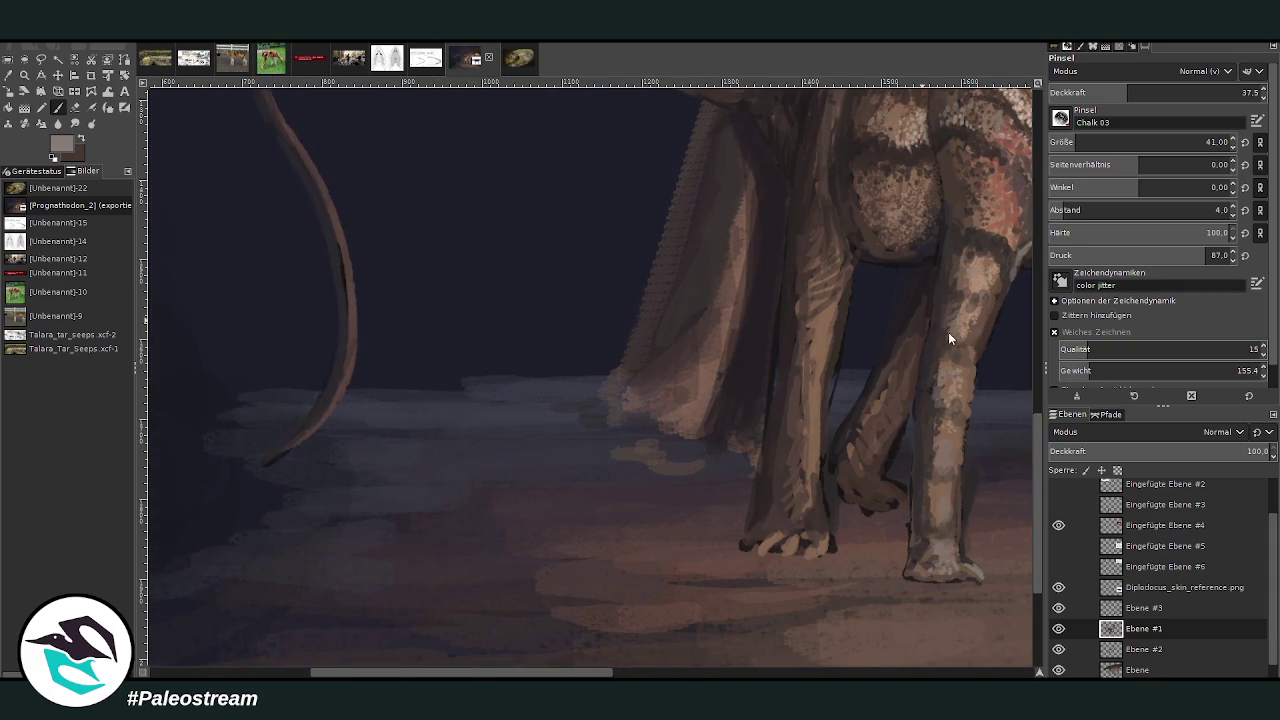
click(1150, 92)
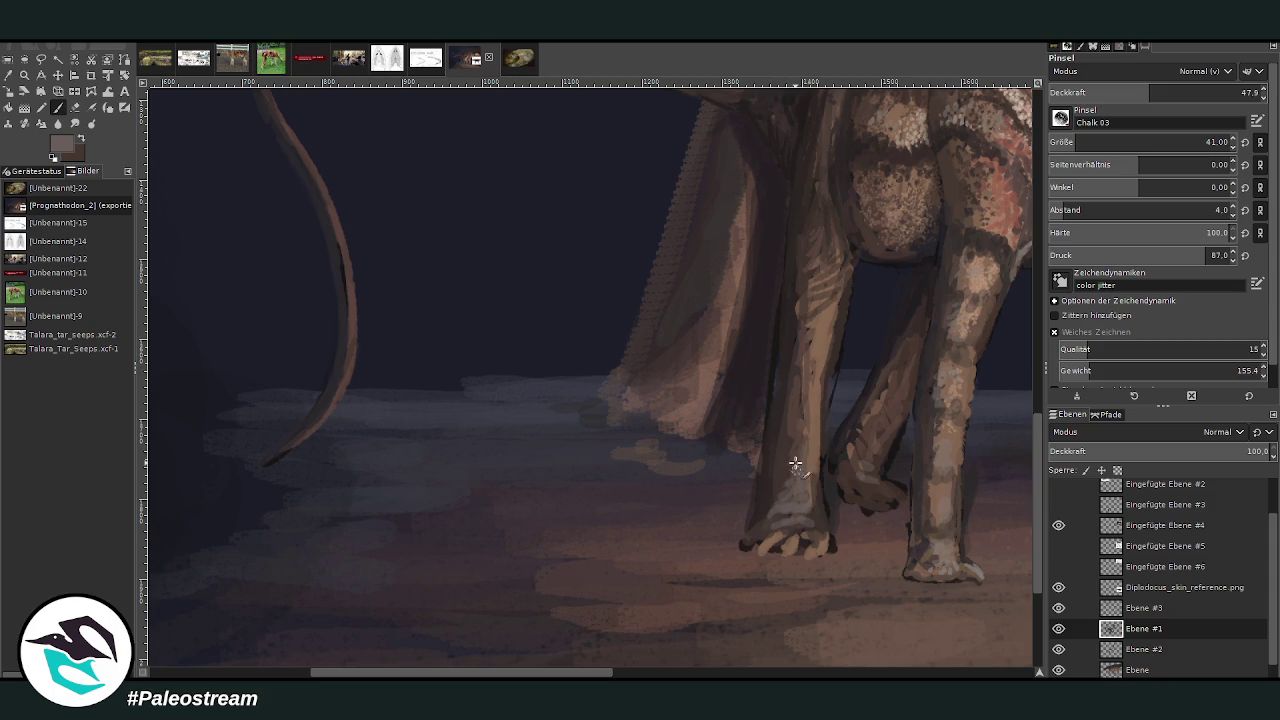
click(1168, 92)
- Sample a darker brown and repaint the front feet's toes, claws and lower leg at opacity 80.8, size 36
ctrl+click(956, 349)
click(1196, 92)
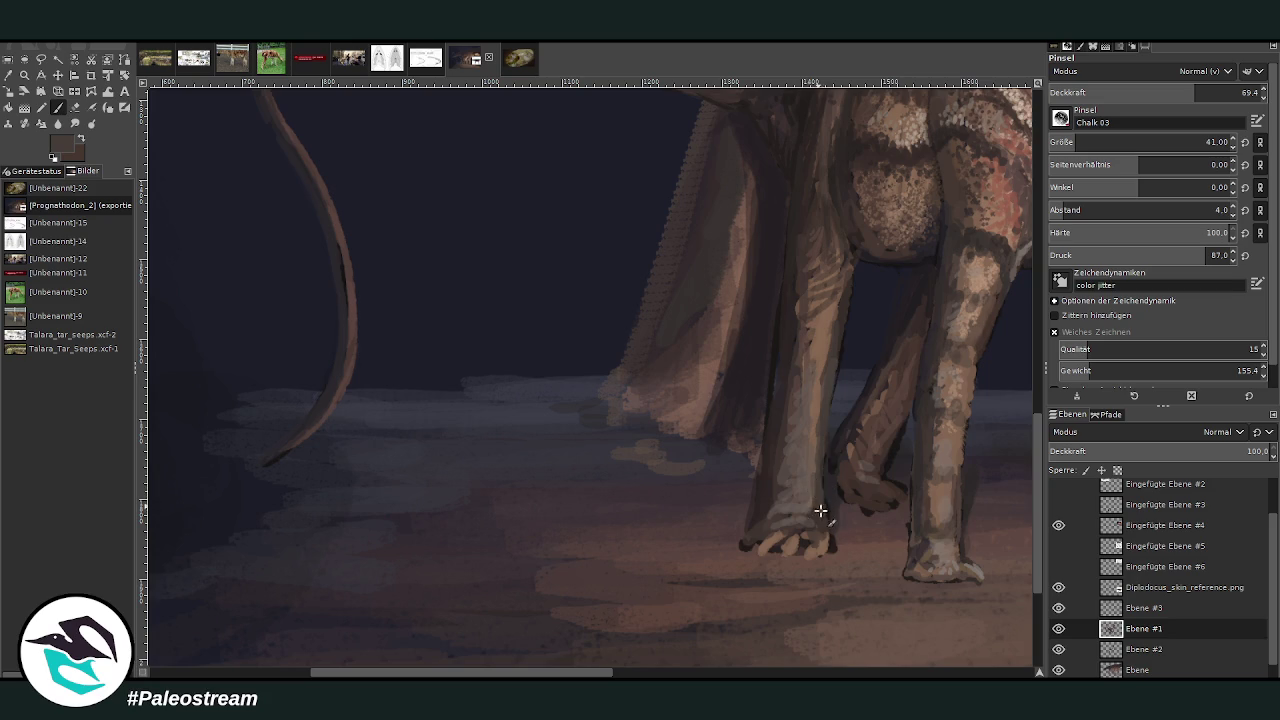
click(1221, 92)
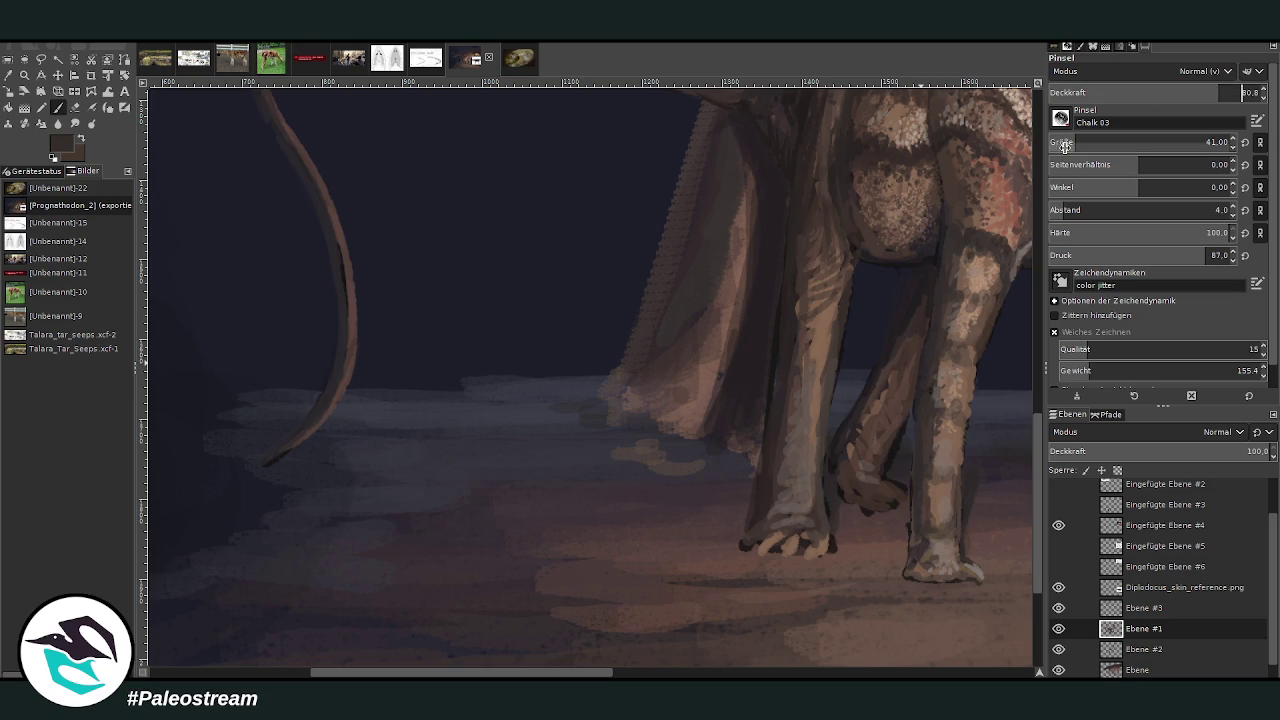
click(1207, 142)
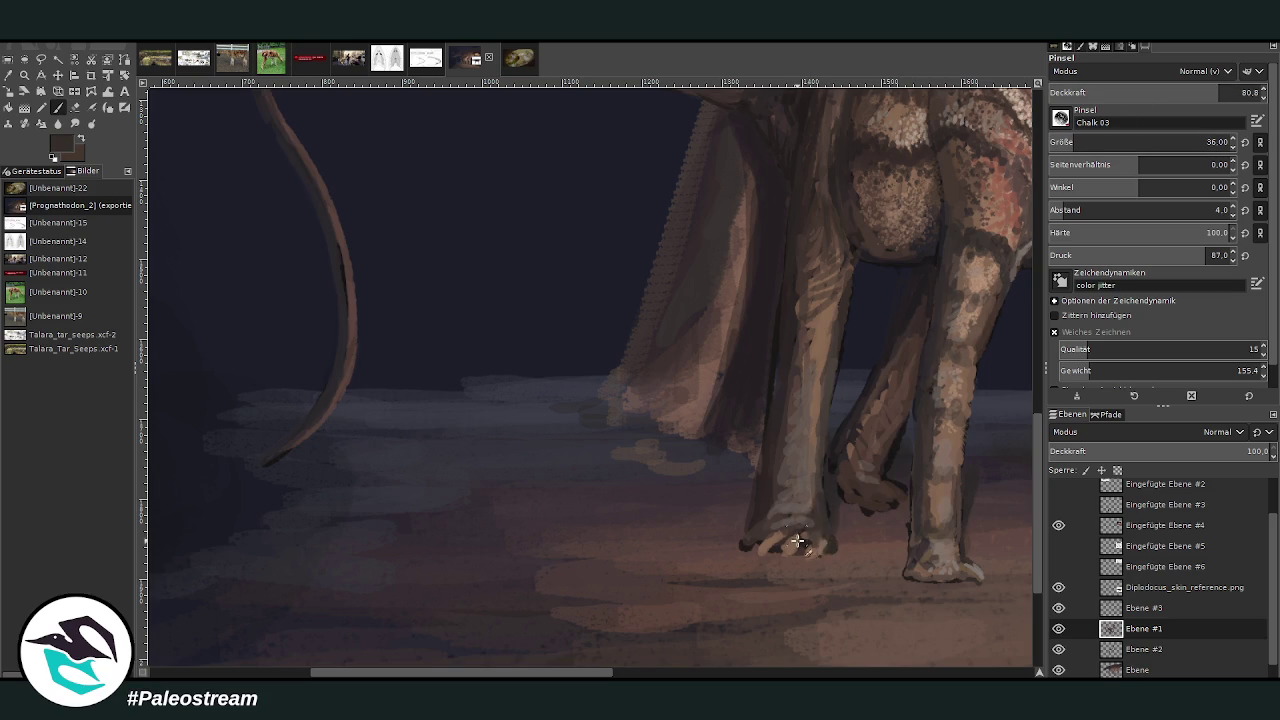
drag(812, 558, 746, 525)
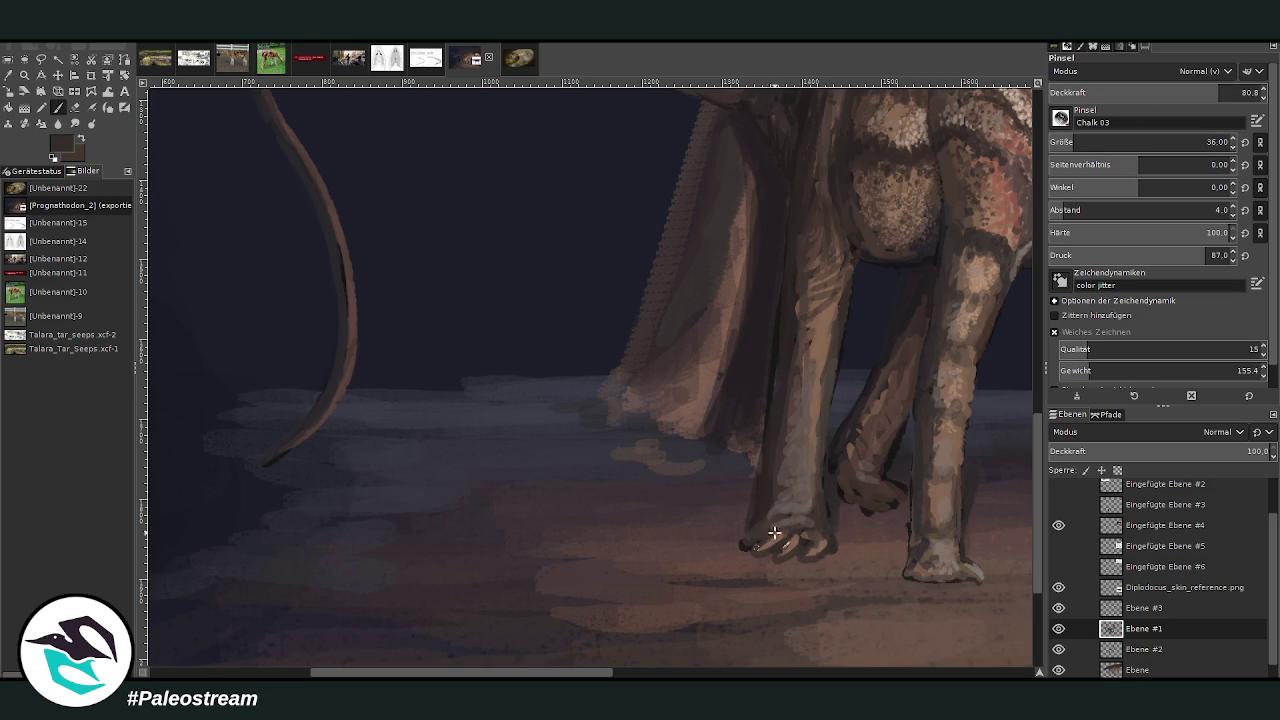
key(shift+e)
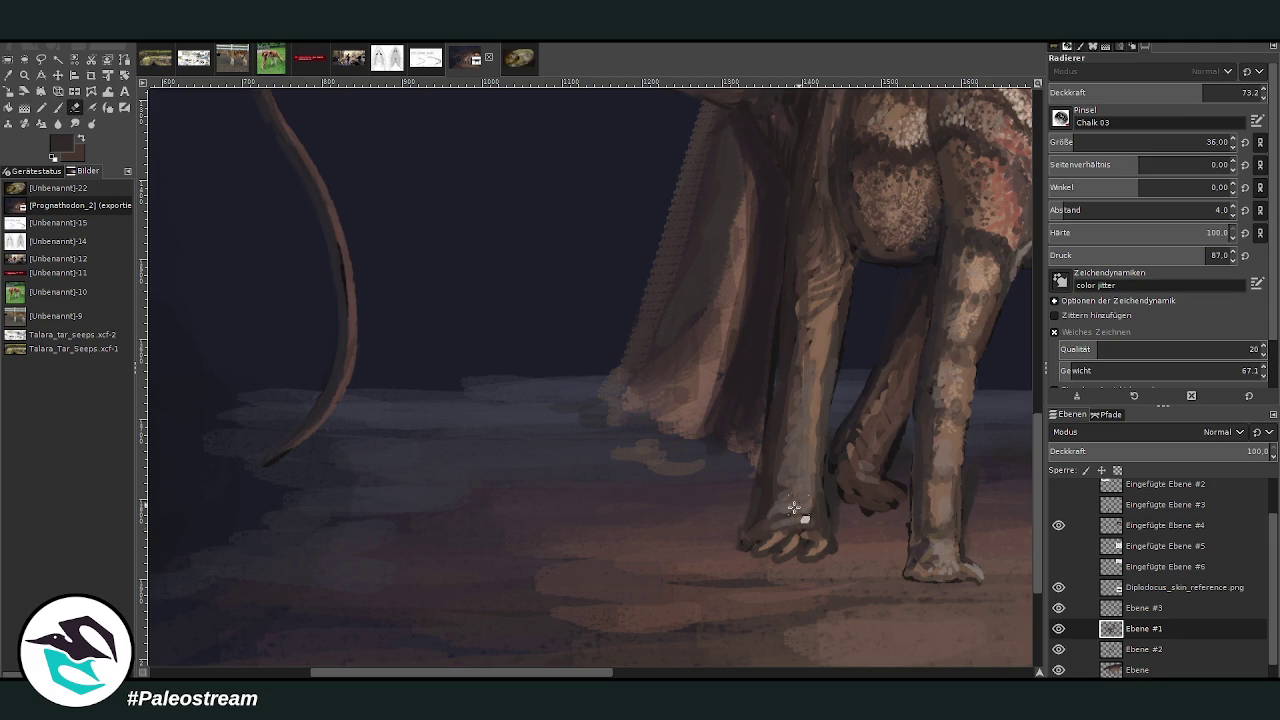
click(57, 107)
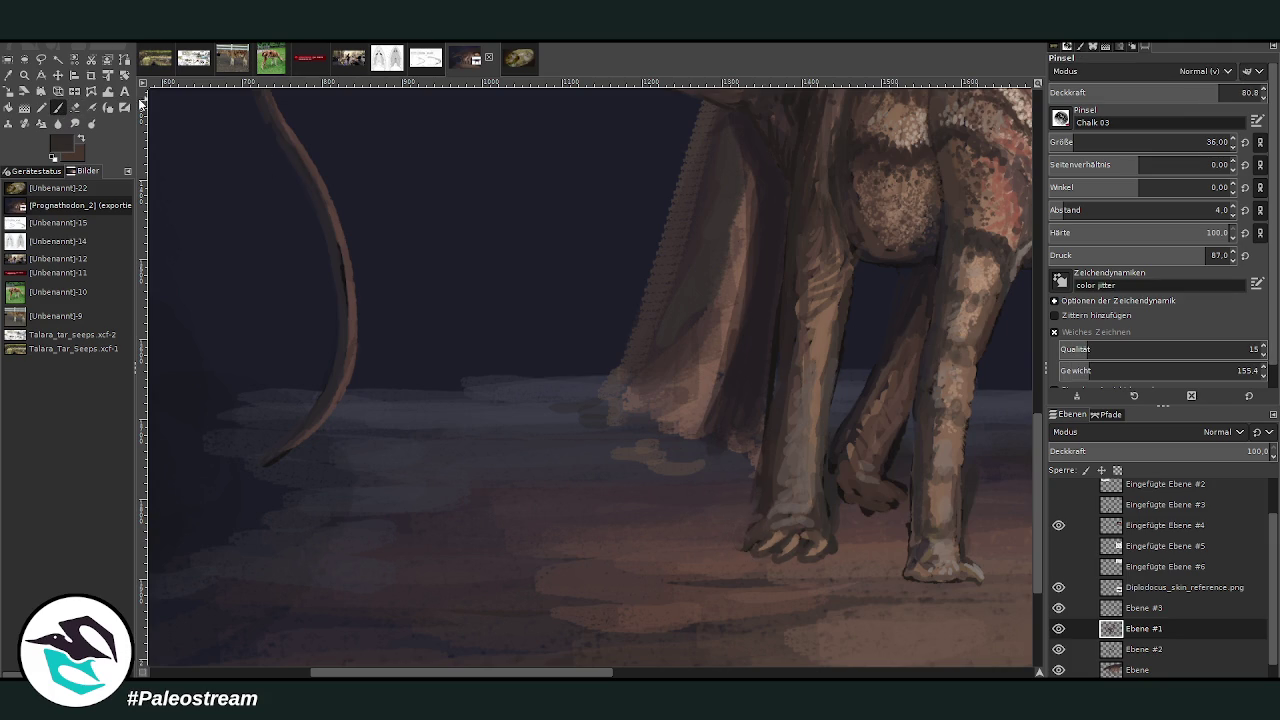
mouse_move(755, 538)
mouse_down()
mouse_move(770, 556)
mouse_move(766, 514)
mouse_move(740, 540)
mouse_move(760, 493)
mouse_up()
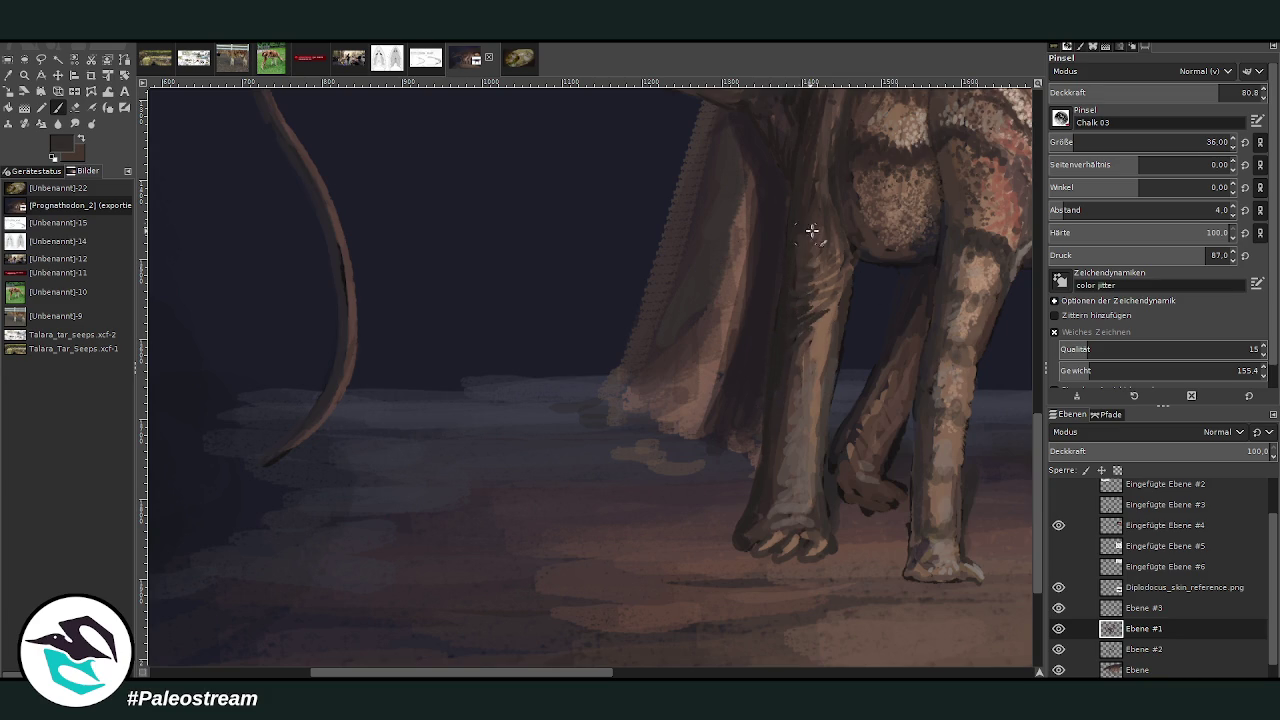
scroll(850, 450, up, 2)
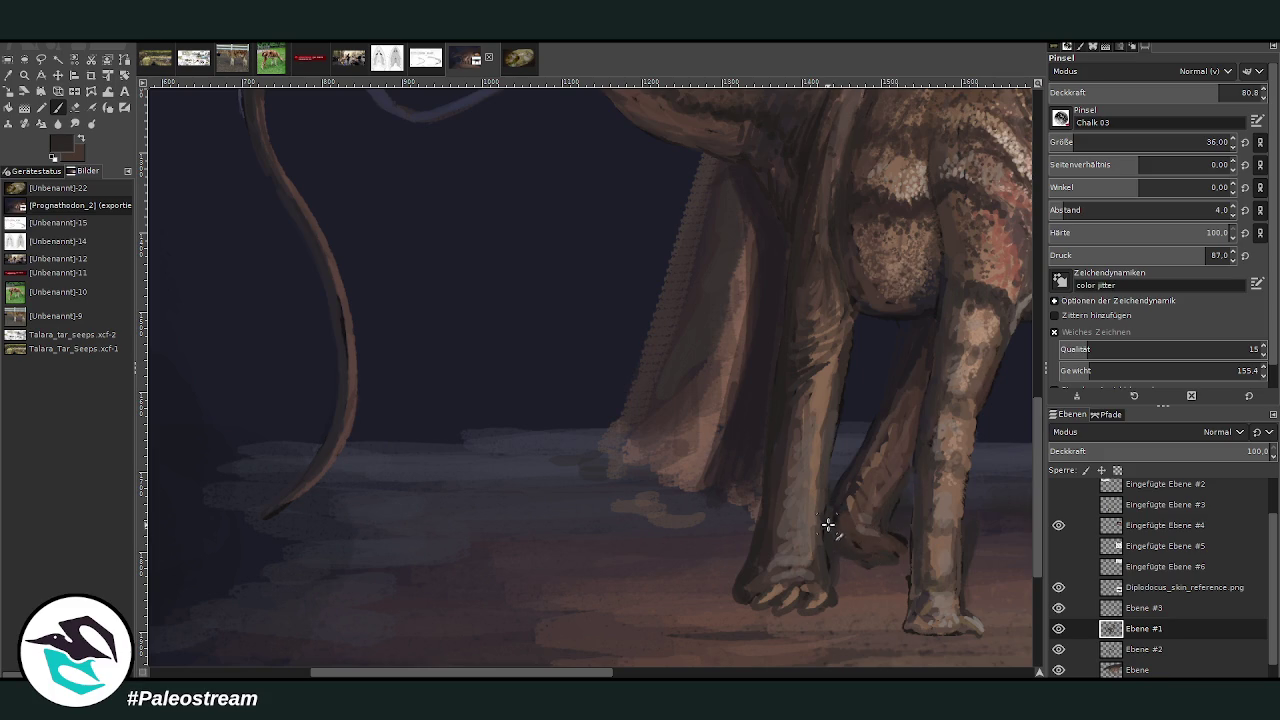
- Add a faint stroke along the front leg's back edge and zoom out to the whole painting
drag(868, 466, 885, 414)
drag(427, 672, 507, 673)
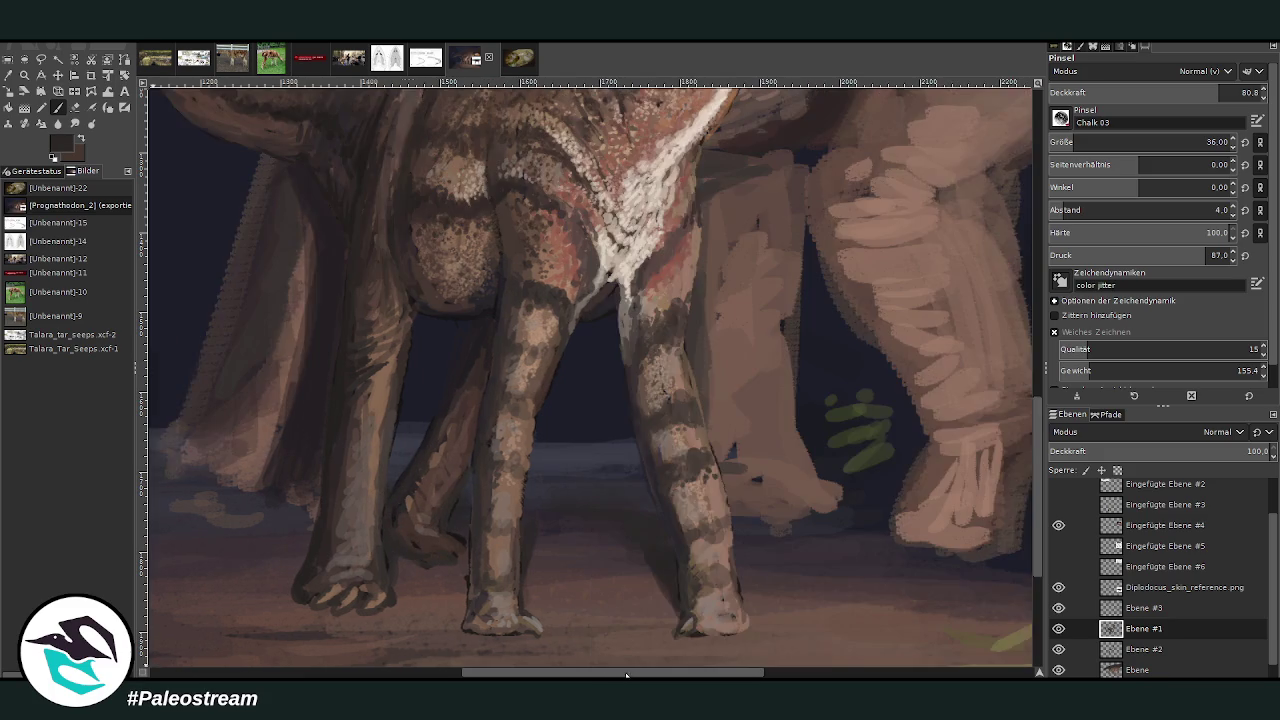
key(minus)
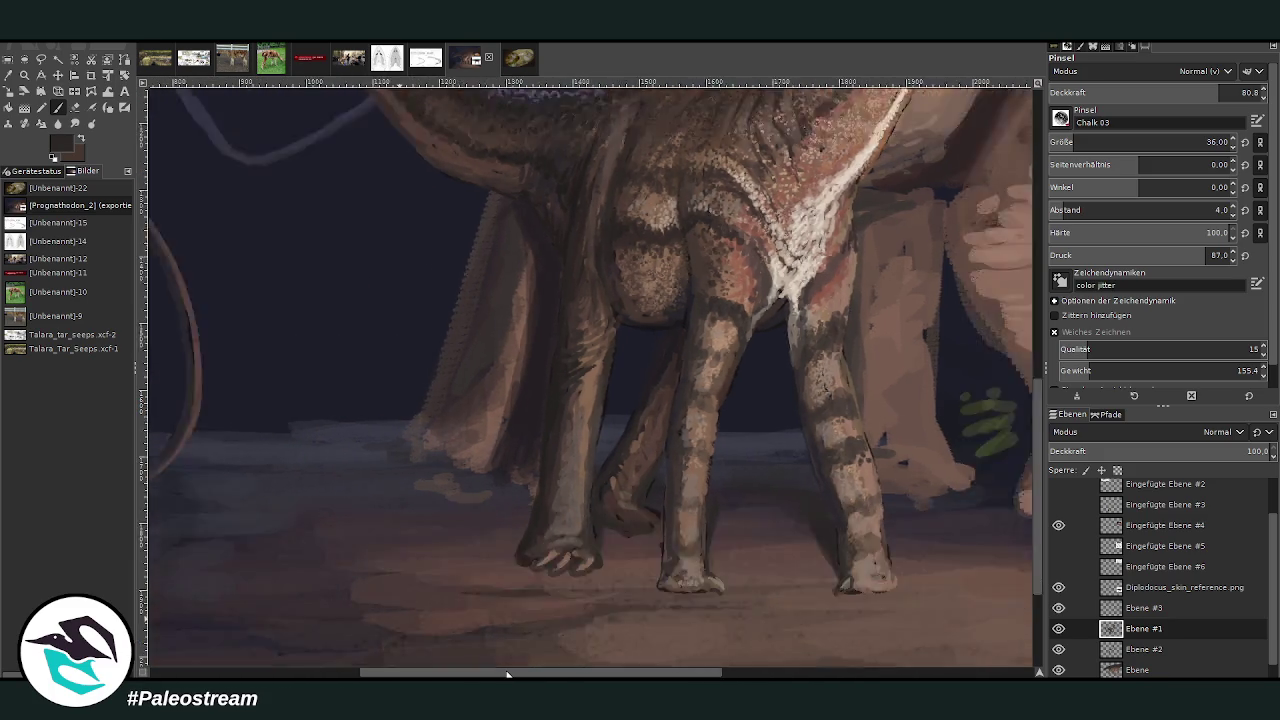
key(minus)
key(minus)
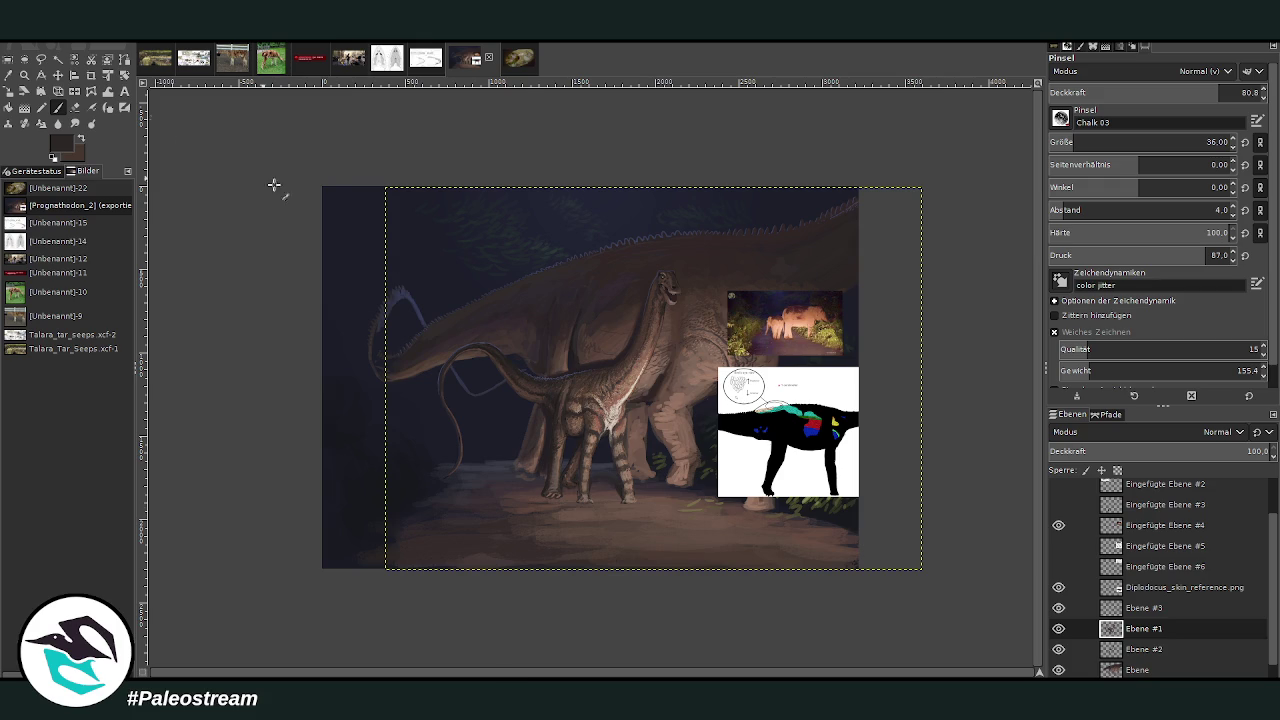
- Check Ebene #2's visibility, make the bottom layer Ebene active, and zoom onto the sauropod's head
click(1129, 651)
click(1058, 650)
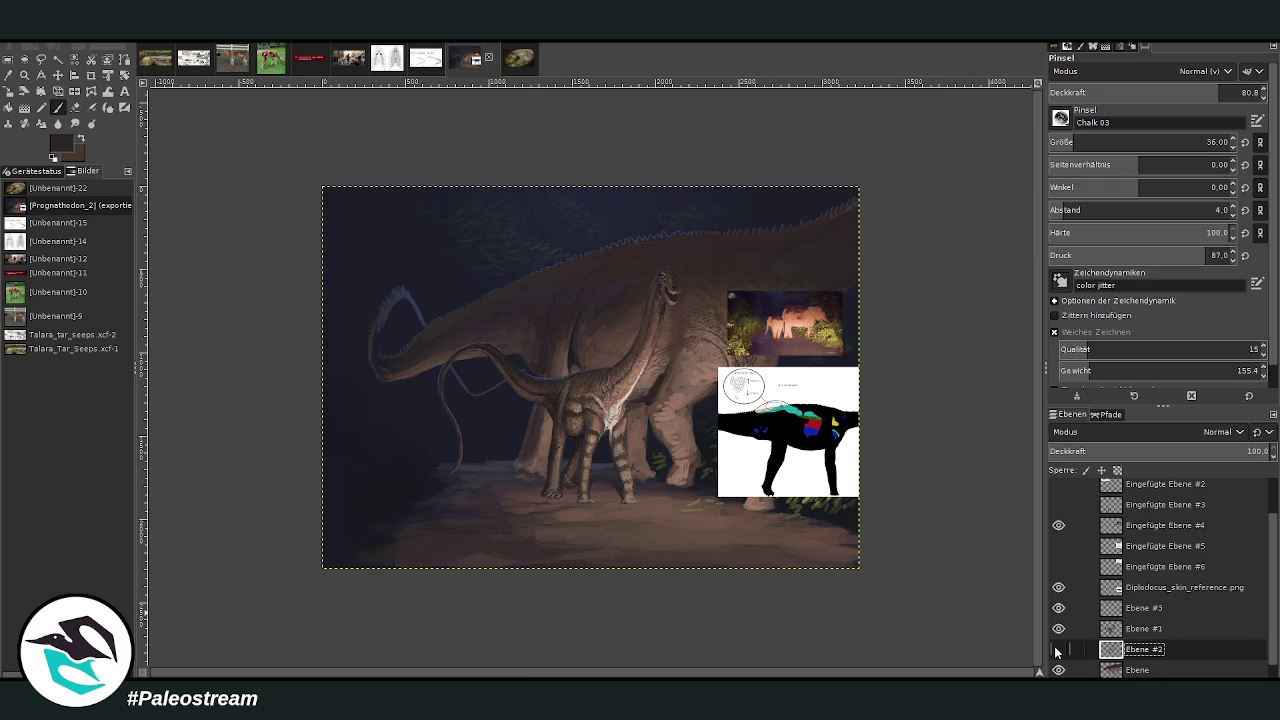
click(1148, 663)
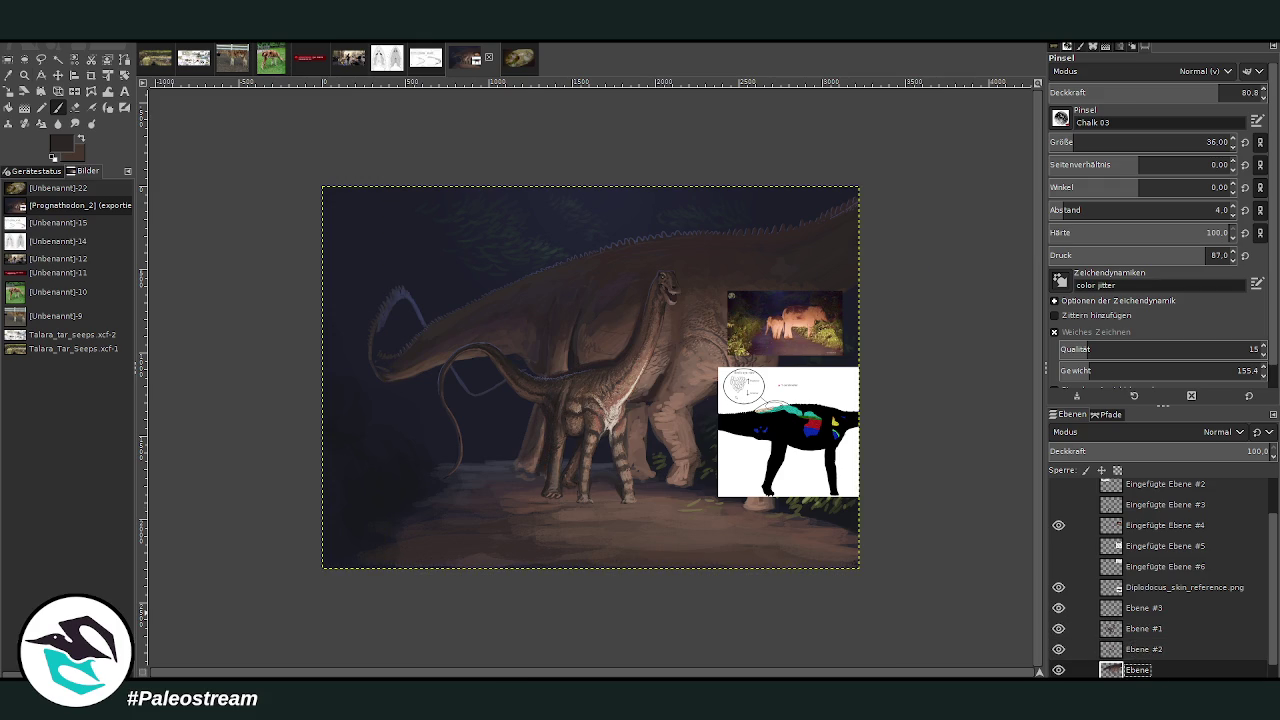
click(24, 75)
drag(372, 234, 488, 400)
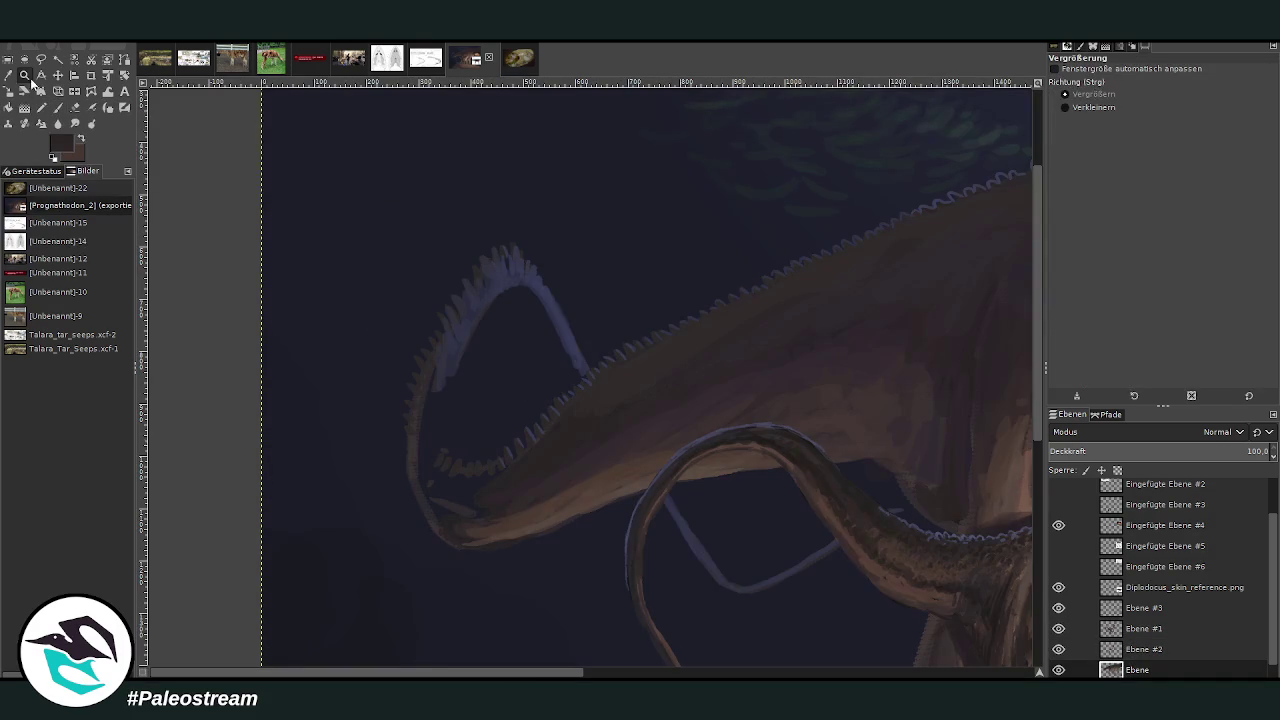
- Sample a dark blue and paint a bluish tone along the lower jaw's left edge with a larger brush
key(o)
click(457, 337)
key(p)
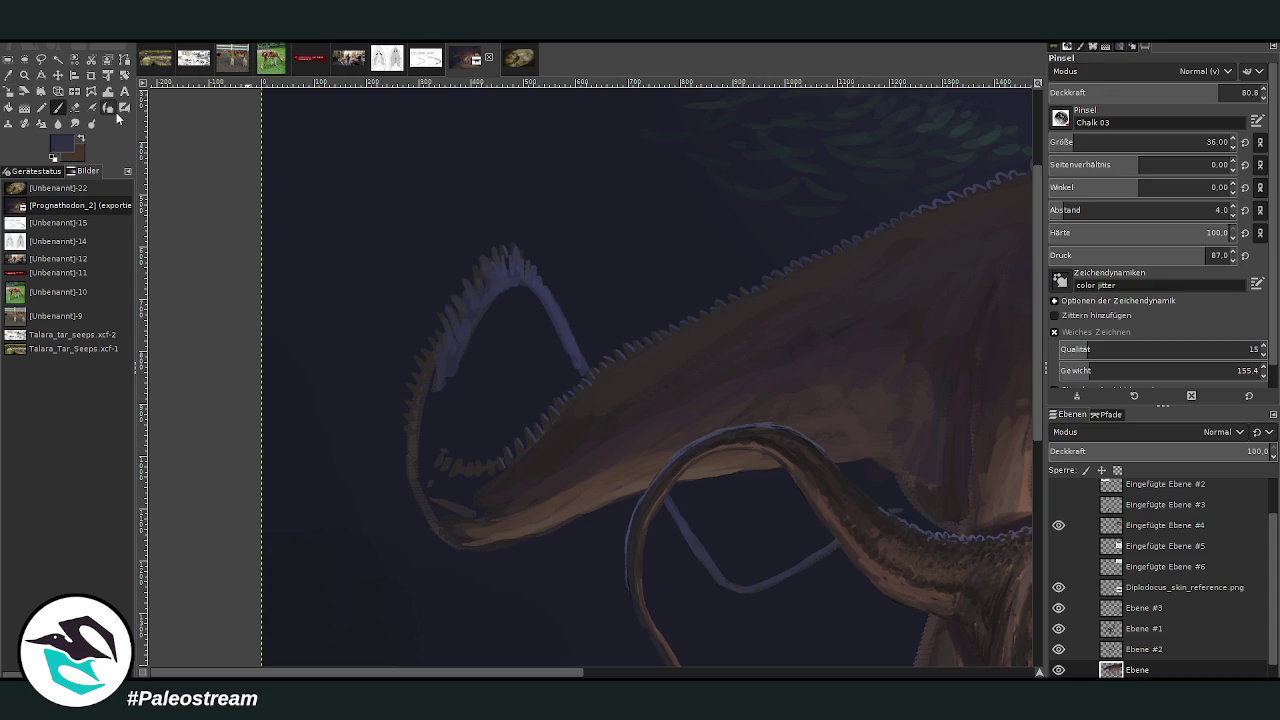
key(bracketright)
key(less)
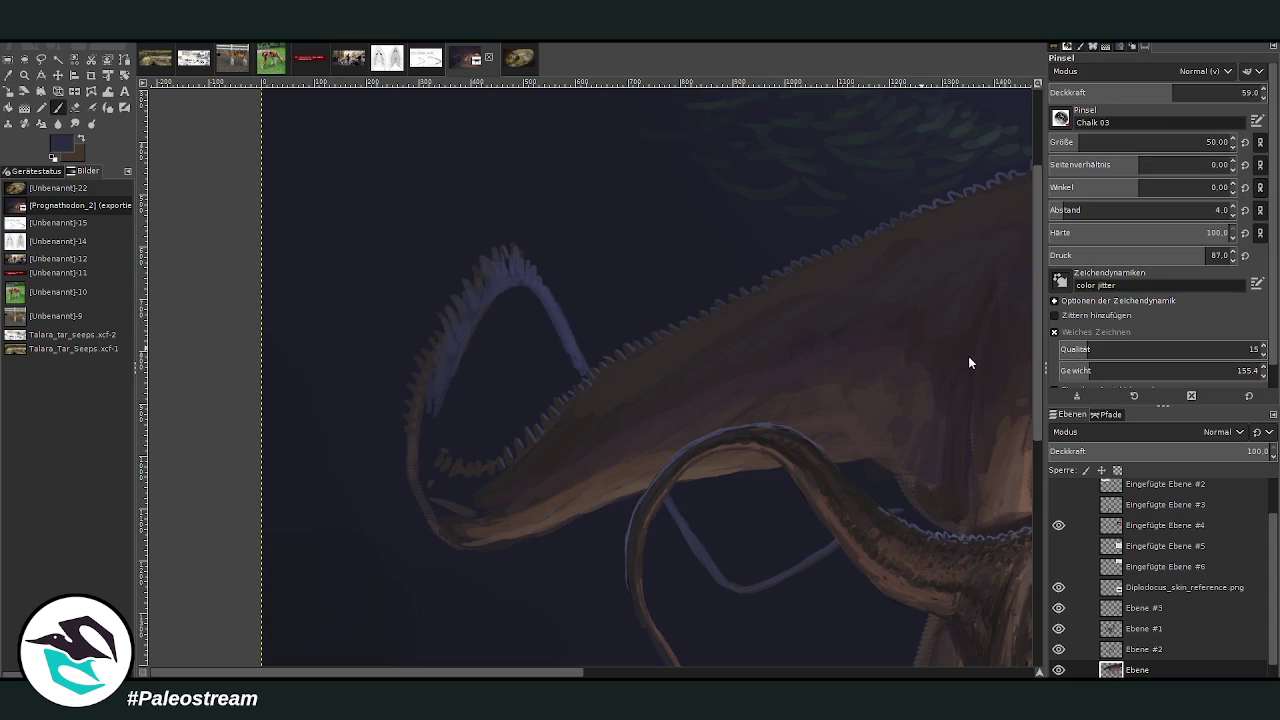
mouse_move(435, 437)
mouse_down()
mouse_move(434, 449)
mouse_move(419, 402)
mouse_up()
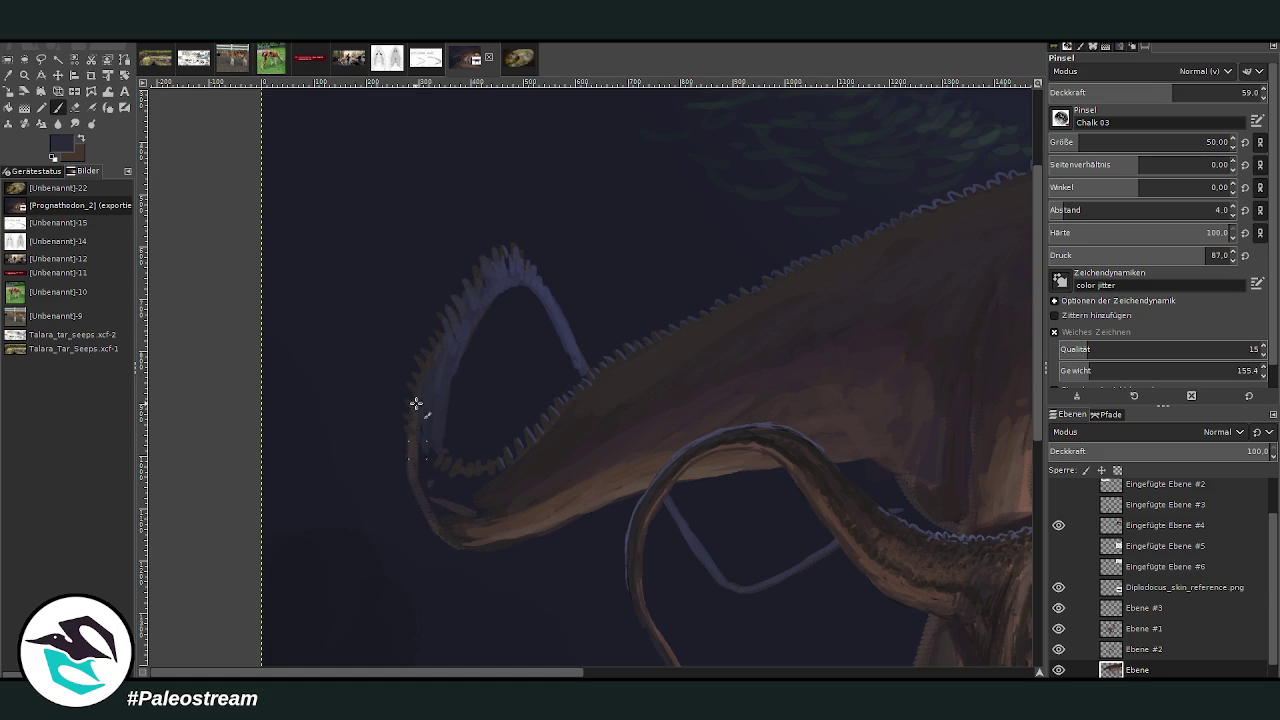
- Lower the chalk brush opacity to 33.4 and lighten the left edge of the lower jaw tip
drag(1140, 93, 1137, 93)
key(o)
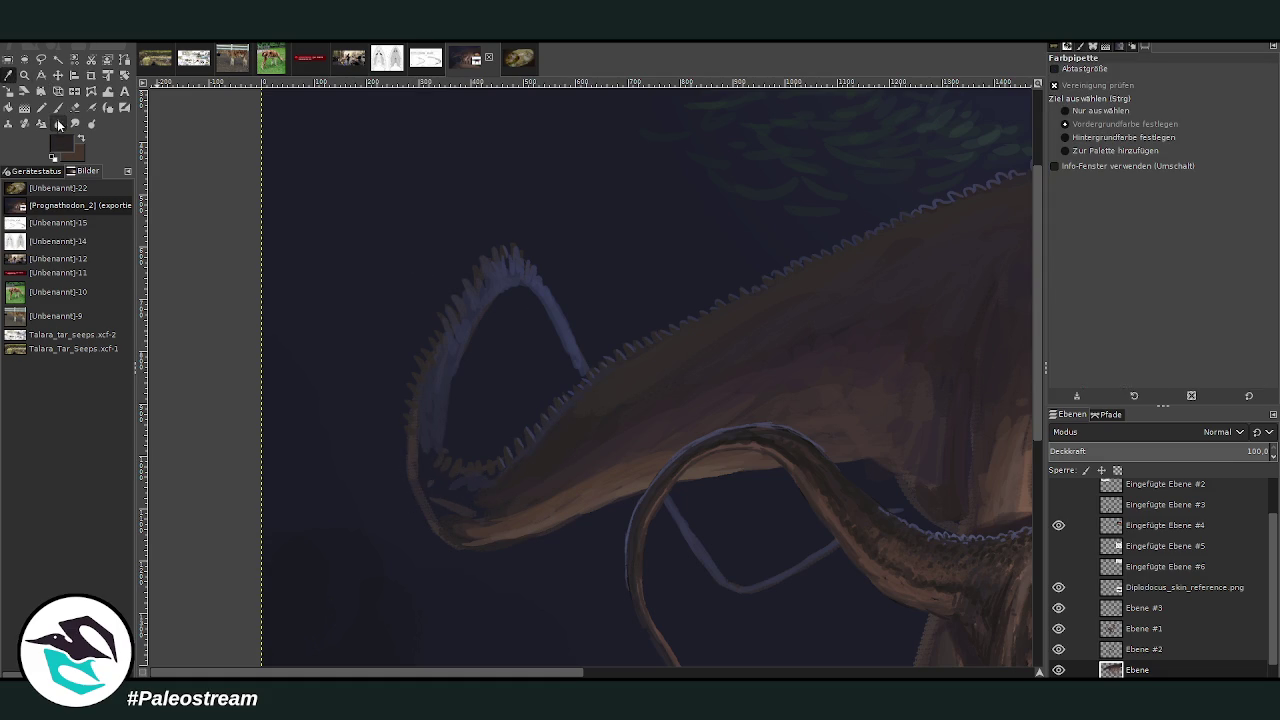
click(57, 107)
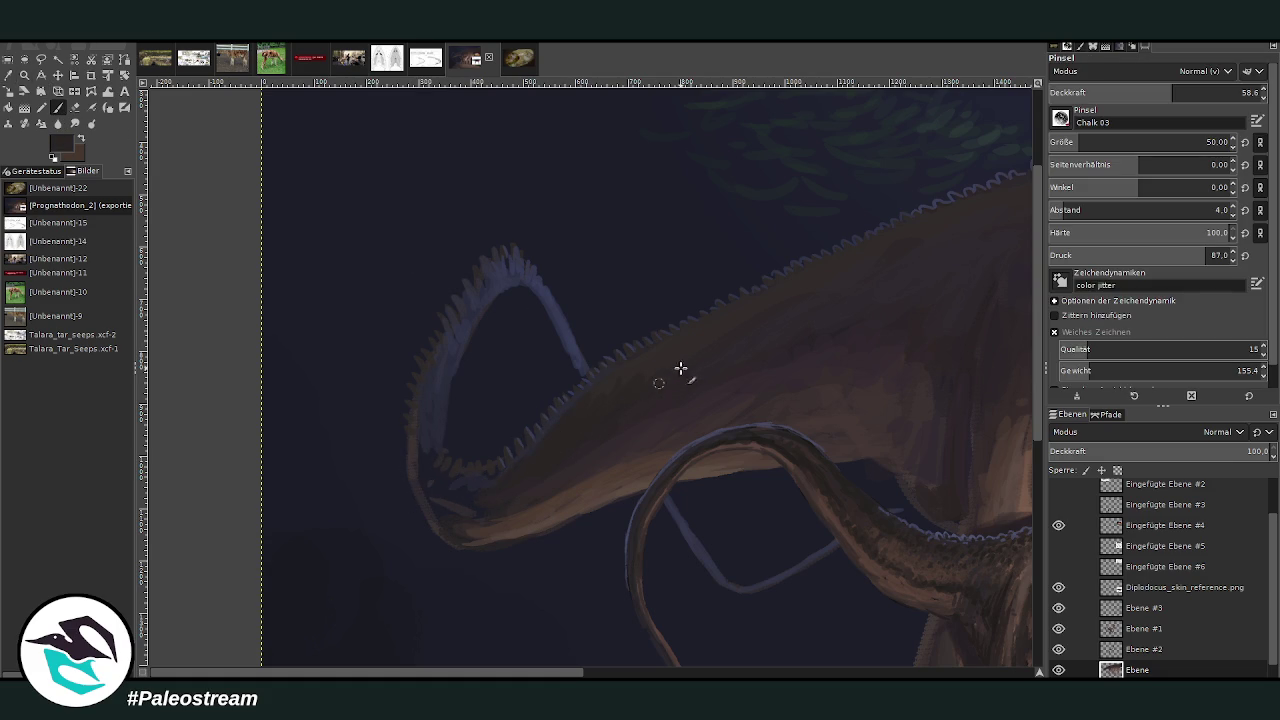
click(1198, 92)
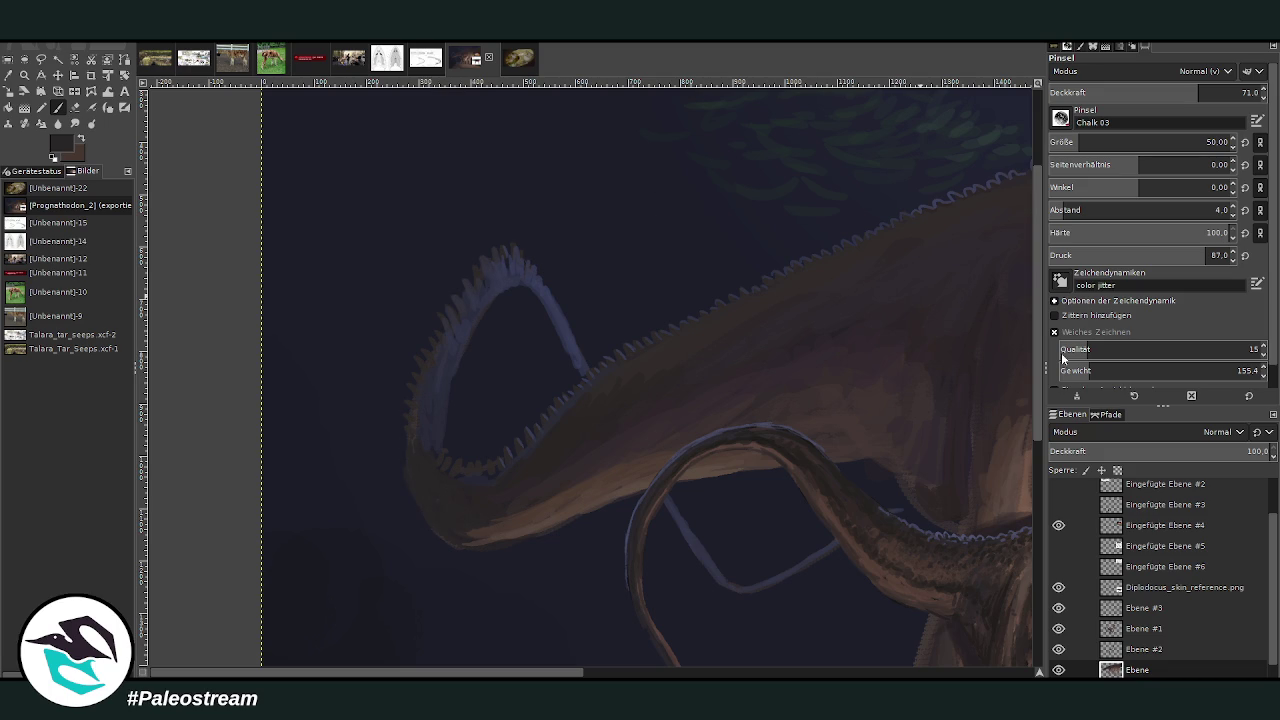
click(1119, 92)
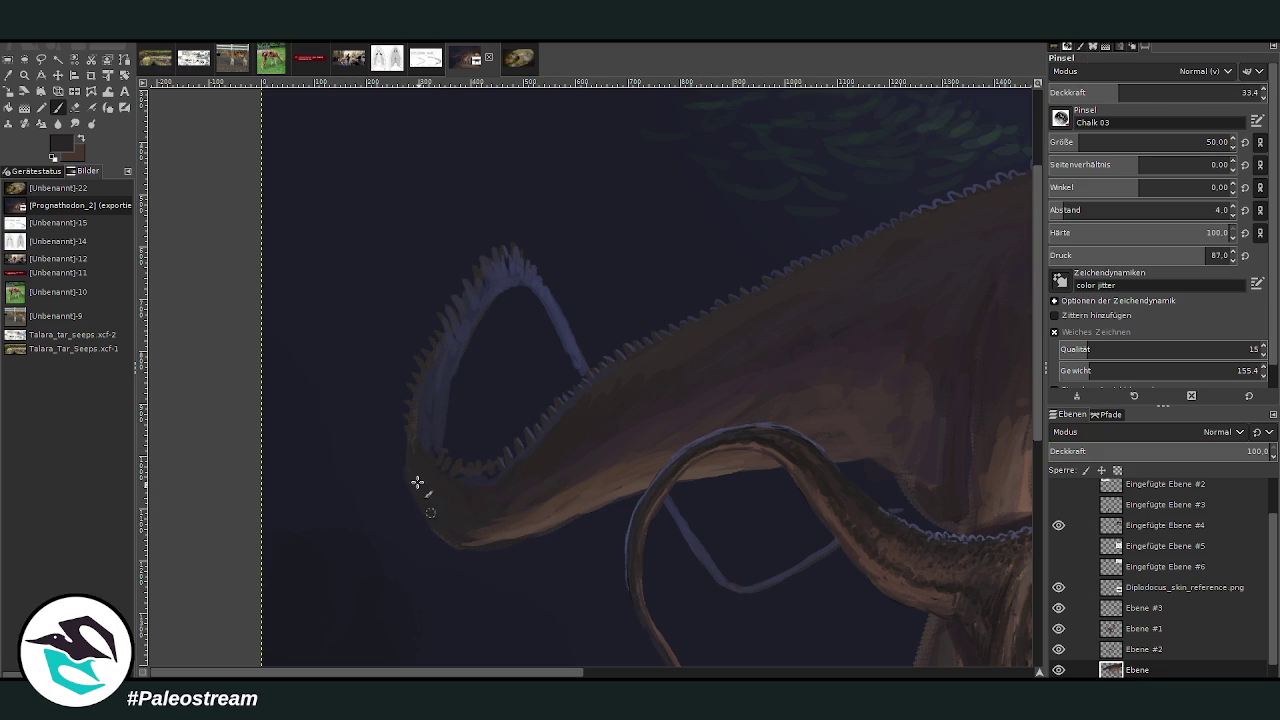
drag(423, 437, 426, 466)
- Paint over the teeth on the jaw tip at opacity 76 with brush size 36
click(1074, 142)
click(1208, 92)
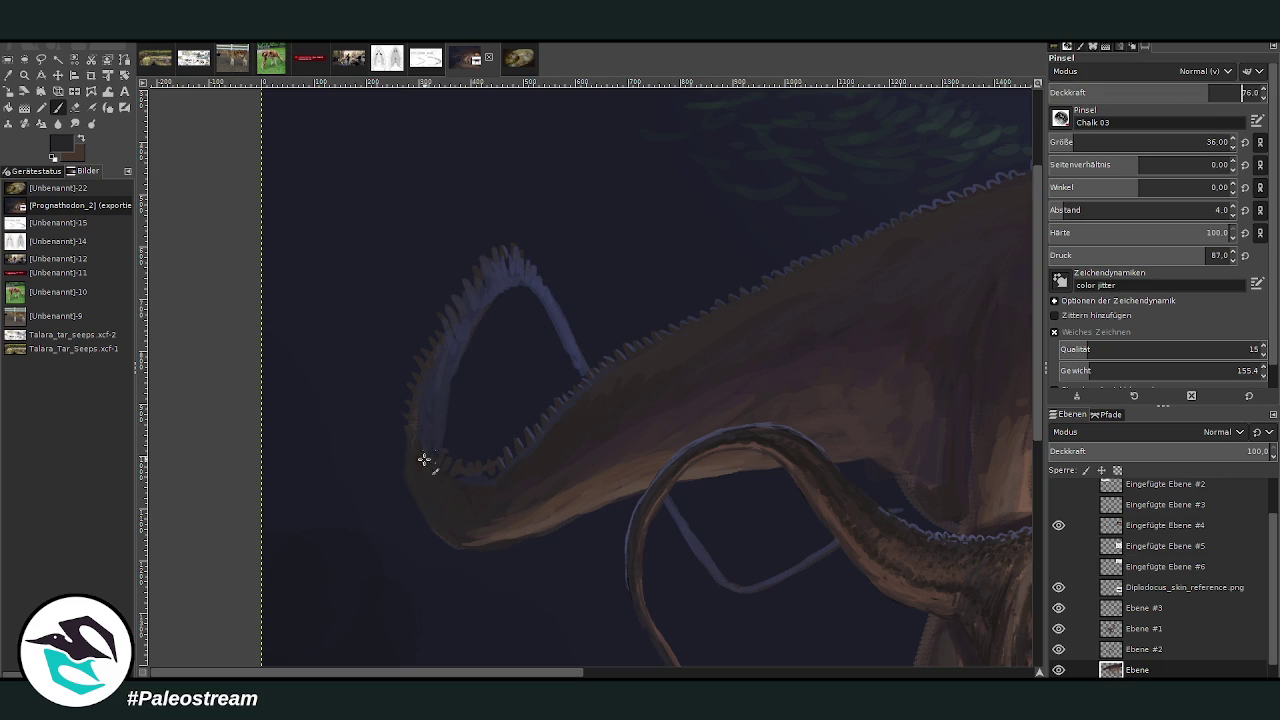
drag(414, 403, 430, 519)
- Sample a colour from the jaw and smooth the jaw's underside at 34.7 opacity
click(22, 76)
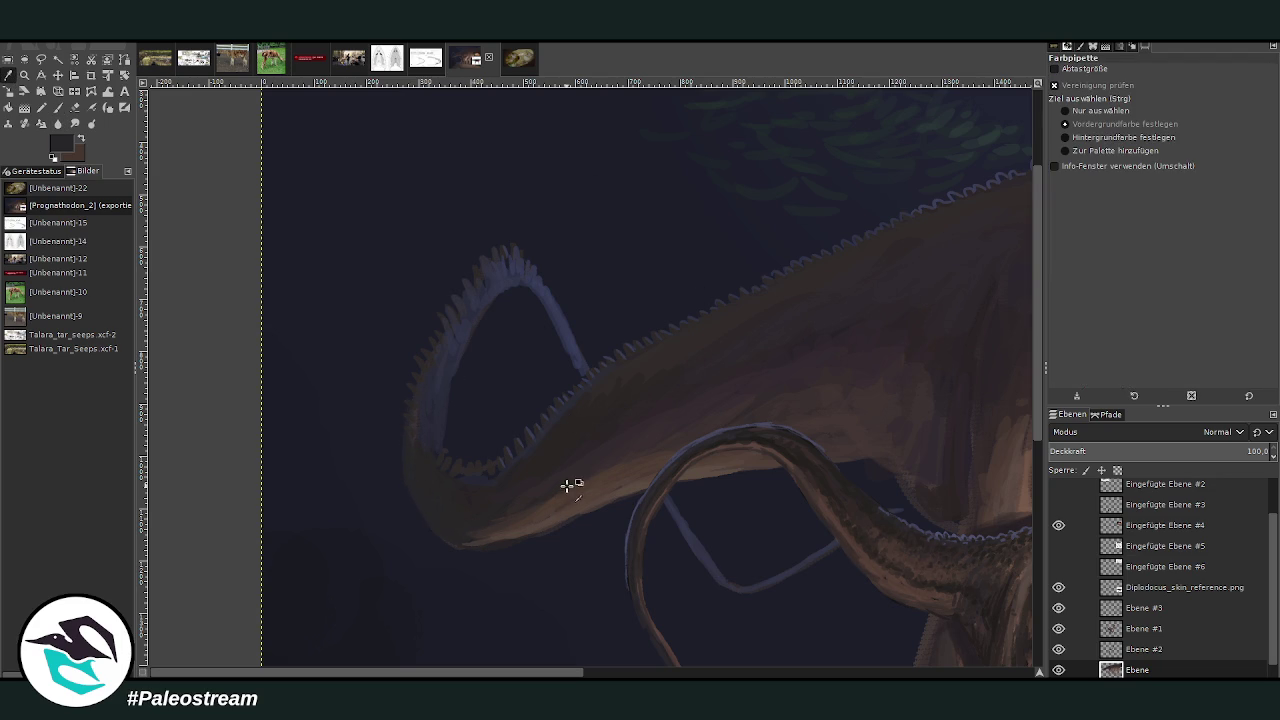
click(57, 107)
click(1121, 92)
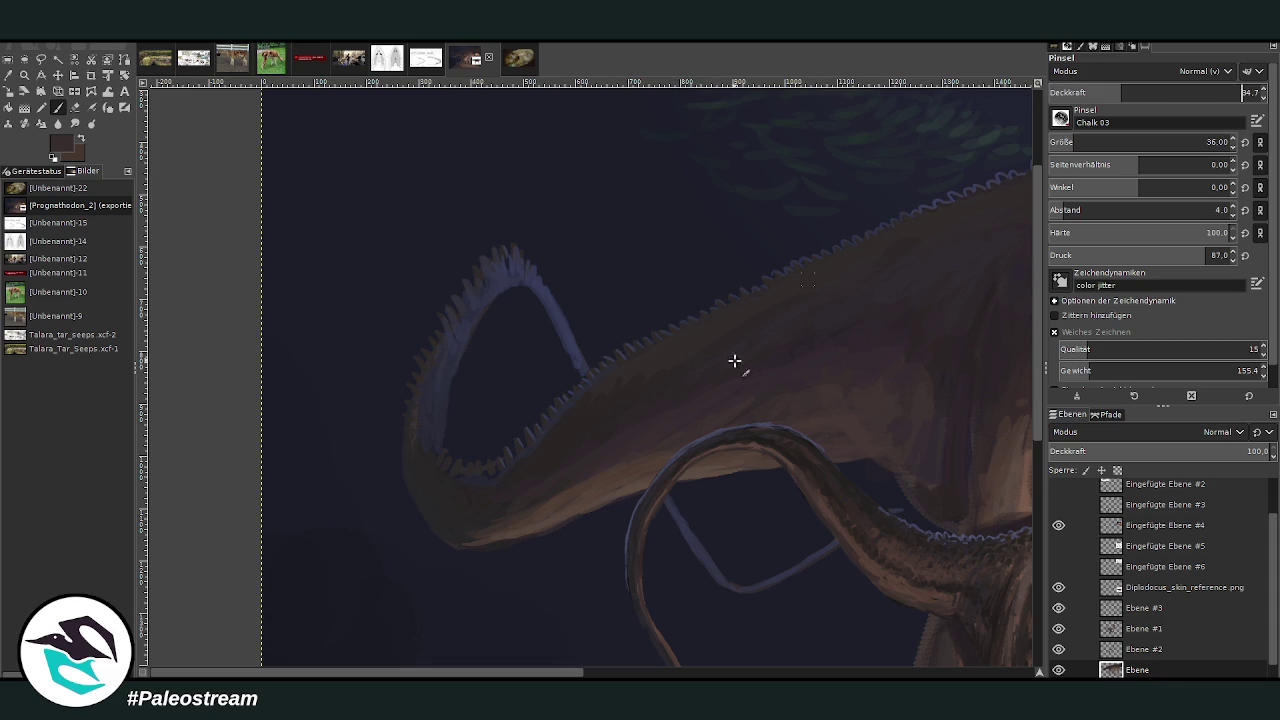
mouse_move(460, 531)
mouse_down()
mouse_move(531, 530)
mouse_move(523, 517)
mouse_move(566, 497)
mouse_up()
drag(496, 677, 563, 674)
- Sample a brown from the neck and set the brush opacity to about a third
key(o)
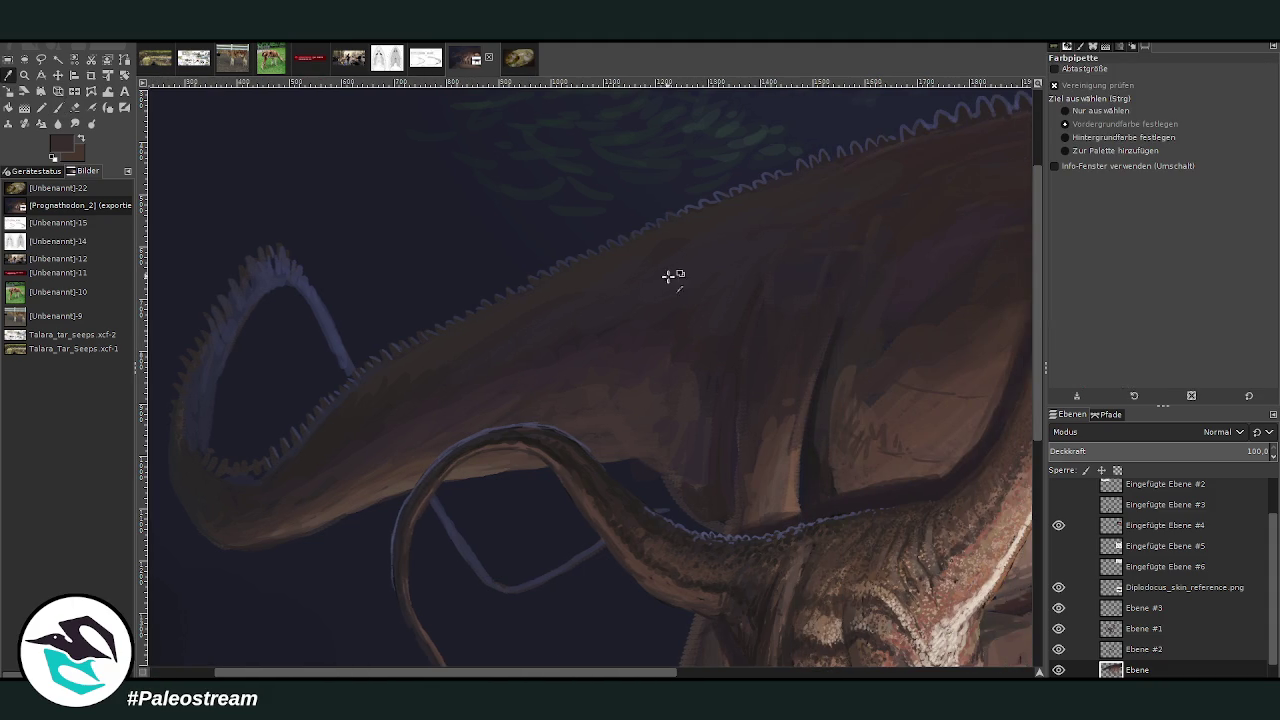
click(814, 449)
key(p)
click(1136, 94)
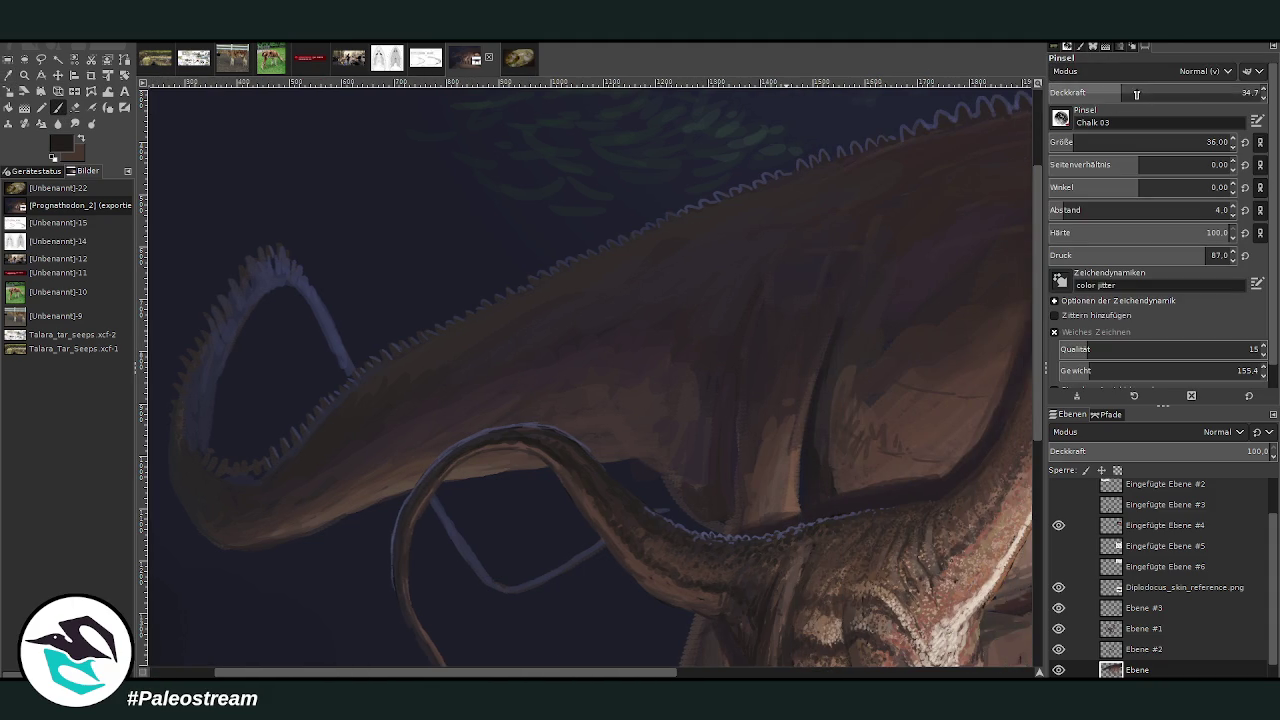
drag(1136, 94, 1213, 94)
scroll(1150, 142, down, 7)
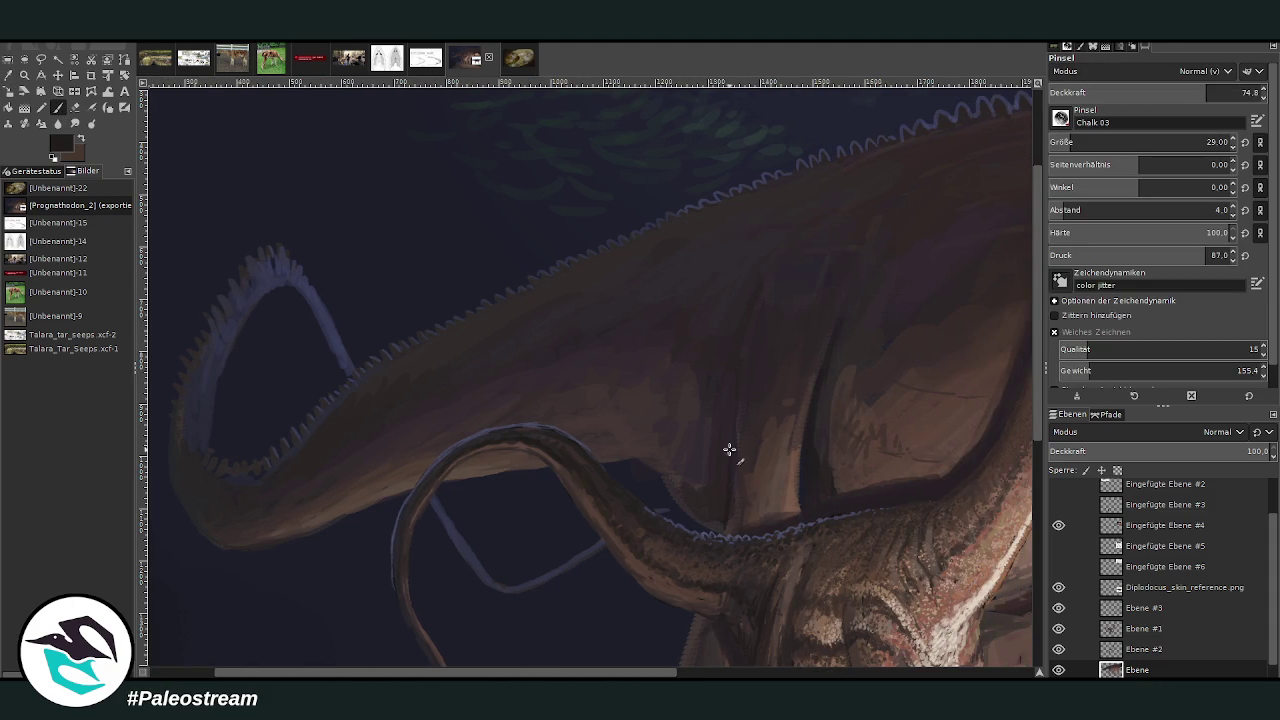
click(1139, 92)
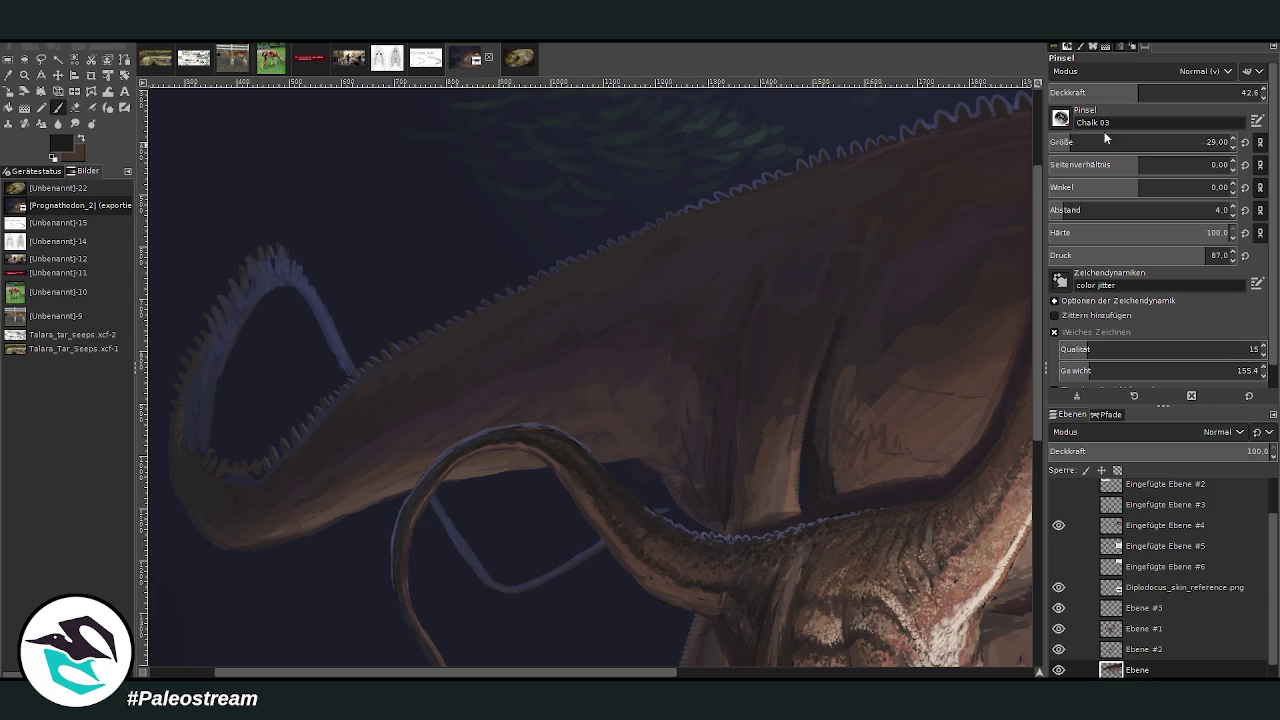
drag(1110, 92, 1243, 92)
- Fit the painting in the window and zoom into the young sauropod's body and legs
key(shift+ctrl+j)
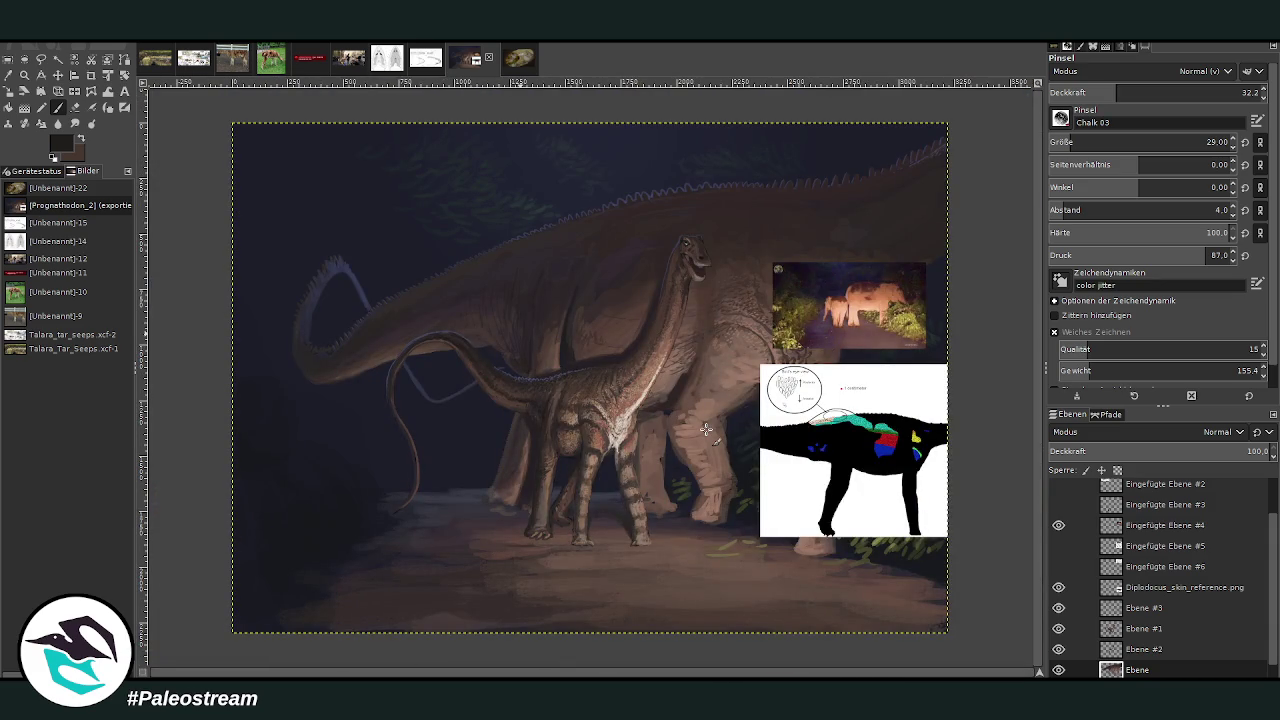
key(z)
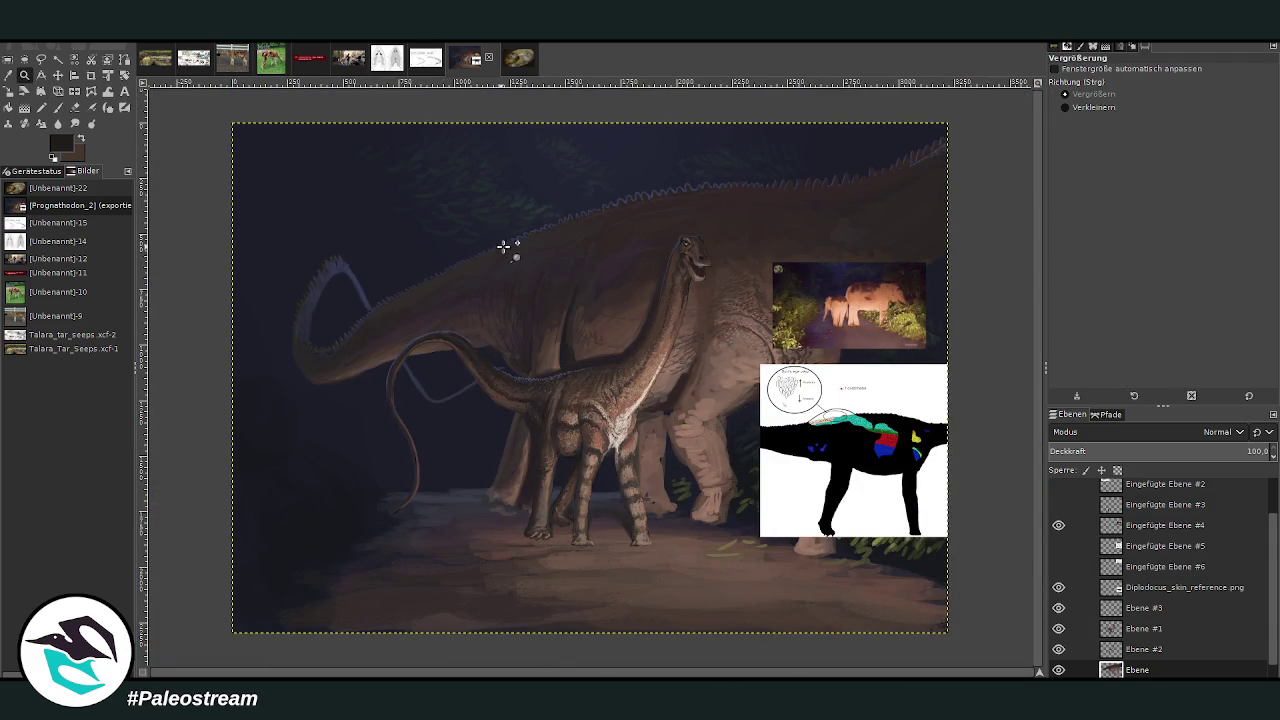
drag(481, 184, 886, 558)
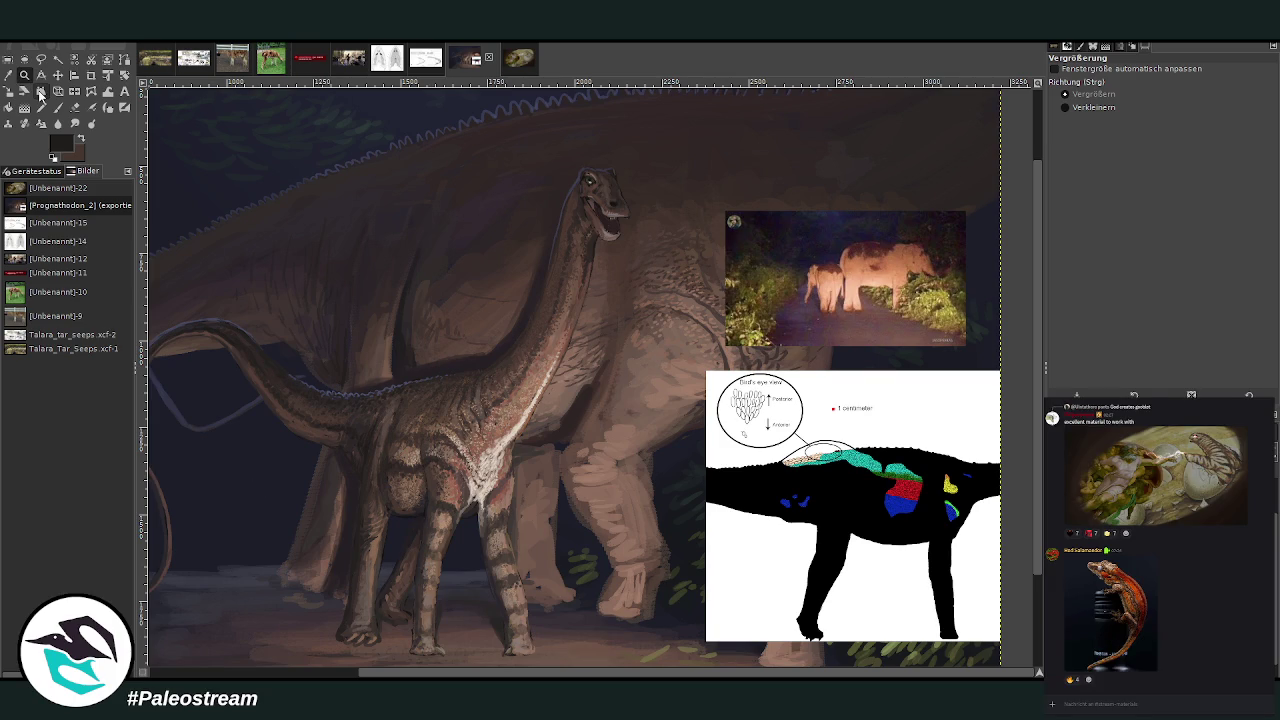
drag(557, 676, 440, 676)
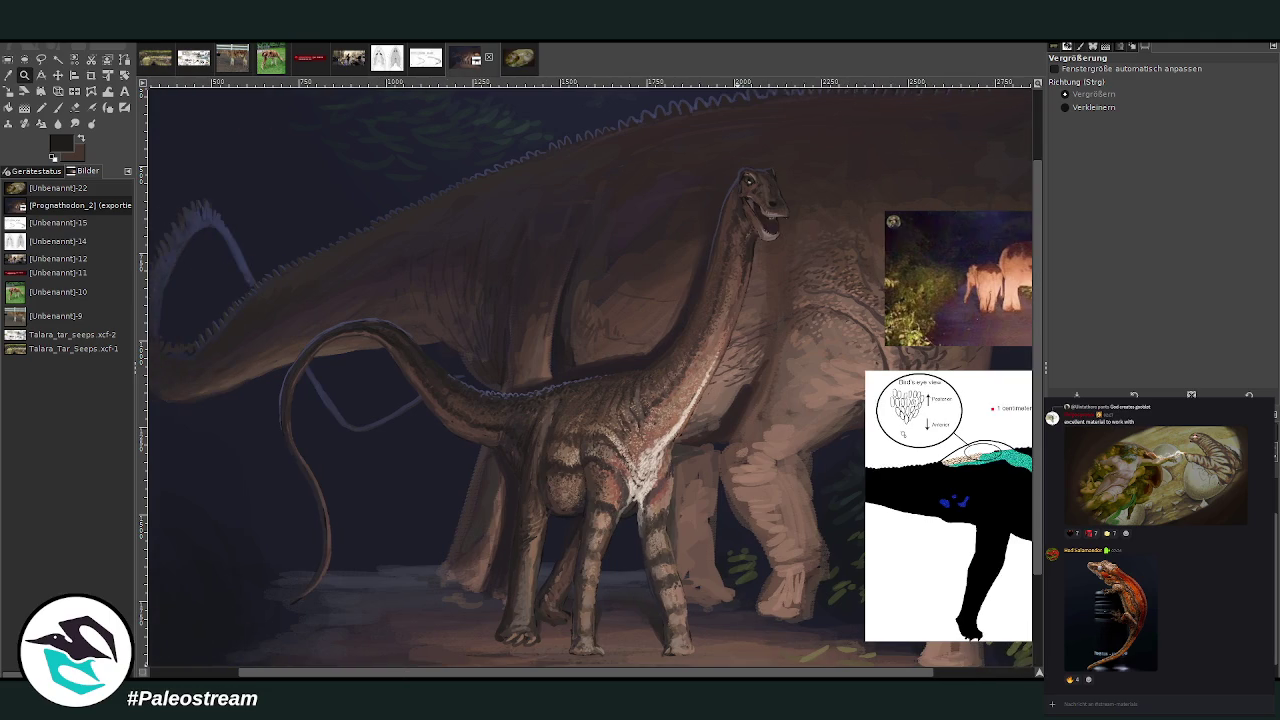
drag(1038, 525, 1033, 609)
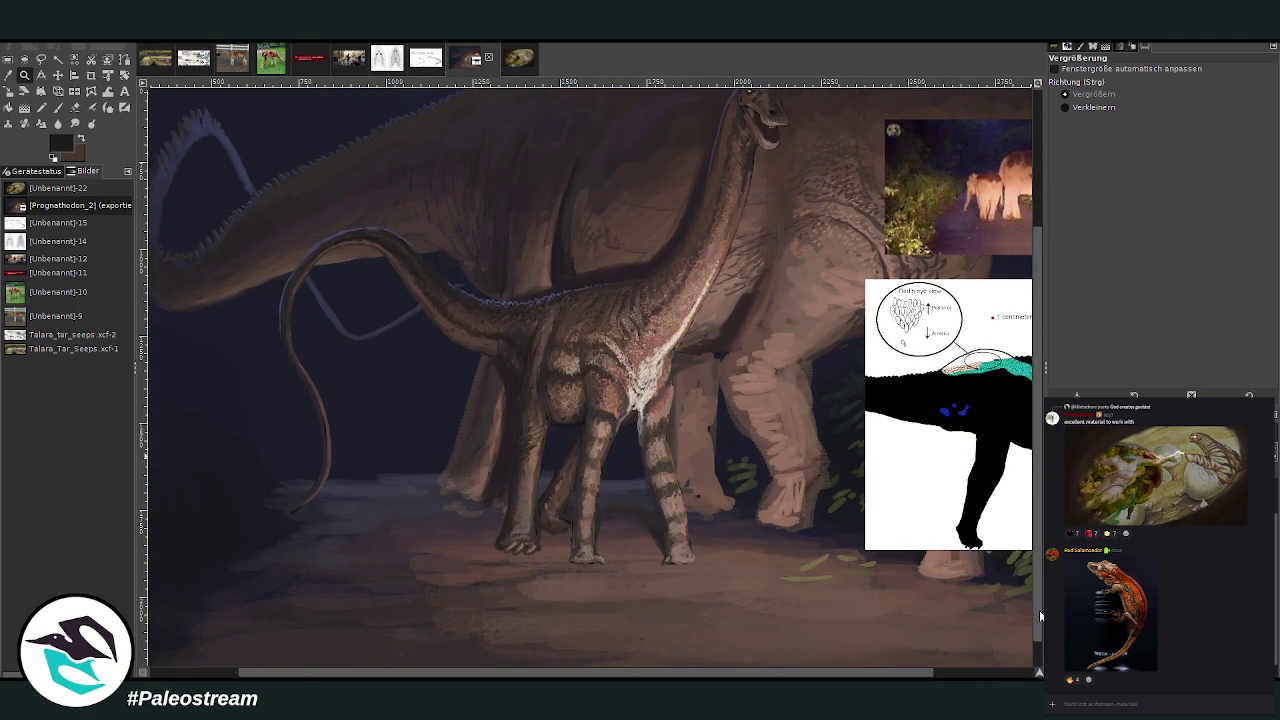
mouse_move(254, 189)
mouse_down()
mouse_move(460, 310)
mouse_move(757, 566)
mouse_move(776, 604)
mouse_up()
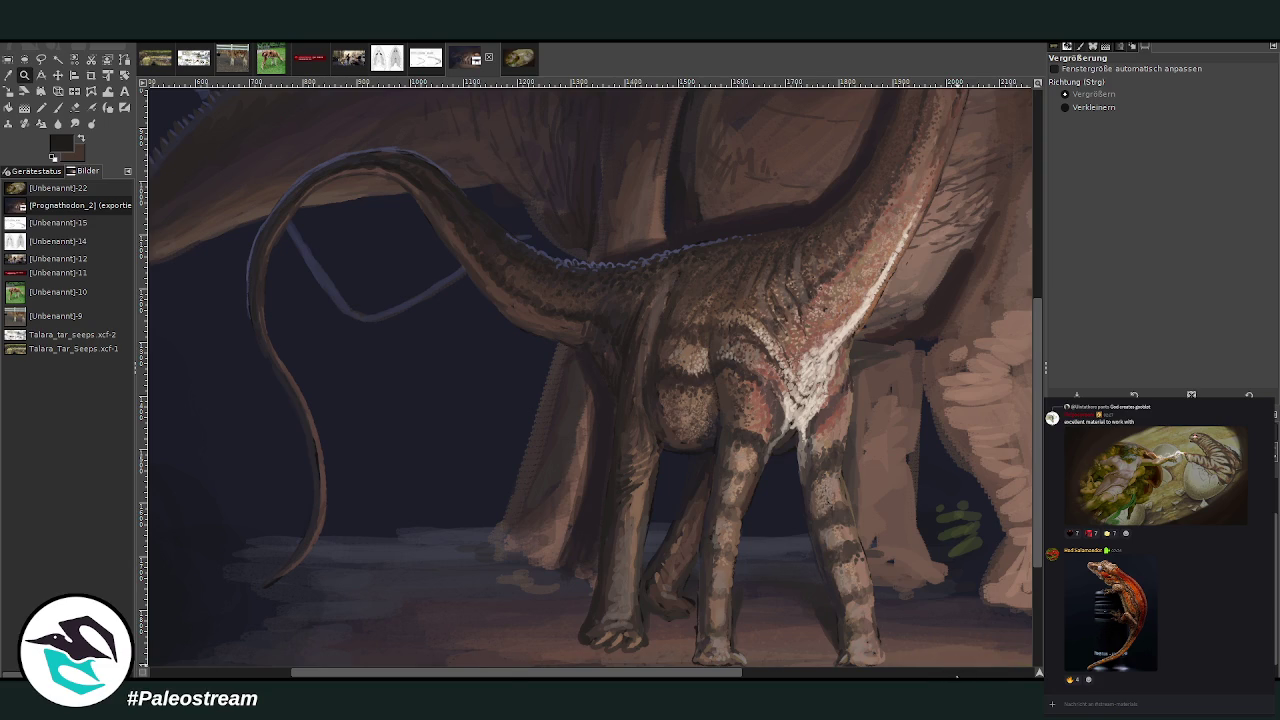
scroll(957, 665, right, 5)
- Zoom into the head, sample a light brown, and set the brush to size 11, opacity 62.5
scroll(1038, 569, up, 3)
scroll(1038, 569, up, 5)
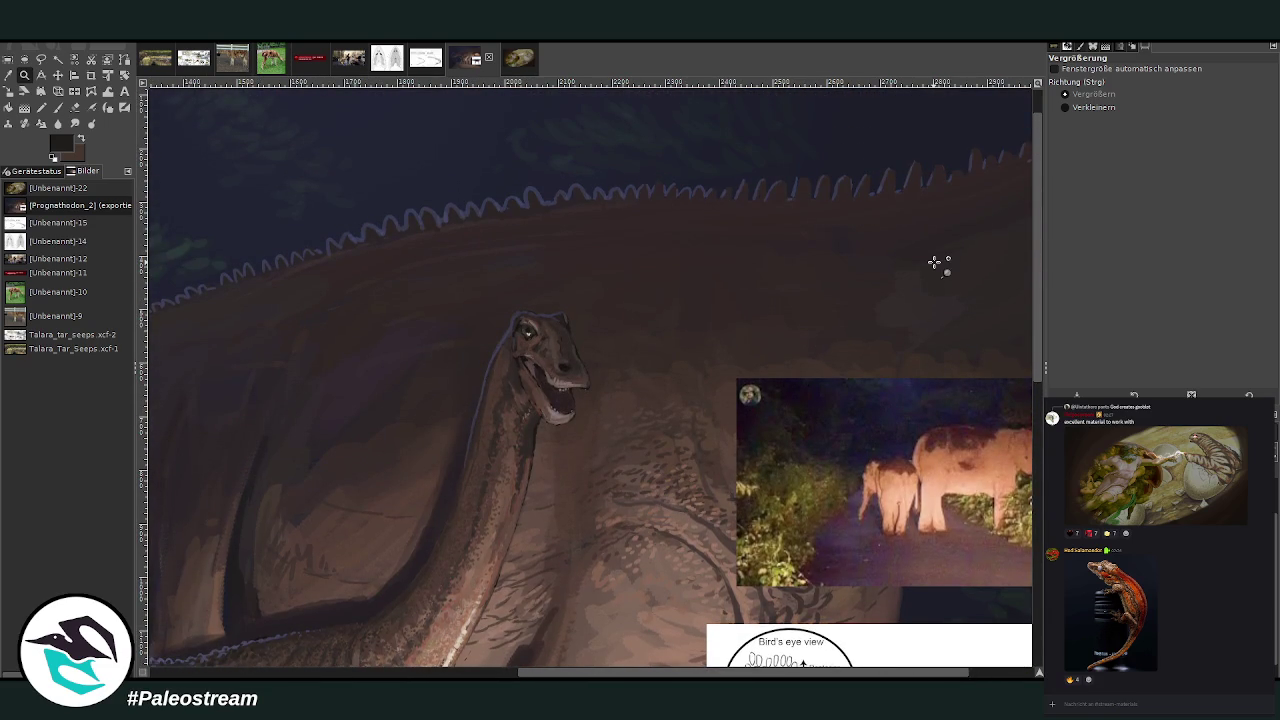
drag(337, 183, 688, 550)
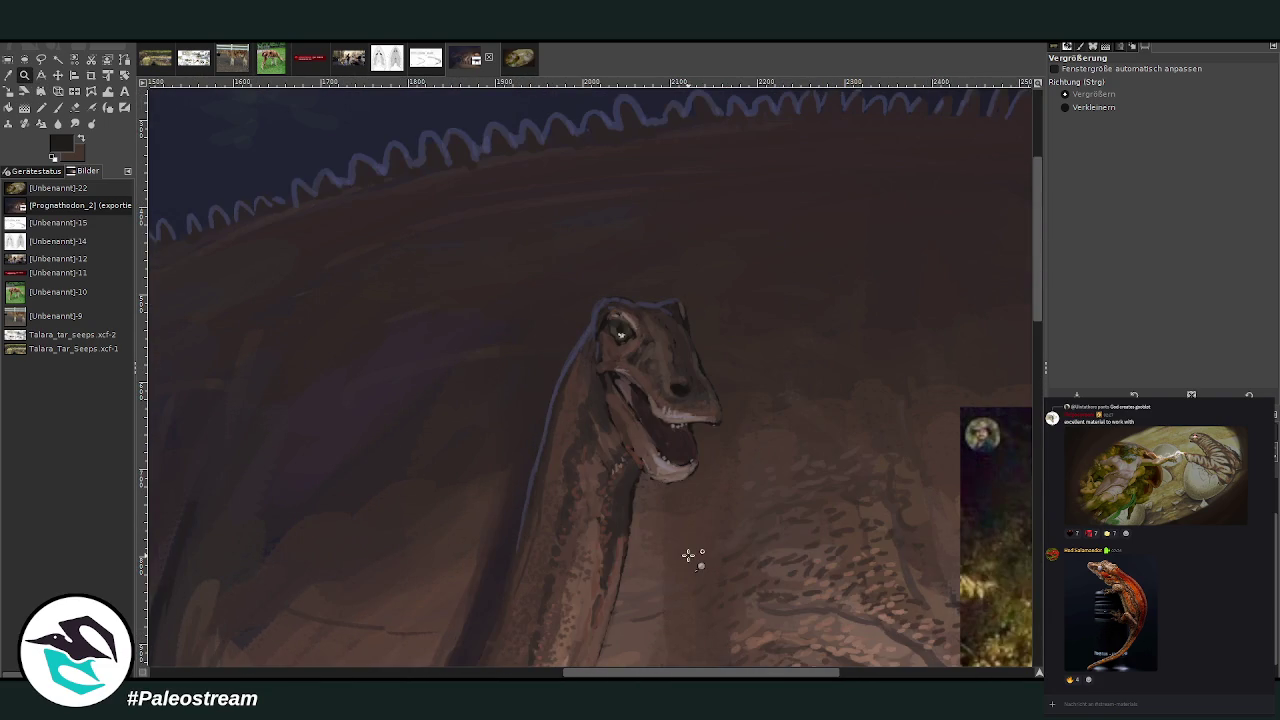
click(8, 75)
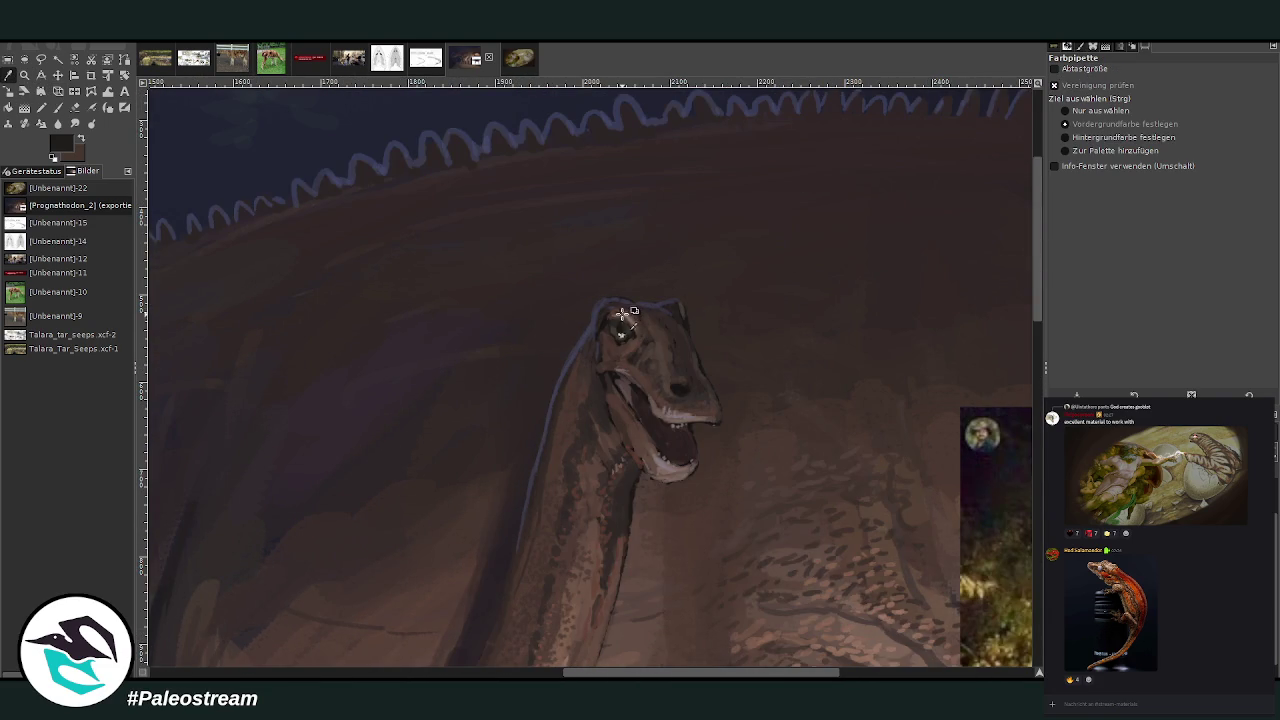
click(630, 316)
click(57, 107)
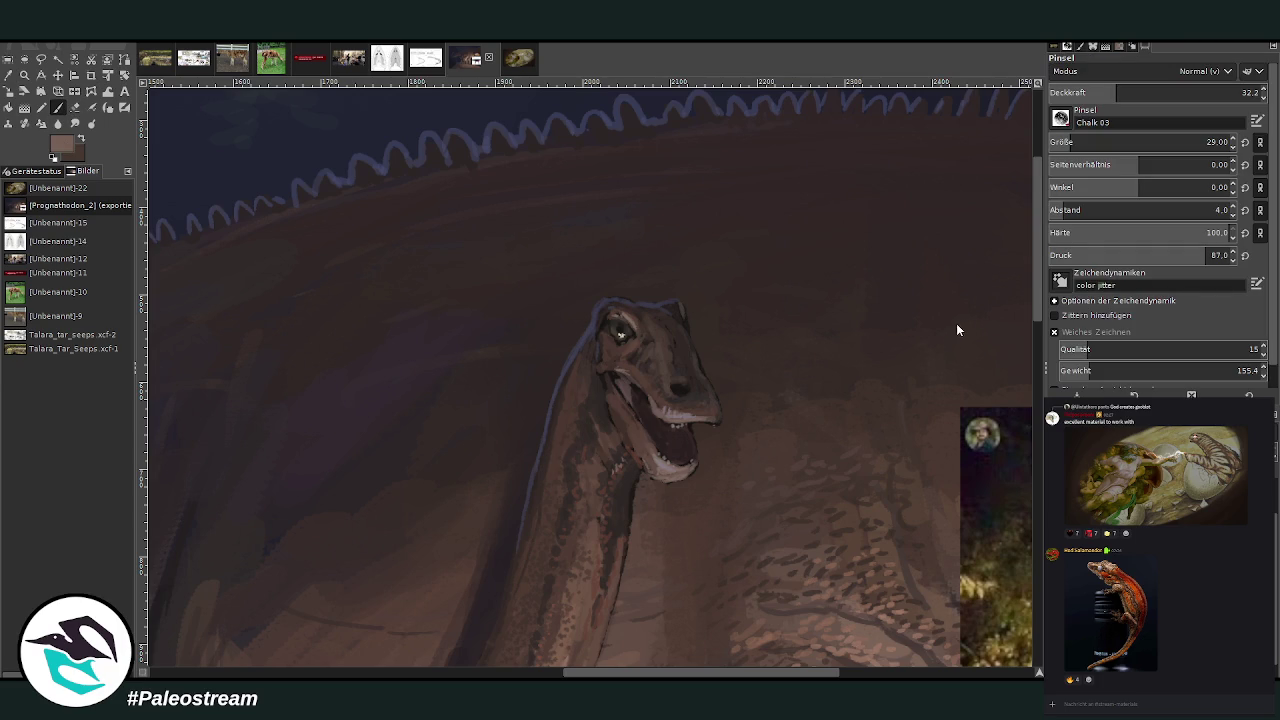
click(1062, 142)
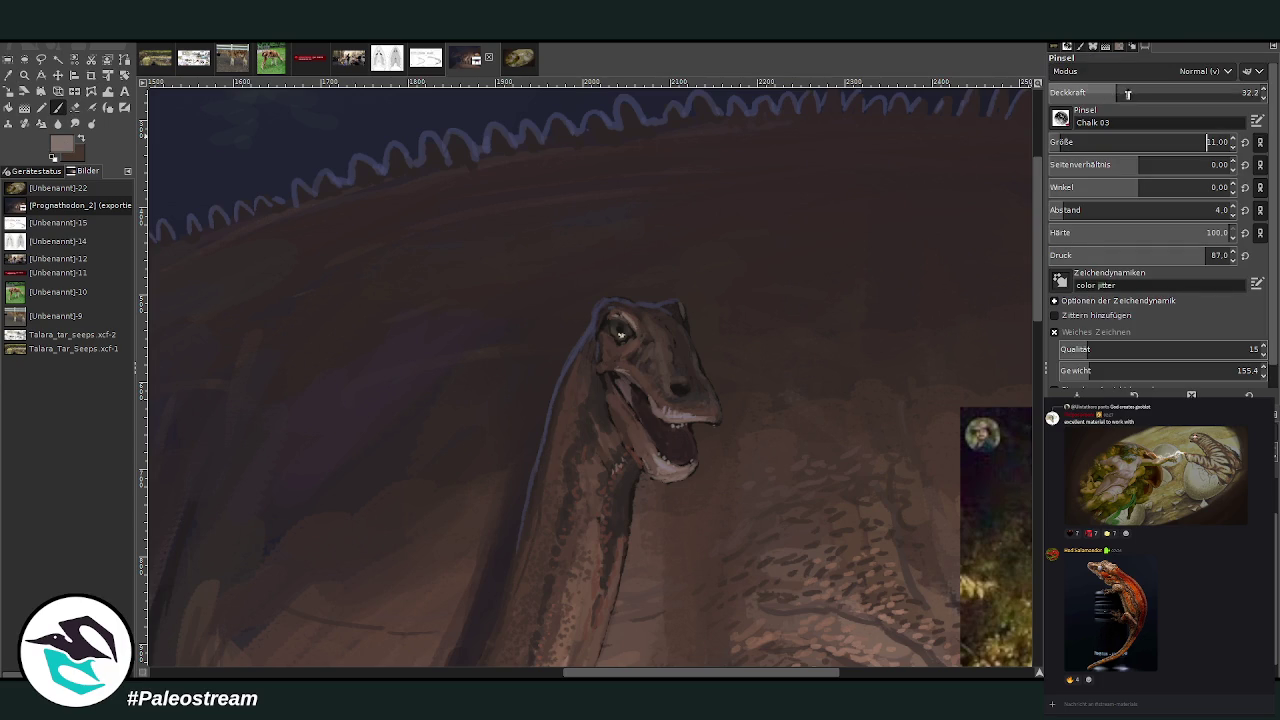
click(1179, 92)
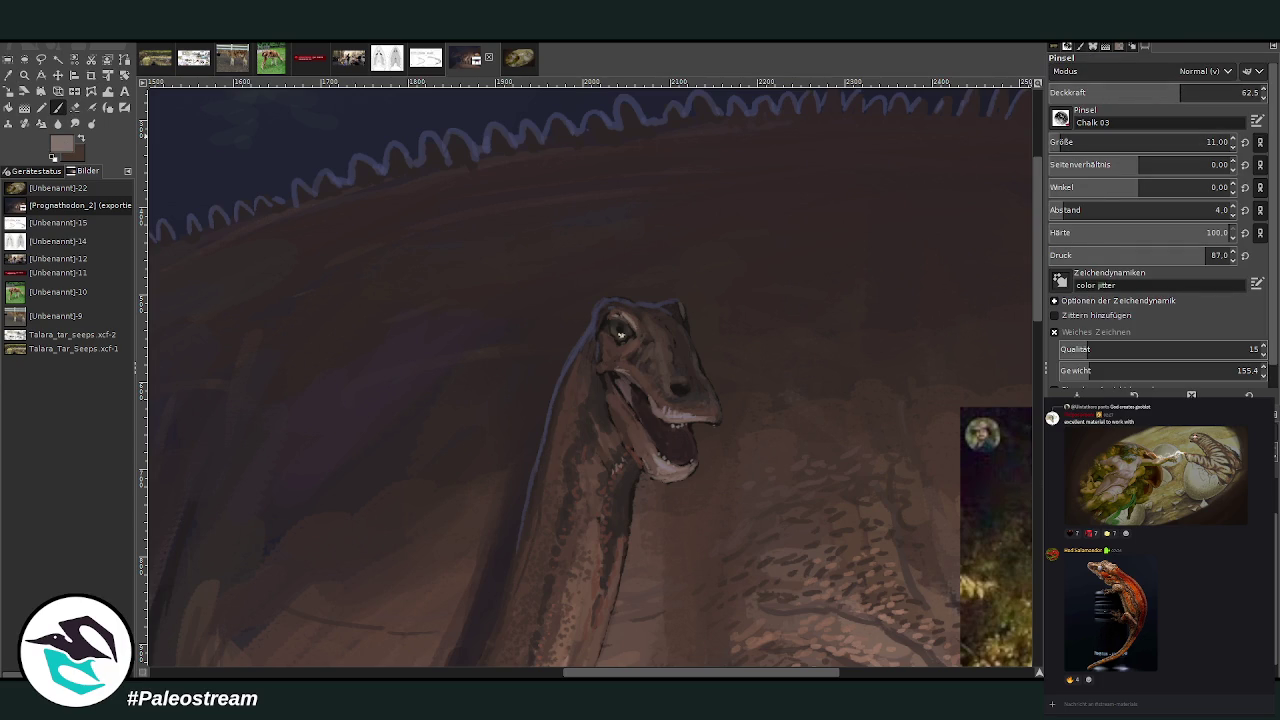
- Paint thin light strokes on the head's top and right side, and zoom back out
mouse_move(612, 308)
mouse_down()
mouse_move(566, 306)
mouse_move(622, 313)
mouse_move(560, 306)
mouse_move(600, 306)
mouse_up()
drag(688, 305, 714, 300)
key(minus)
key(minus)
key(minus)
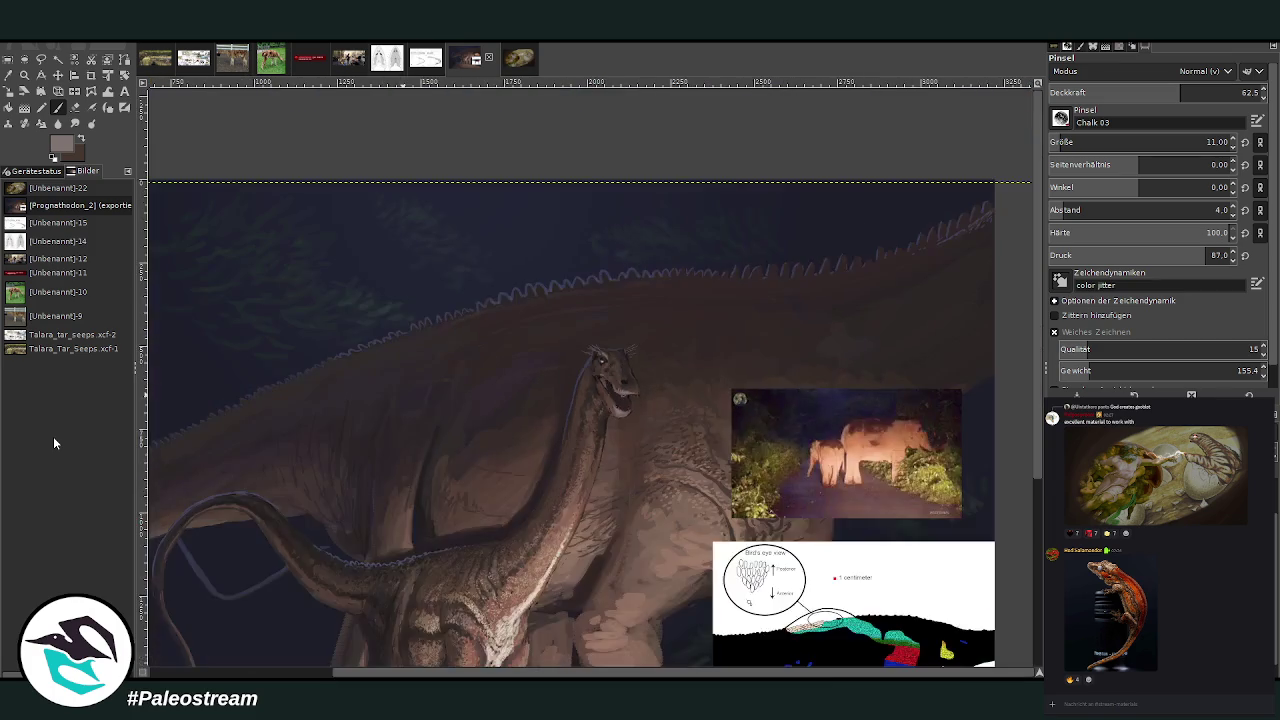
key(minus)
- Zoom into the legs and mottle both legs with a sampled light beige at 45.4 opacity
key(z)
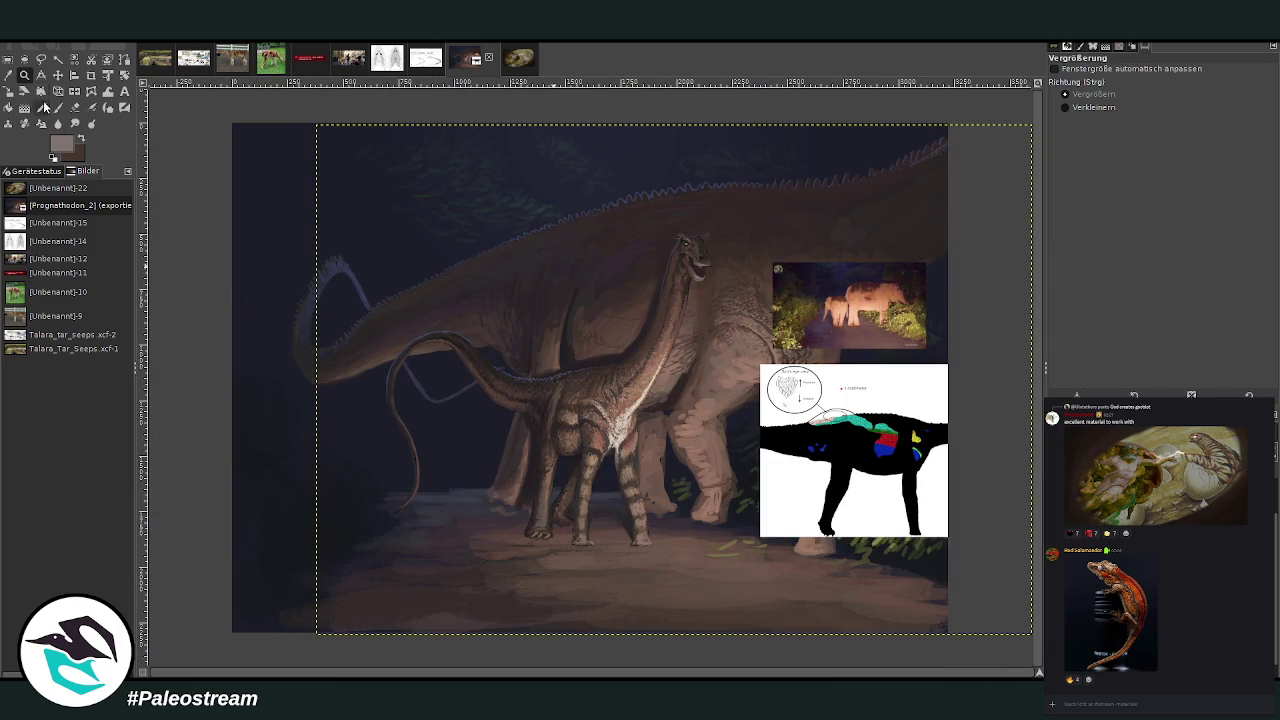
drag(514, 354, 674, 546)
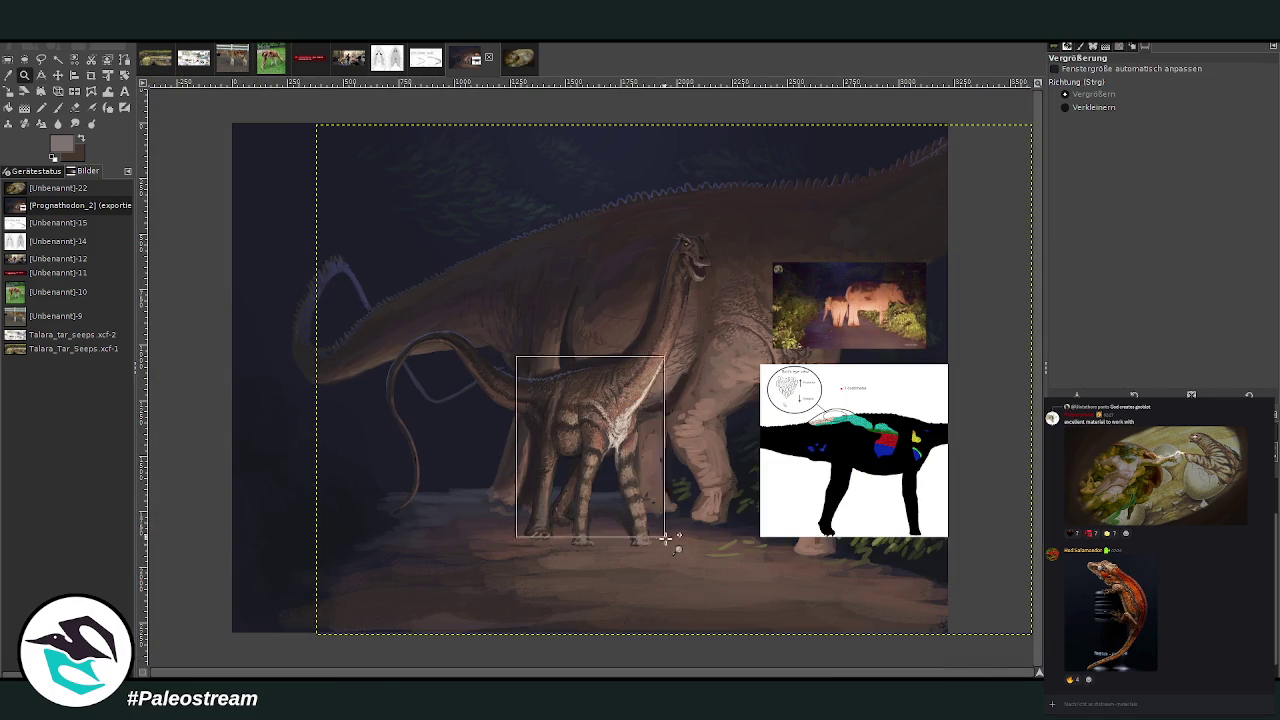
drag(478, 188, 753, 590)
key(o)
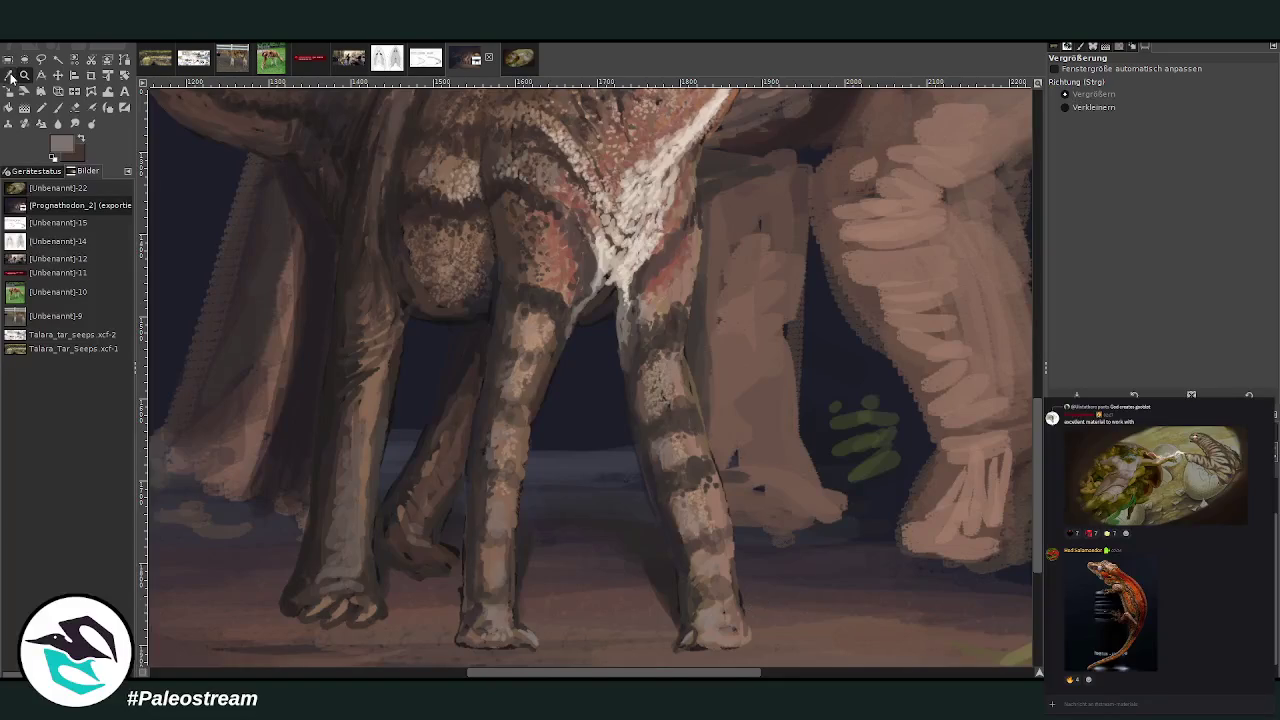
click(646, 253)
click(58, 107)
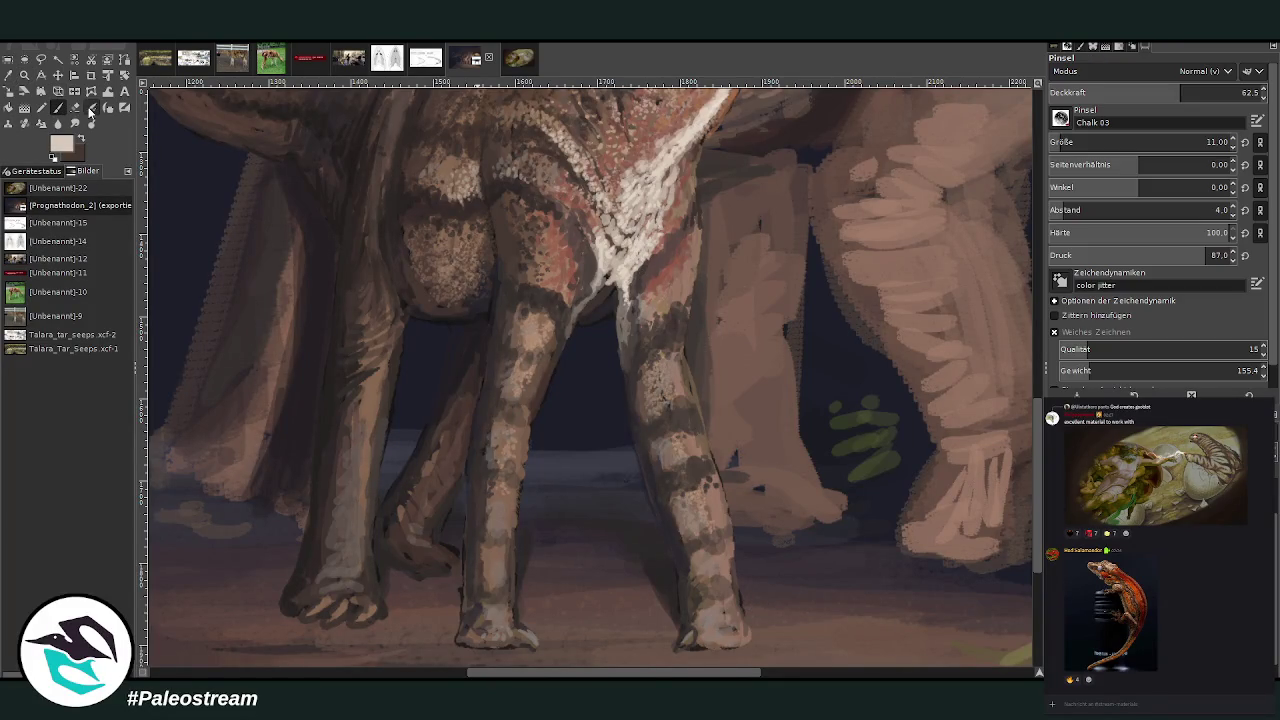
click(1146, 93)
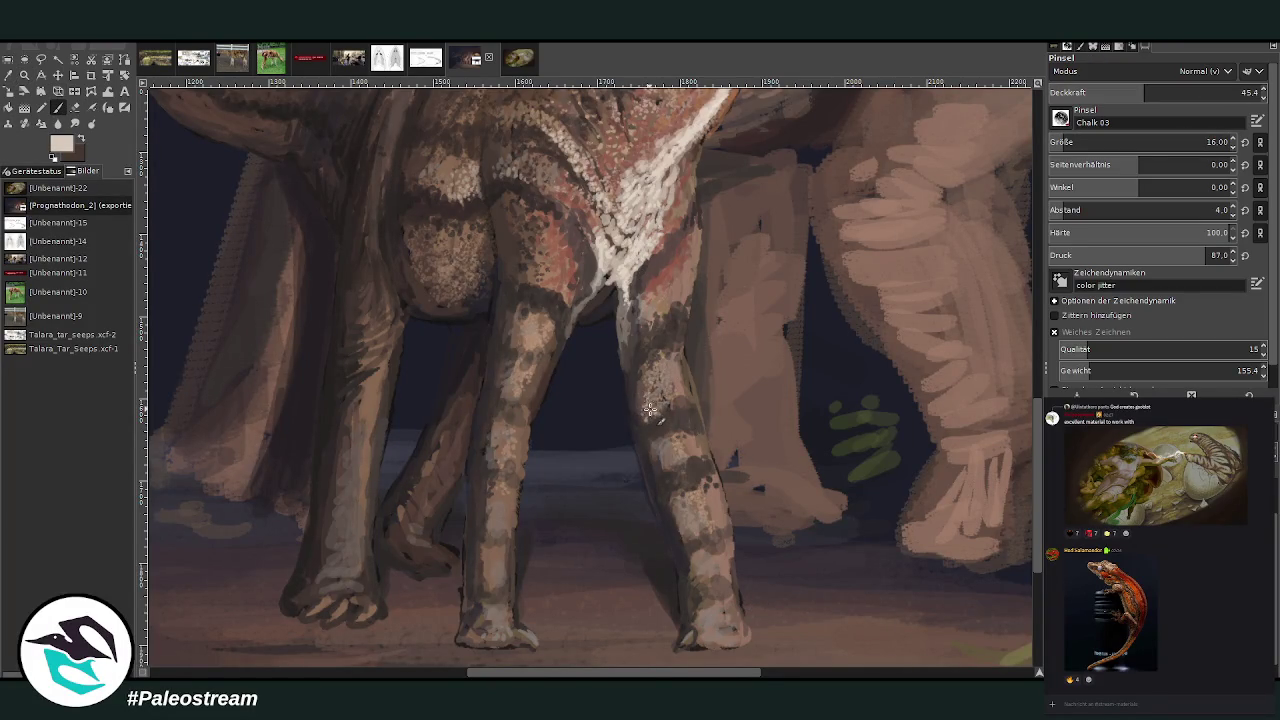
drag(676, 372, 648, 400)
mouse_move(502, 428)
mouse_down()
mouse_move(531, 400)
mouse_move(524, 369)
mouse_up()
- Sample a salmon colour, raise brush opacity to 55.5, and bring the hips into view
ctrl+click(960, 291)
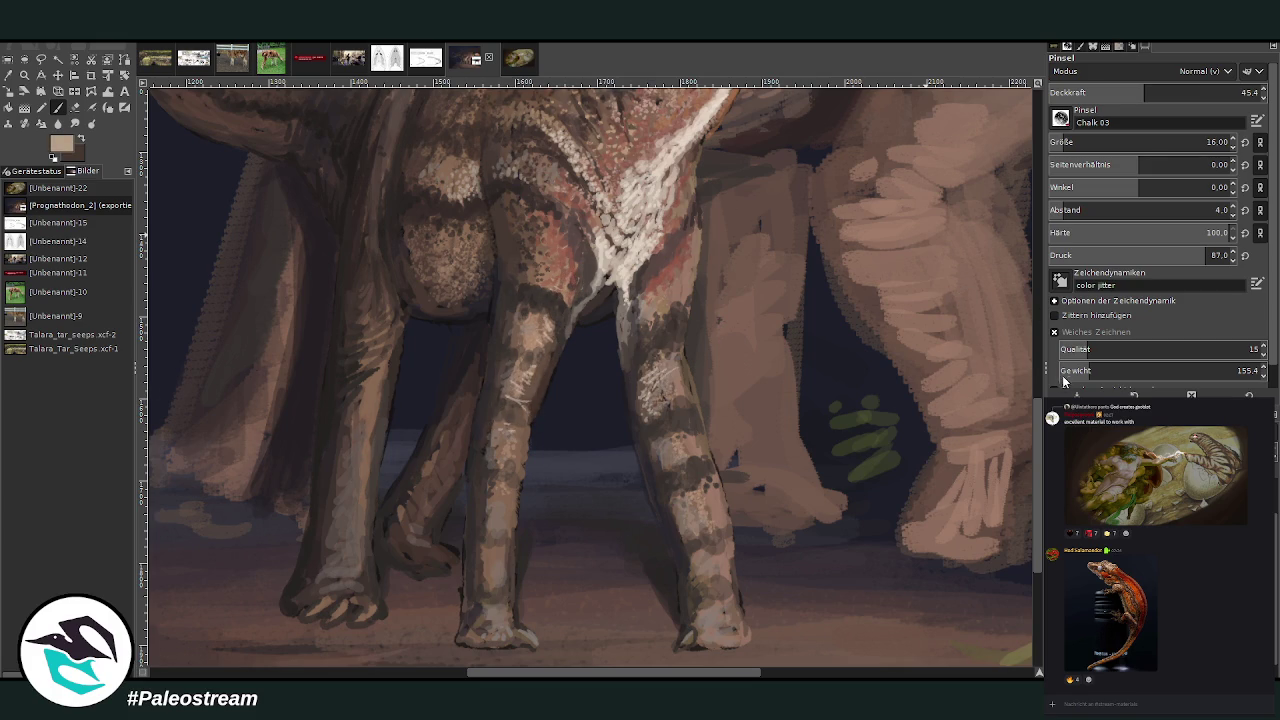
ctrl+click(970, 297)
drag(1149, 92, 1167, 92)
drag(675, 203, 670, 472)
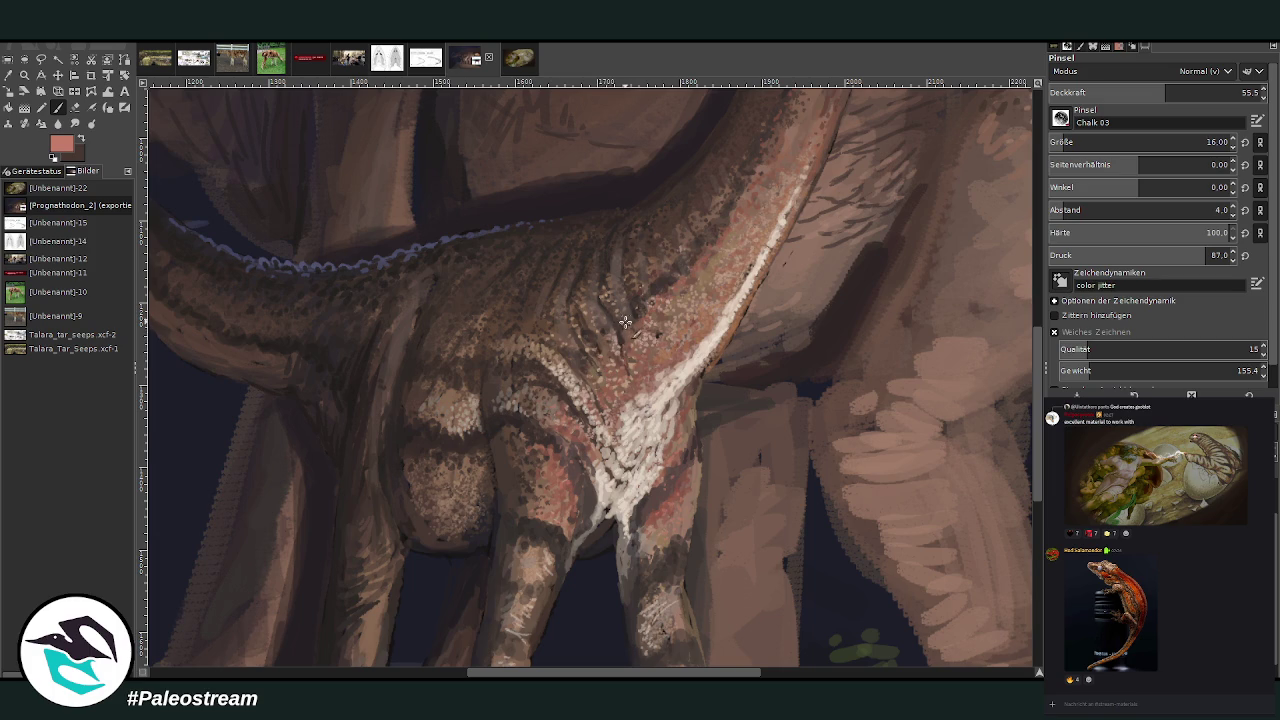
- Zoom into the young sauropod's hips and legs and sample a greyish brown from the hip
scroll(625, 320, down, 1)
scroll(607, 290, down, 1)
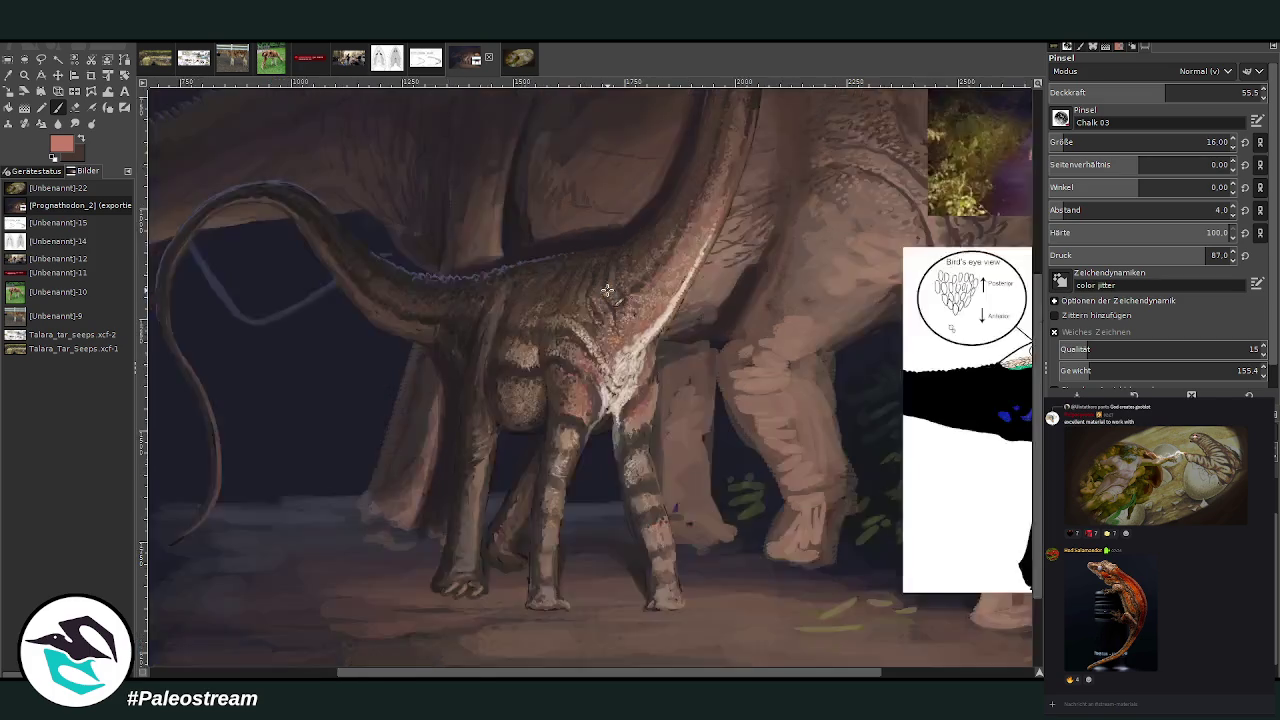
scroll(607, 290, down, 1)
click(24, 75)
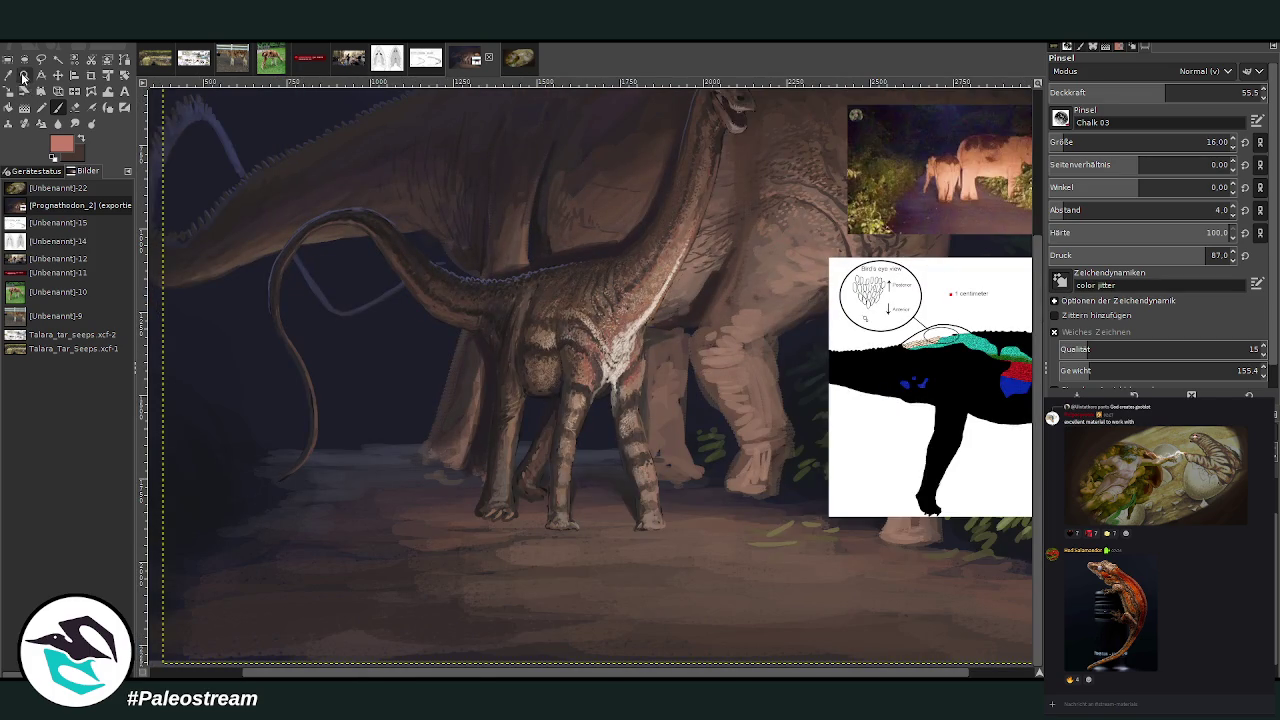
drag(400, 231, 627, 511)
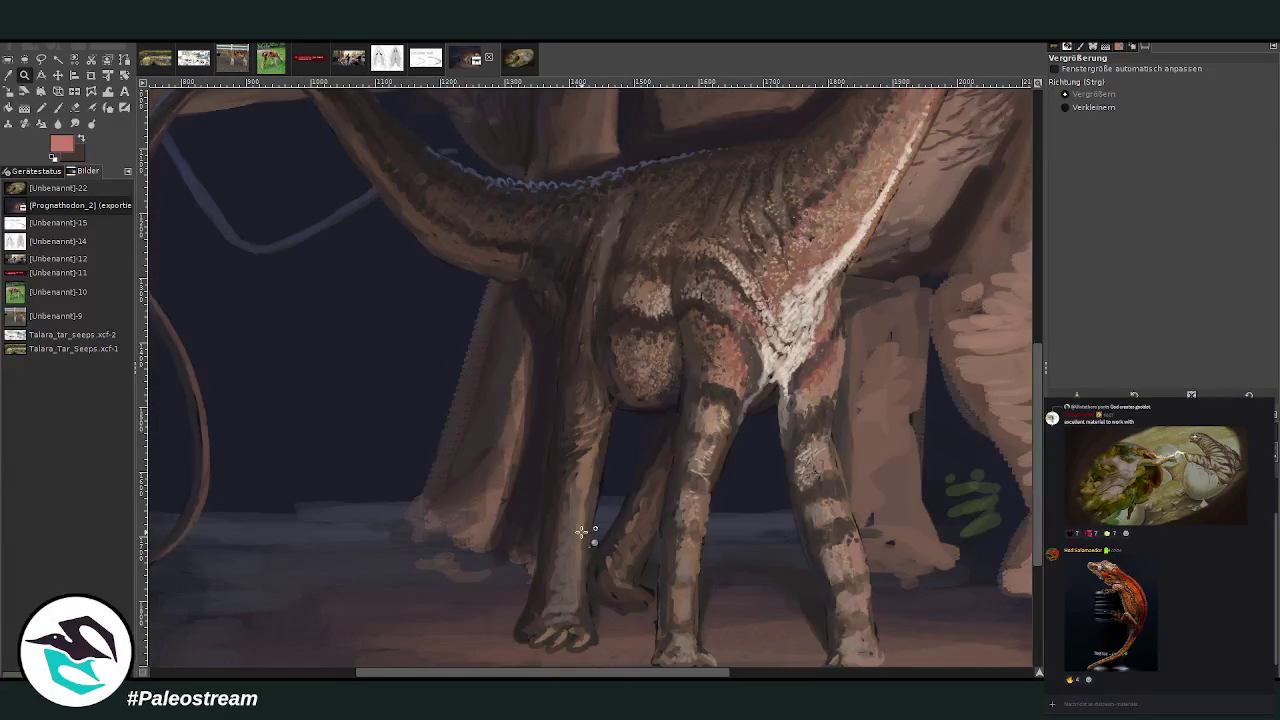
click(8, 75)
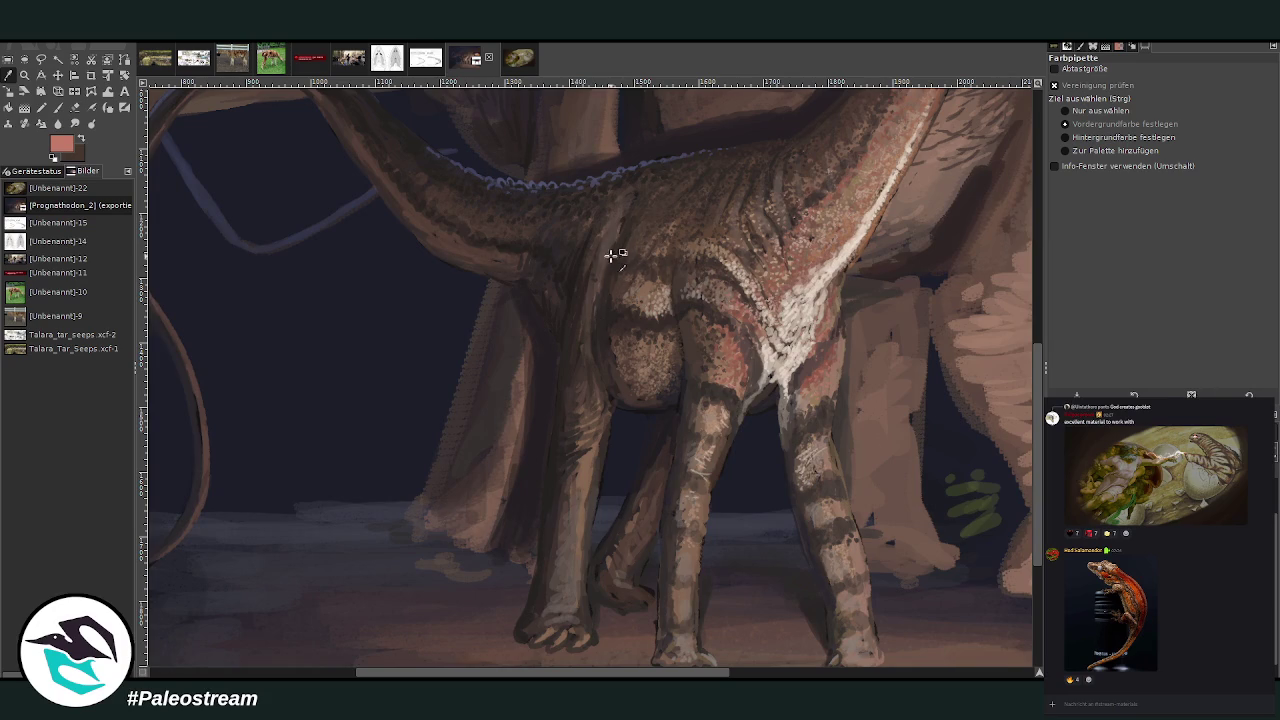
click(712, 292)
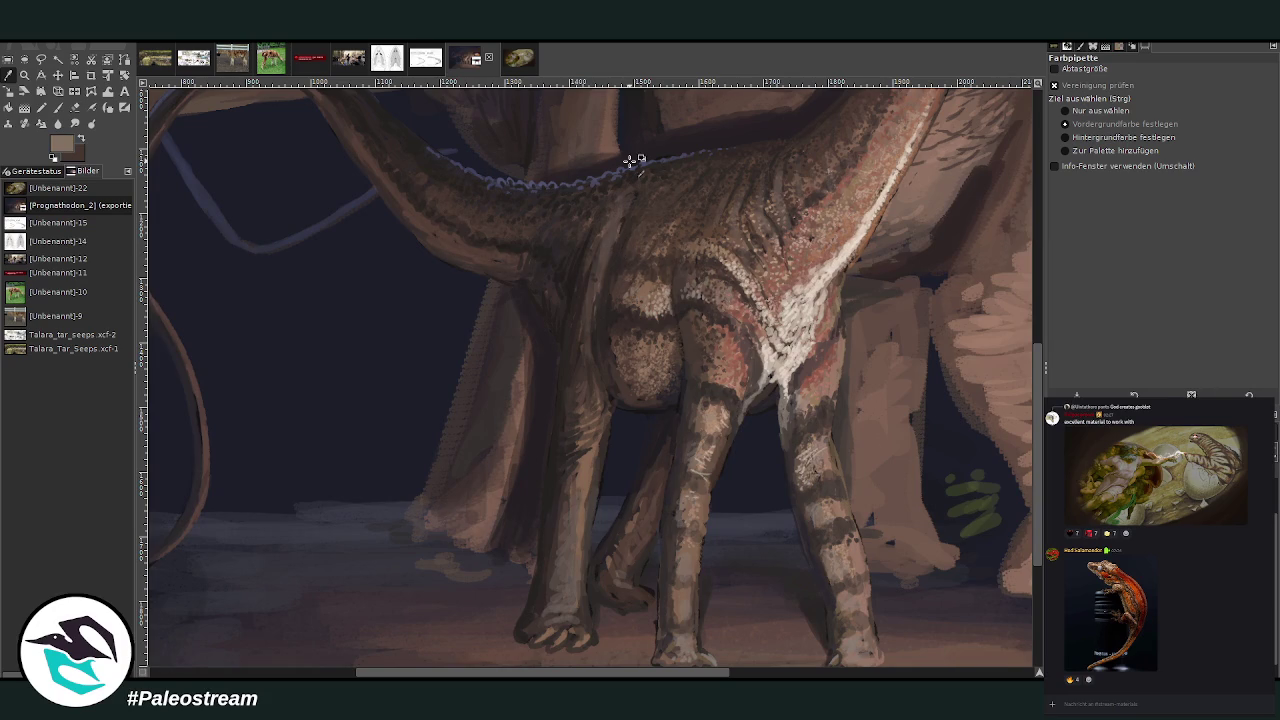
click(57, 108)
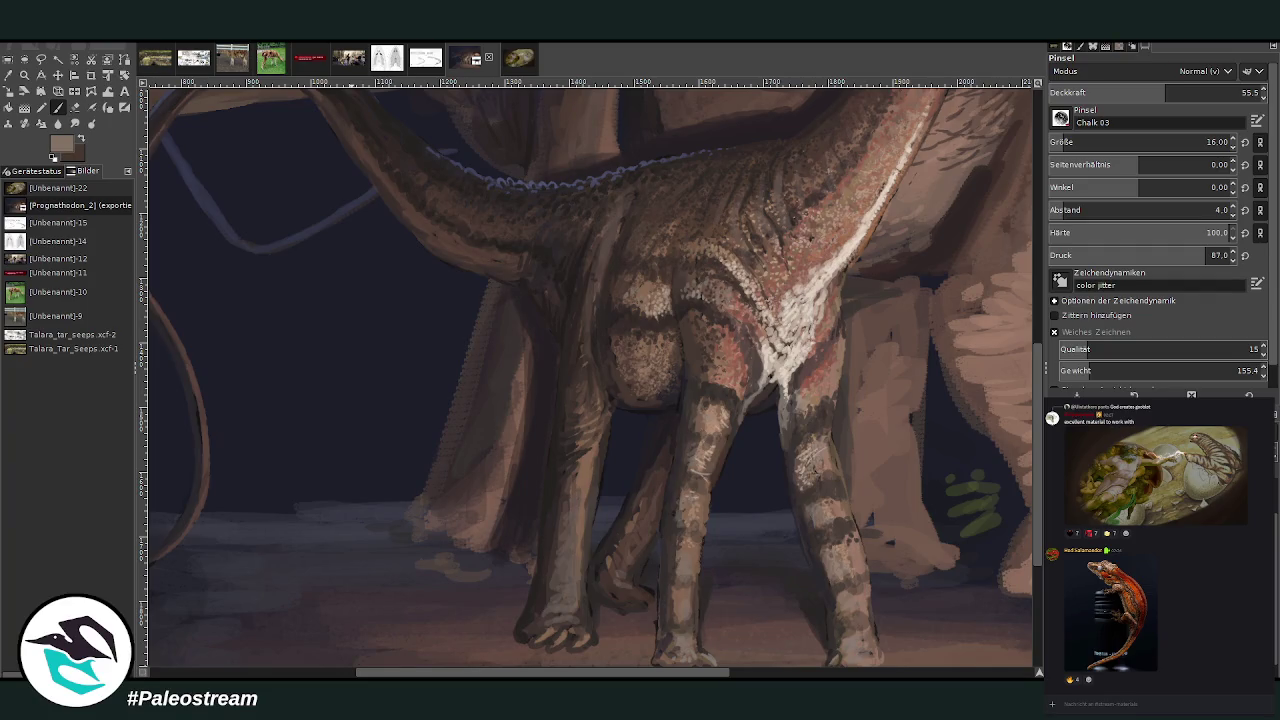
- Paste and send an image in the chat, and fit the painting in the window
key(ctrl+v)
key(Return)
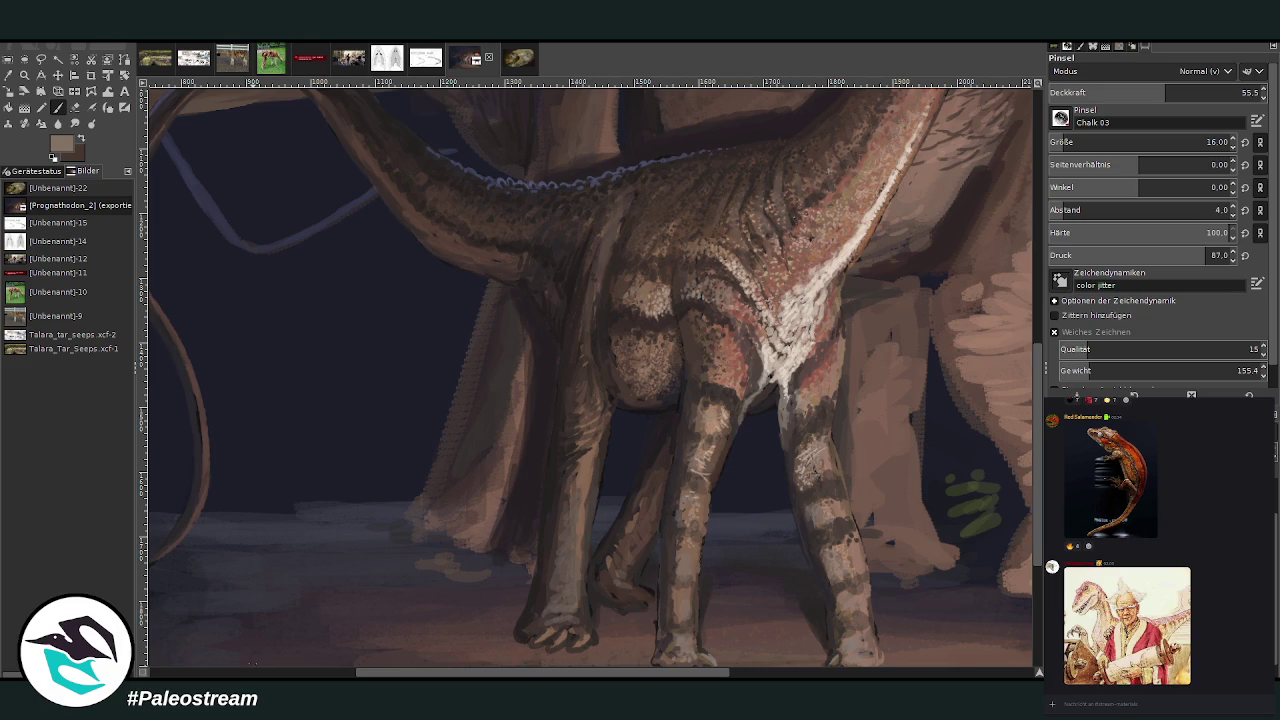
click(24, 74)
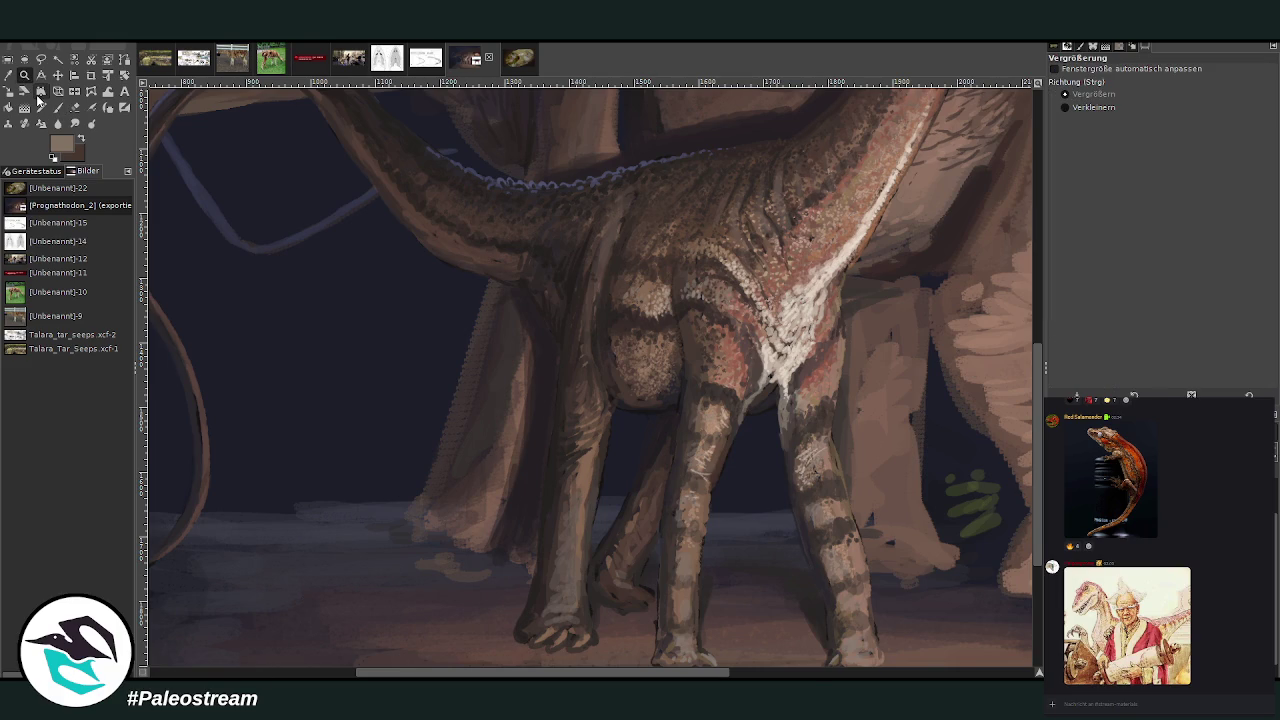
key(shift+ctrl+j)
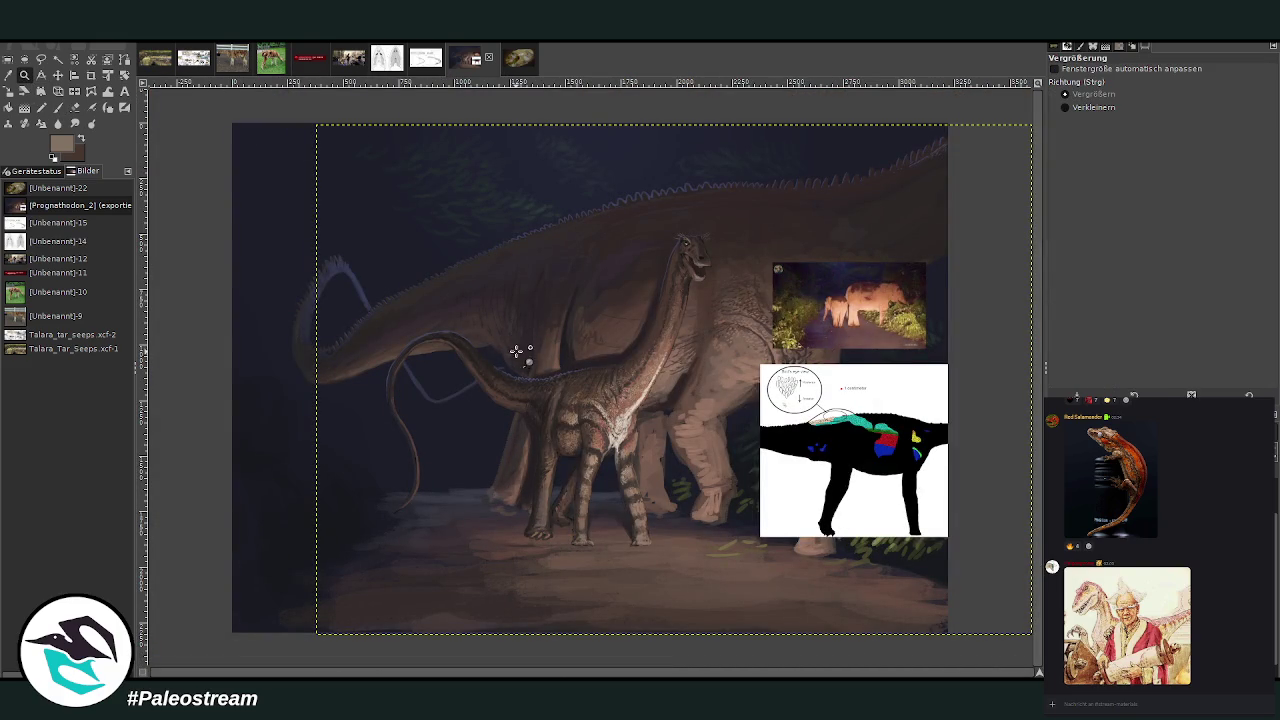
- Zoom on the middle sauropod and move the skin diagram beside the young sauropod
drag(508, 310, 692, 518)
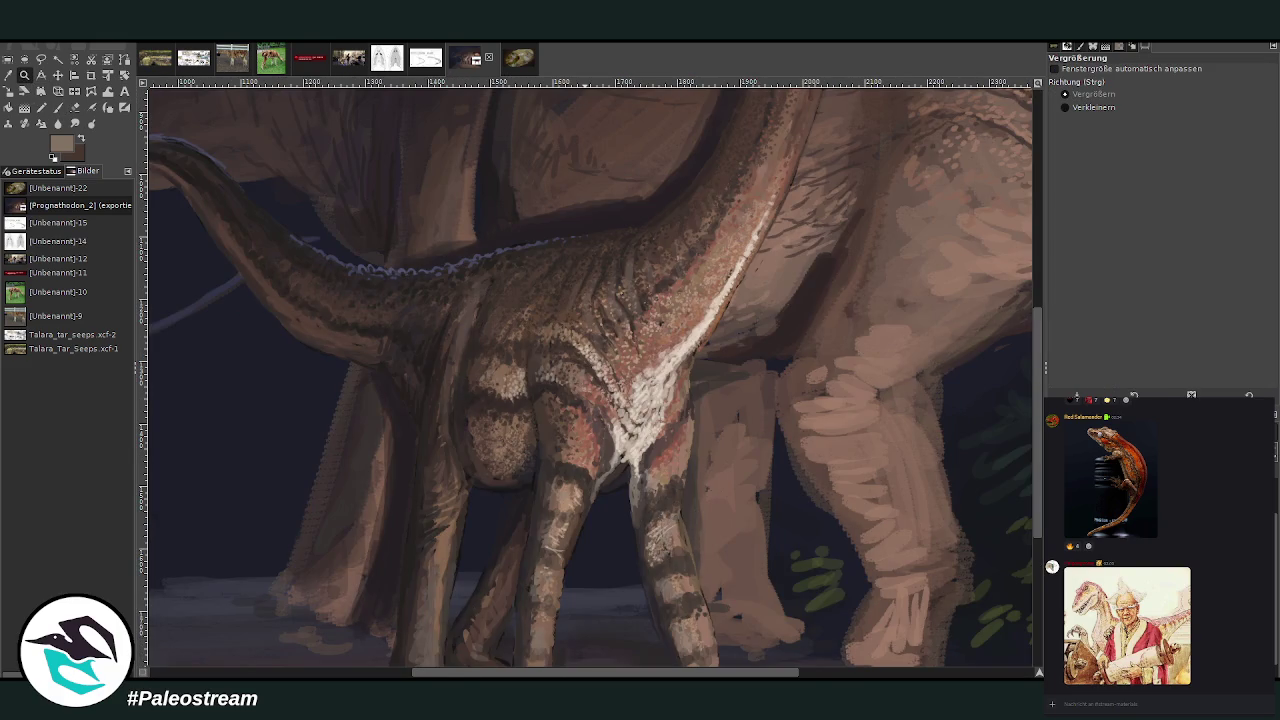
scroll(593, 618, right, 3)
key(m)
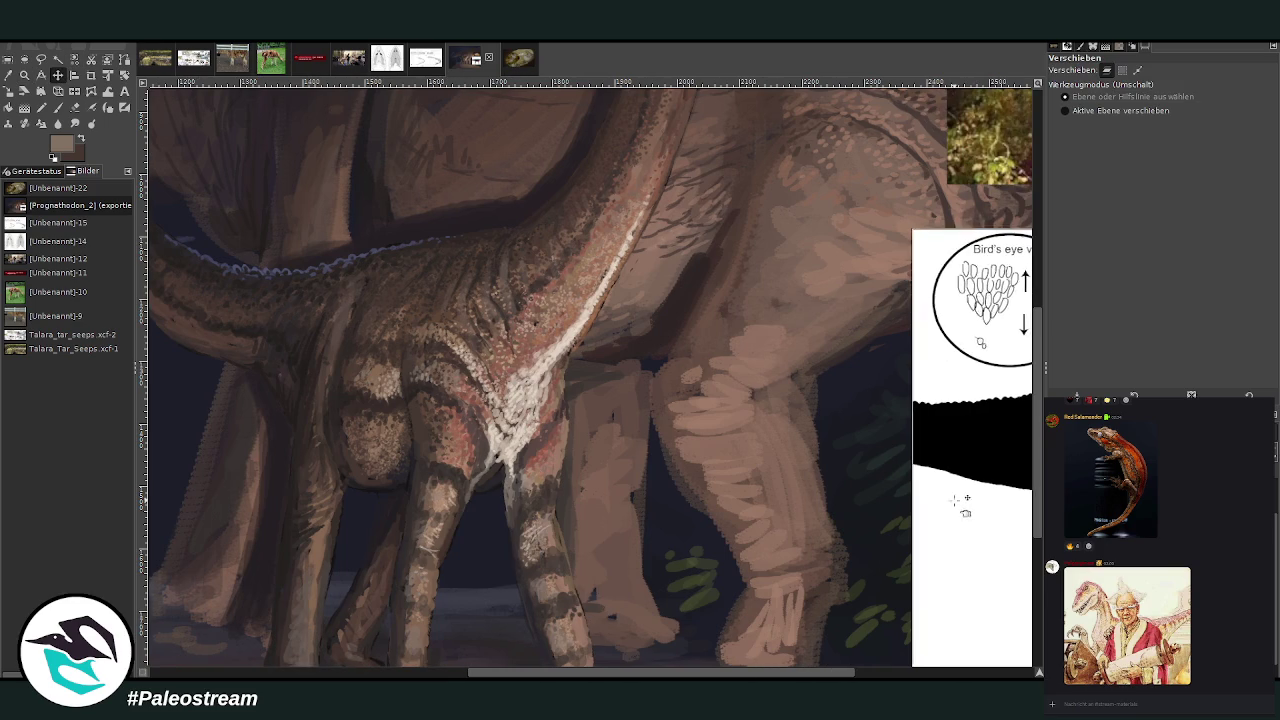
drag(929, 467, 601, 445)
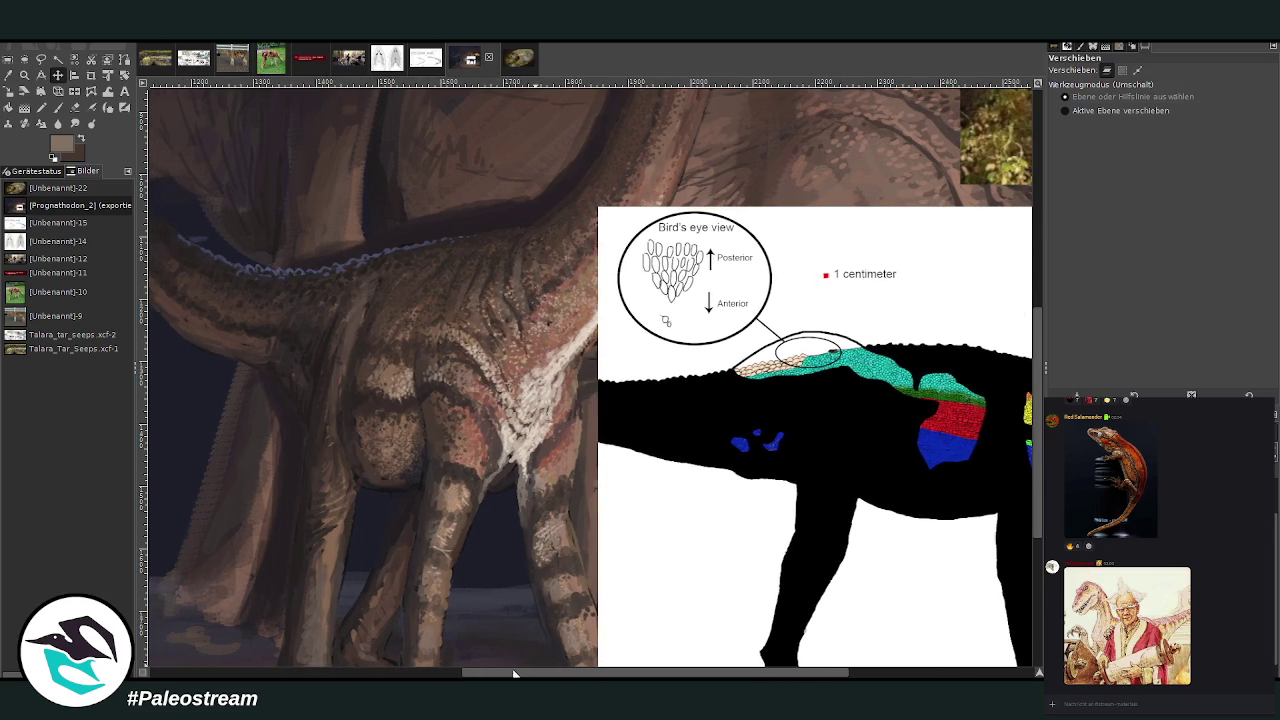
drag(531, 673, 520, 673)
- Dab a sampled dark brown onto the young sauropod's neck with brush size 26, then fit the painting in view
key(o)
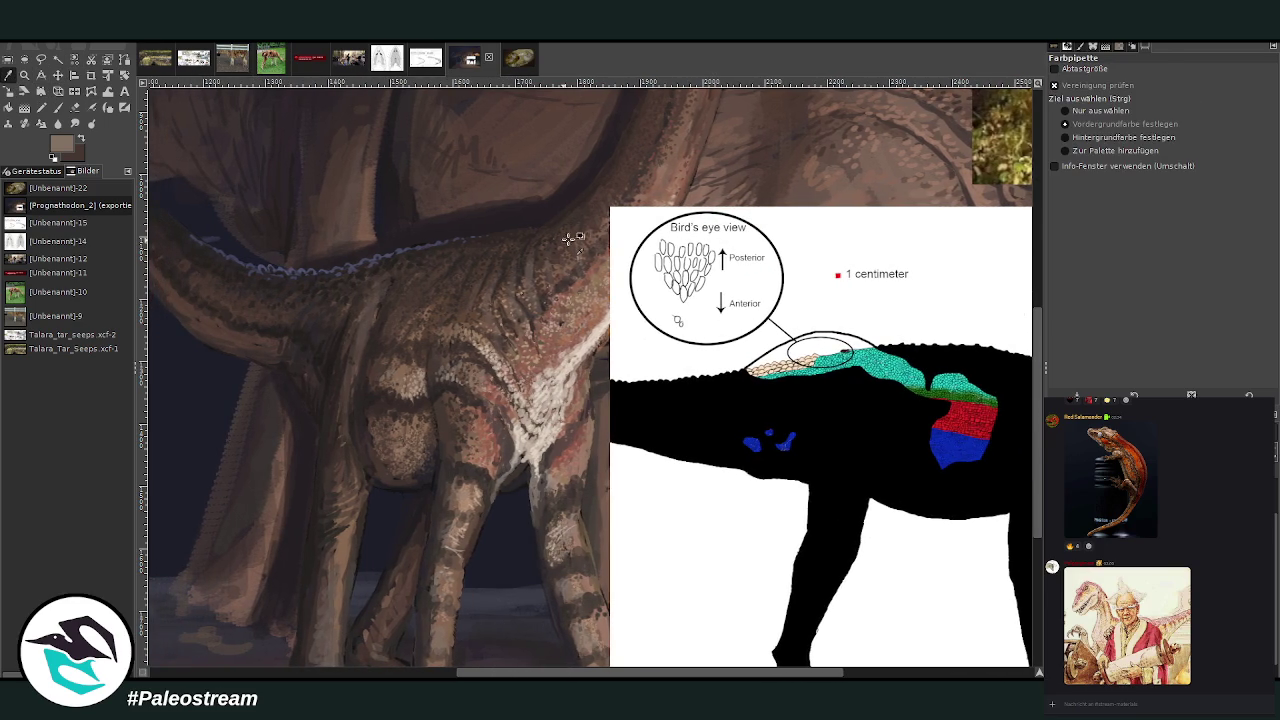
click(437, 318)
click(58, 107)
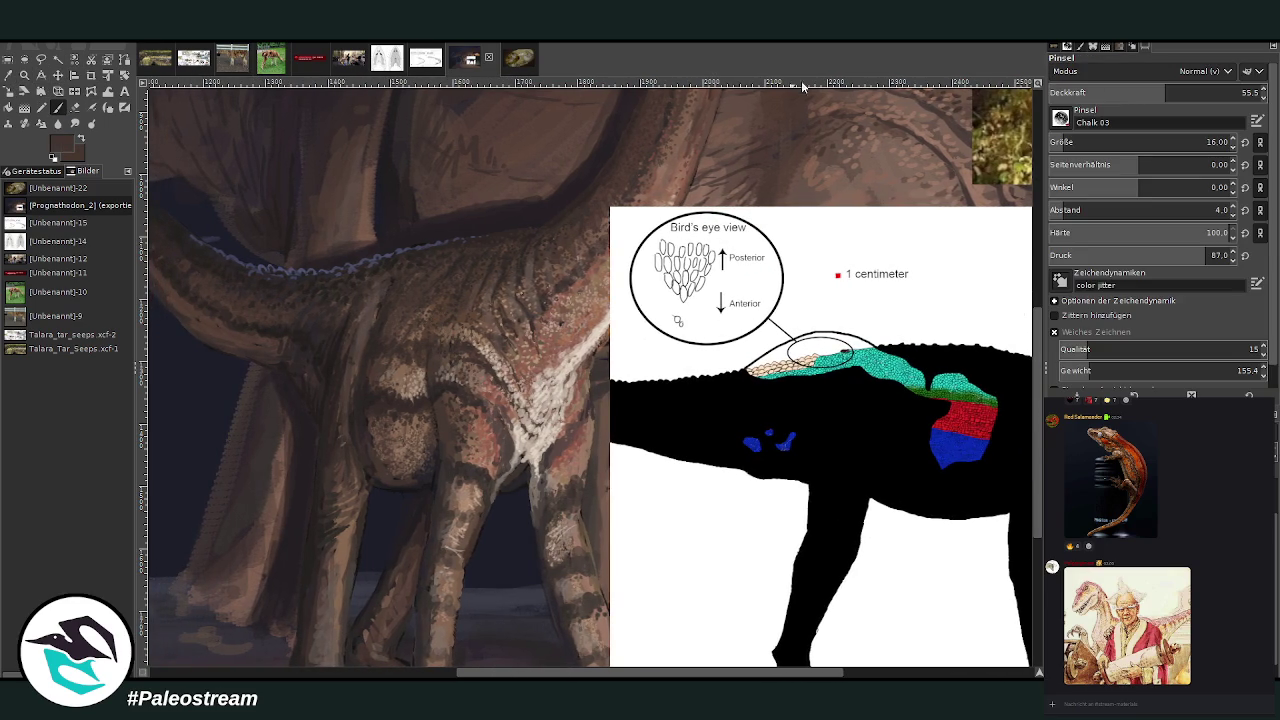
click(1065, 143)
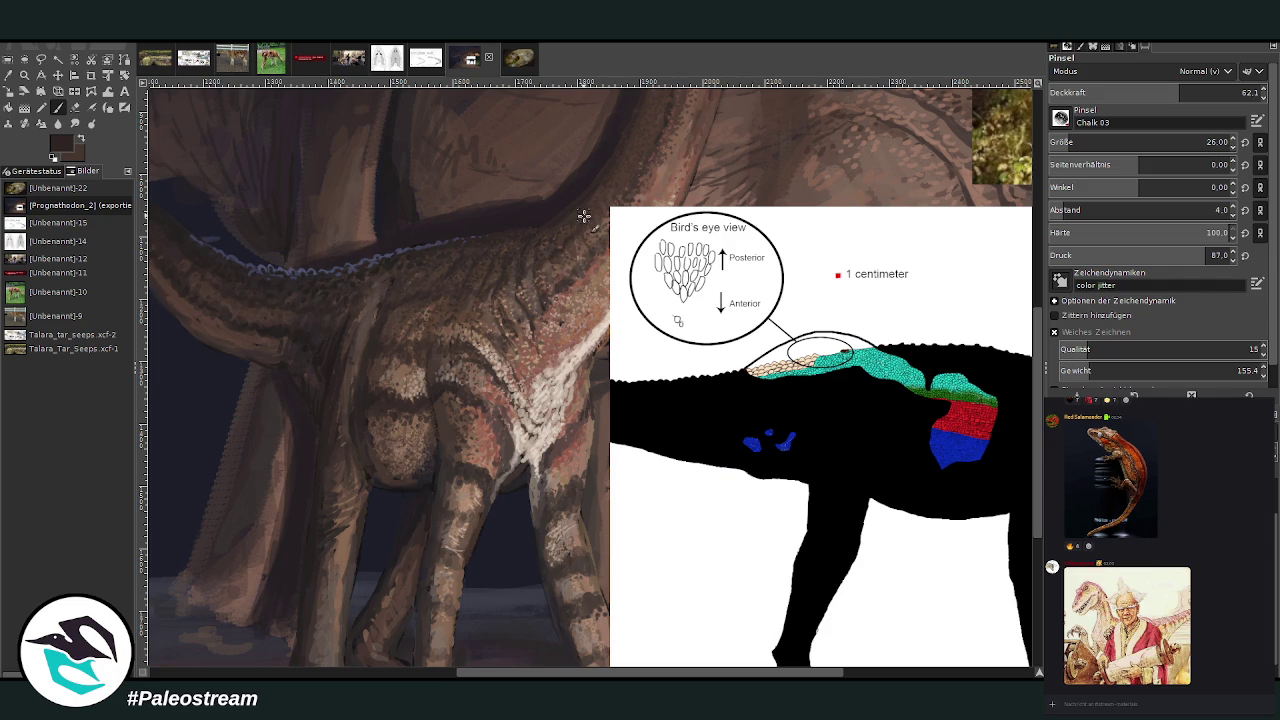
scroll(1039, 473, up, 1)
scroll(1039, 473, up, 3)
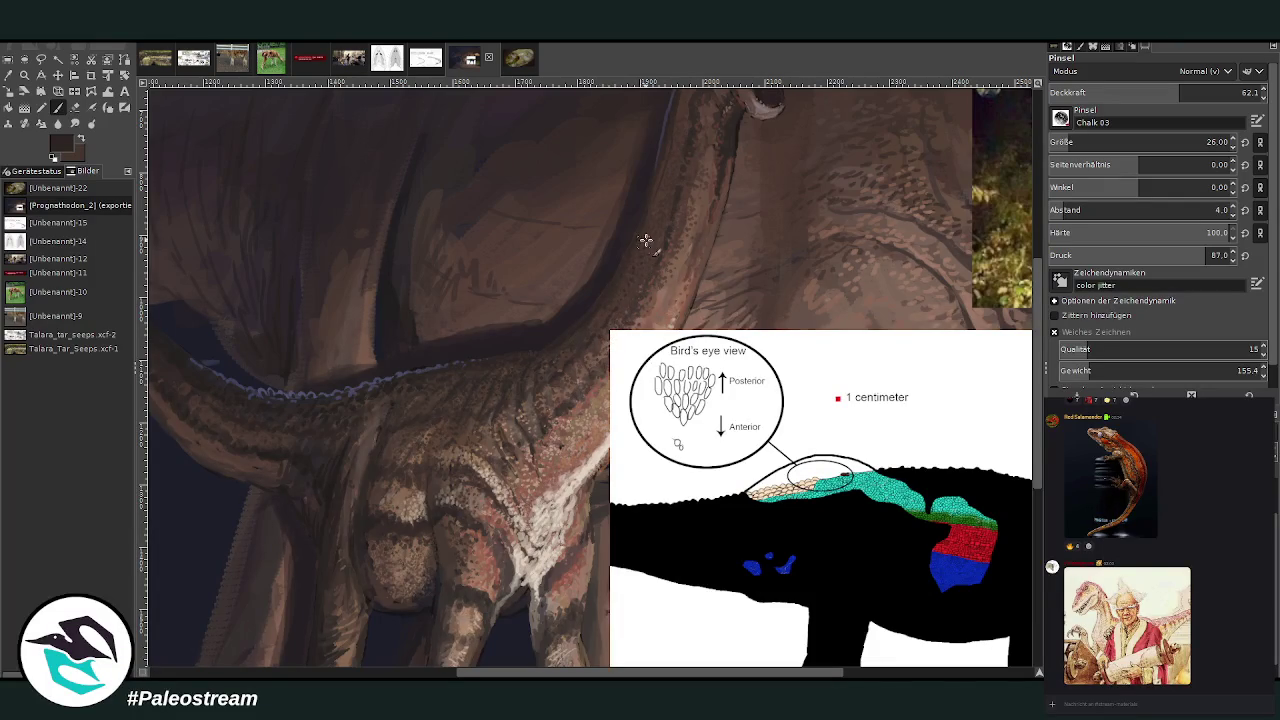
click(446, 417)
key(shift+ctrl+j)
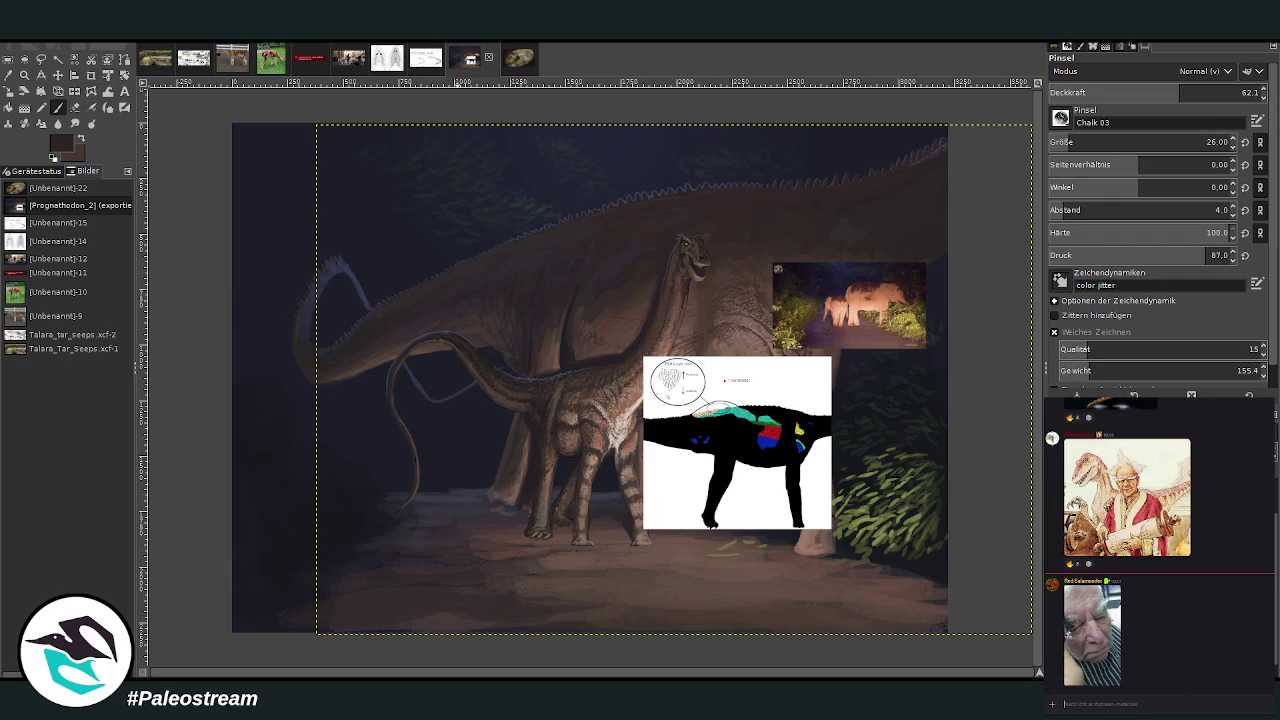
- Zoom into the legs and dab sampled light brown on the hind foot and front toes at opacity 70
click(24, 75)
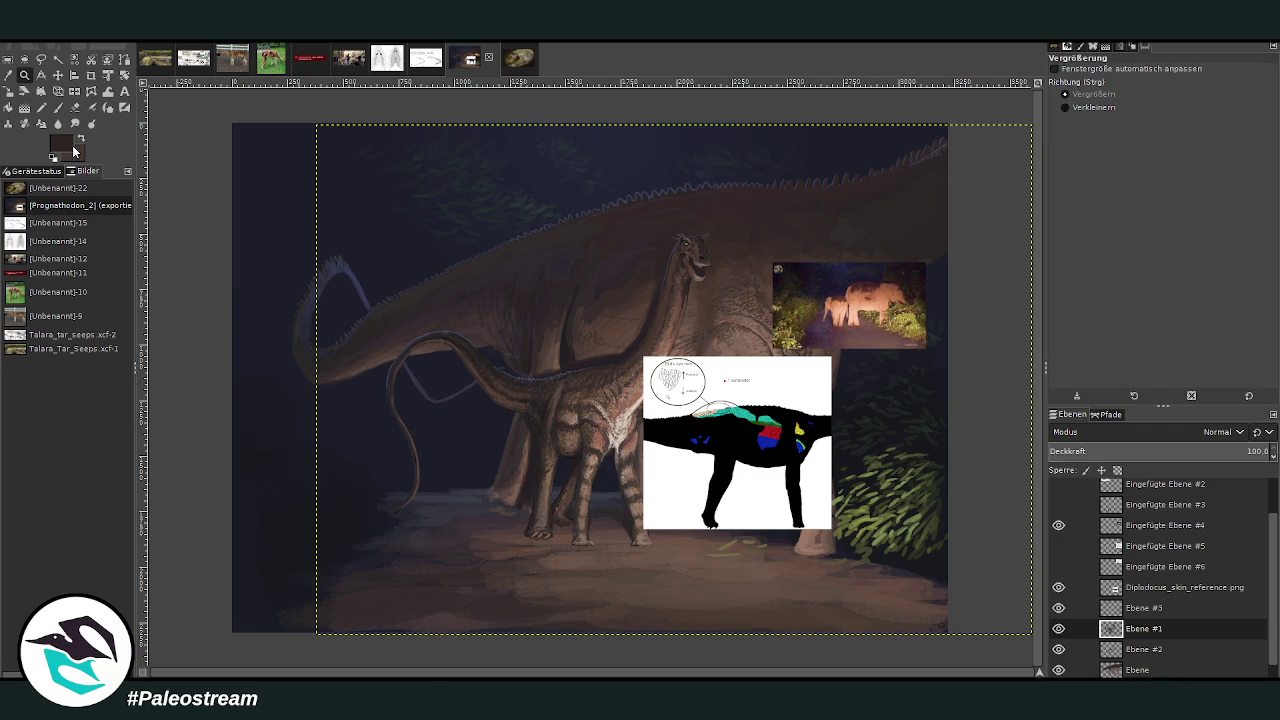
drag(466, 280, 688, 601)
drag(503, 244, 806, 640)
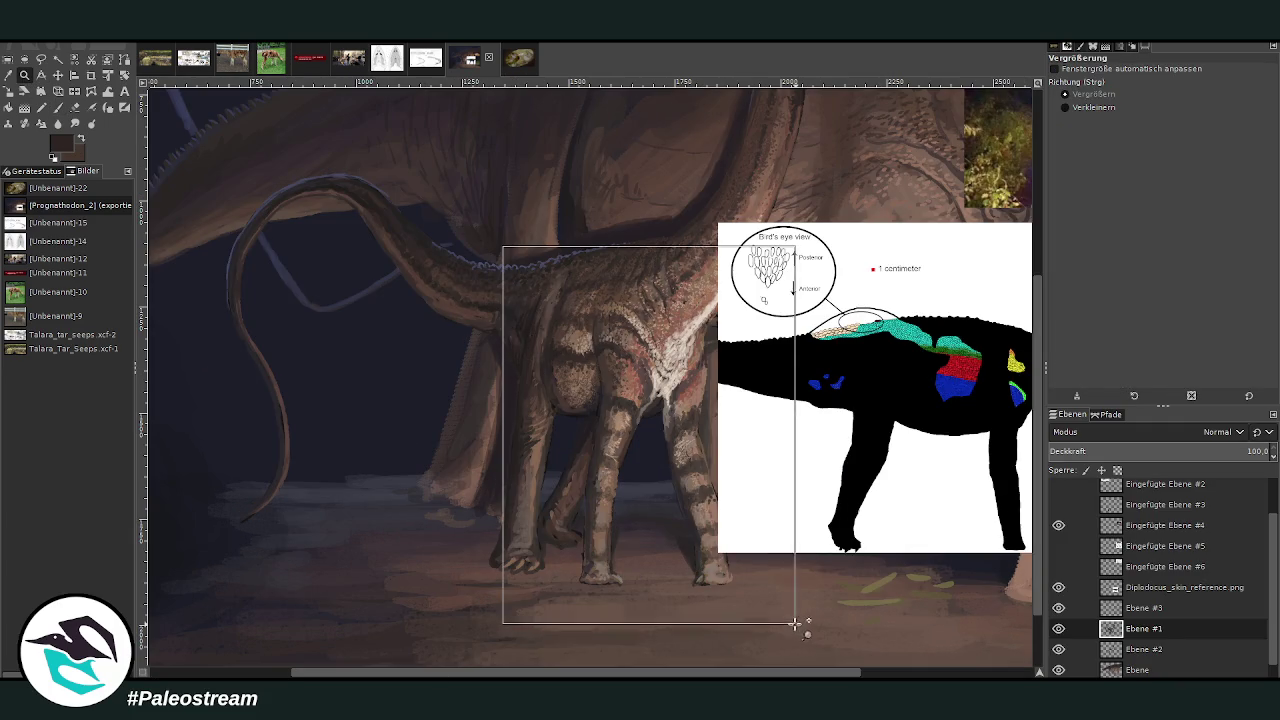
click(8, 75)
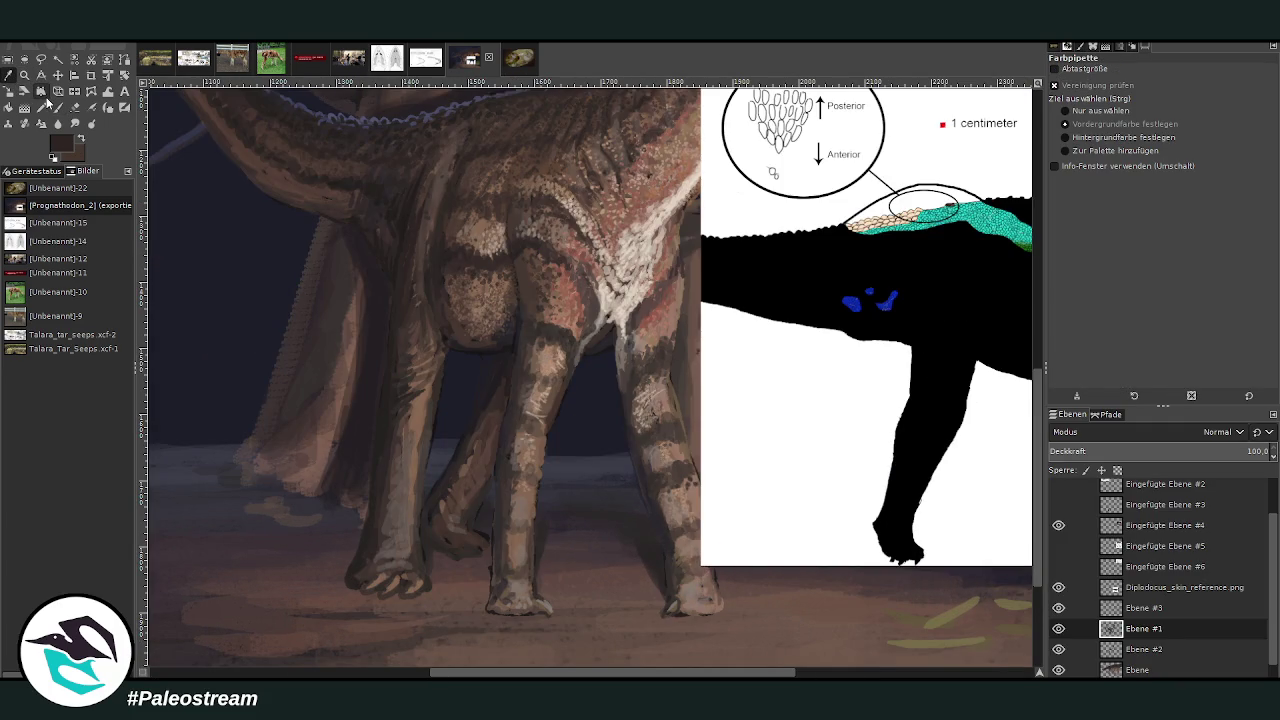
click(678, 558)
click(57, 110)
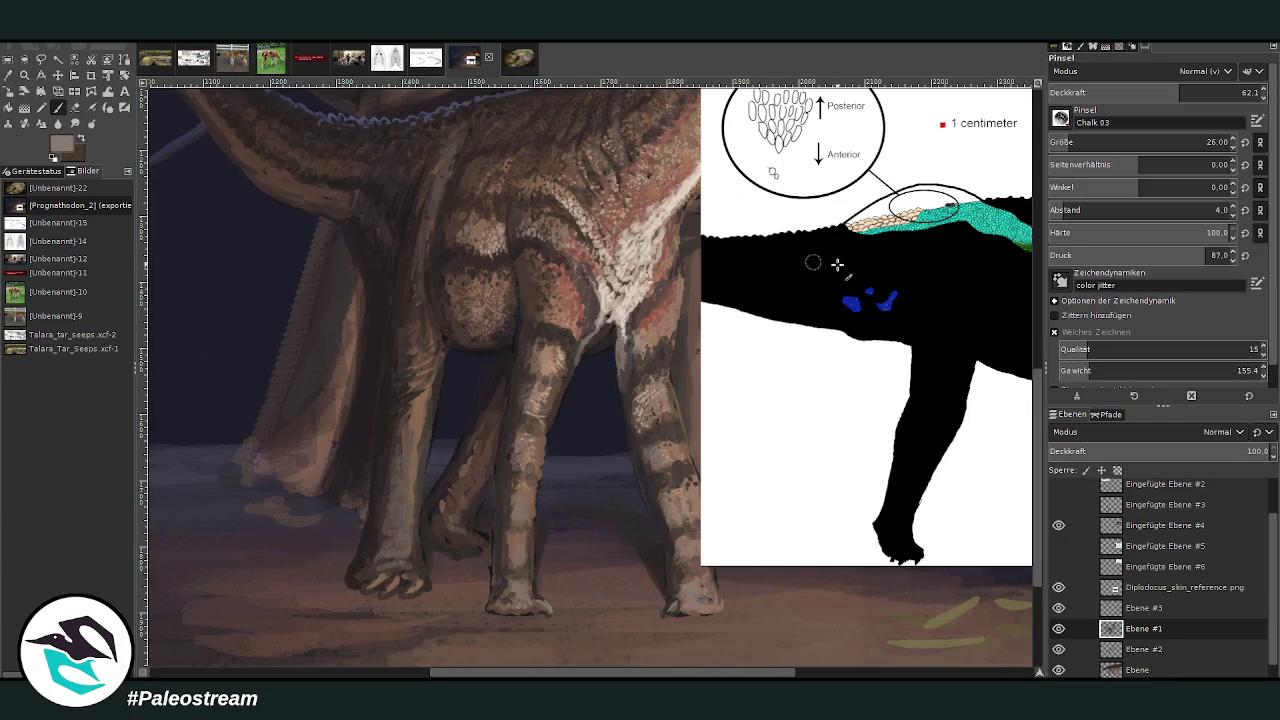
click(1197, 92)
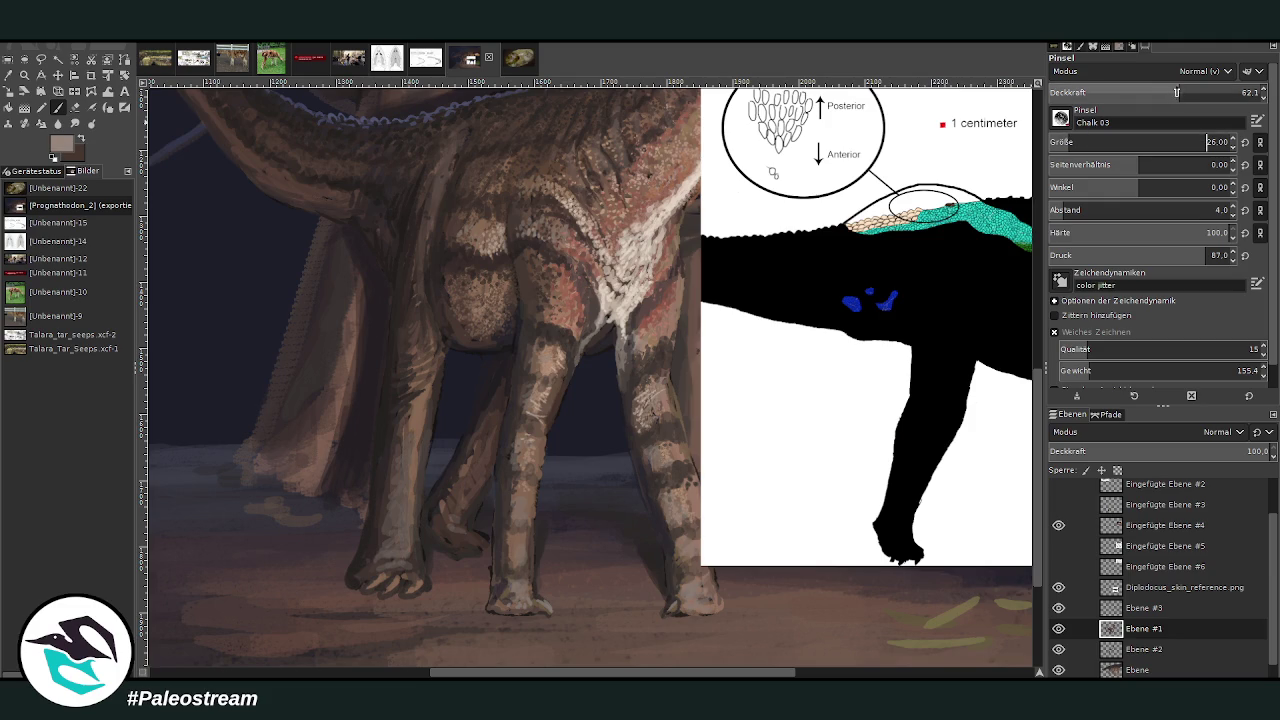
drag(672, 606, 712, 608)
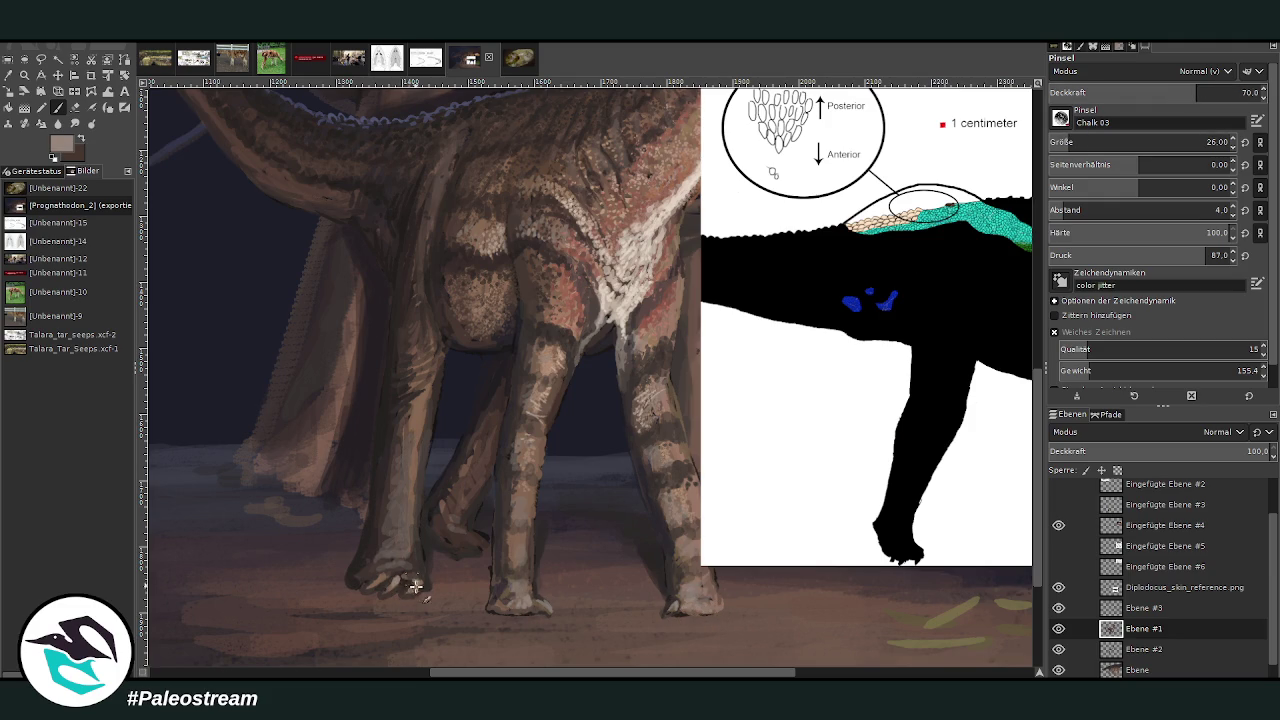
mouse_move(414, 586)
mouse_down()
mouse_move(378, 588)
mouse_move(403, 543)
mouse_move(400, 502)
mouse_up()
- Extend speckled light chalk strokes up the front leg at opacity 77.6
click(1210, 93)
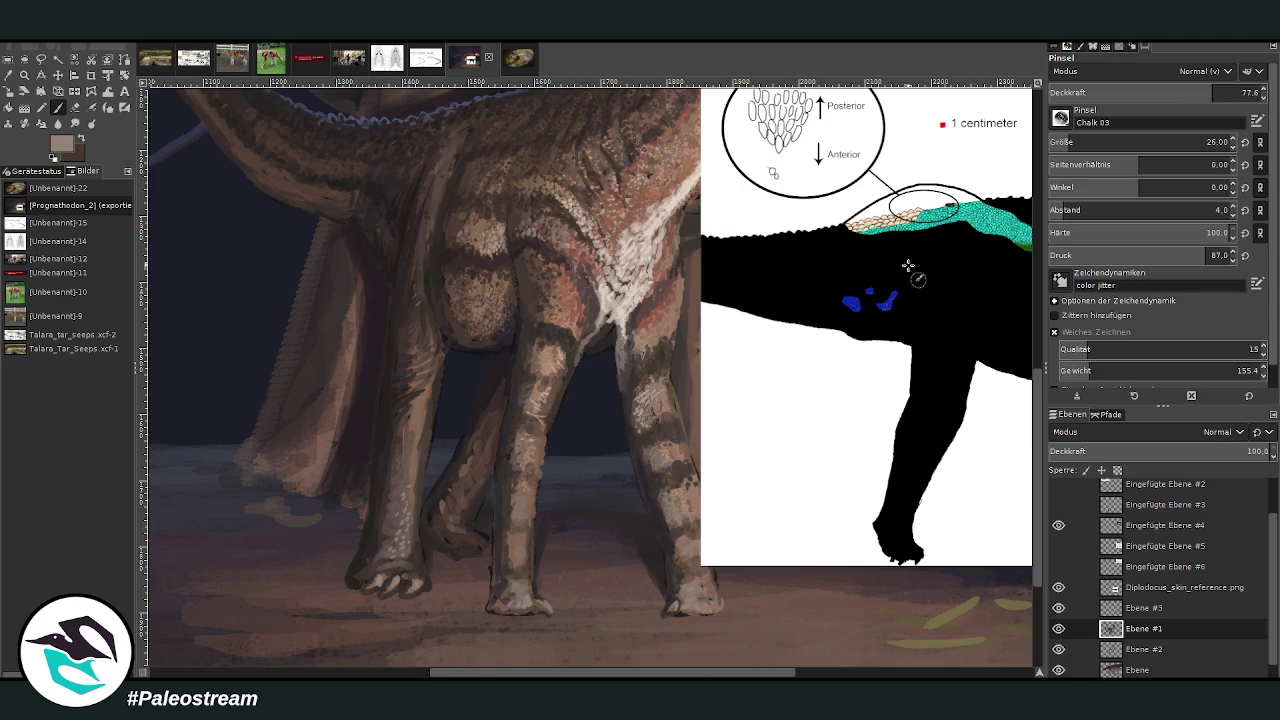
drag(397, 507, 413, 427)
mouse_move(405, 389)
mouse_down()
mouse_move(420, 366)
mouse_move(406, 360)
mouse_move(425, 345)
mouse_up()
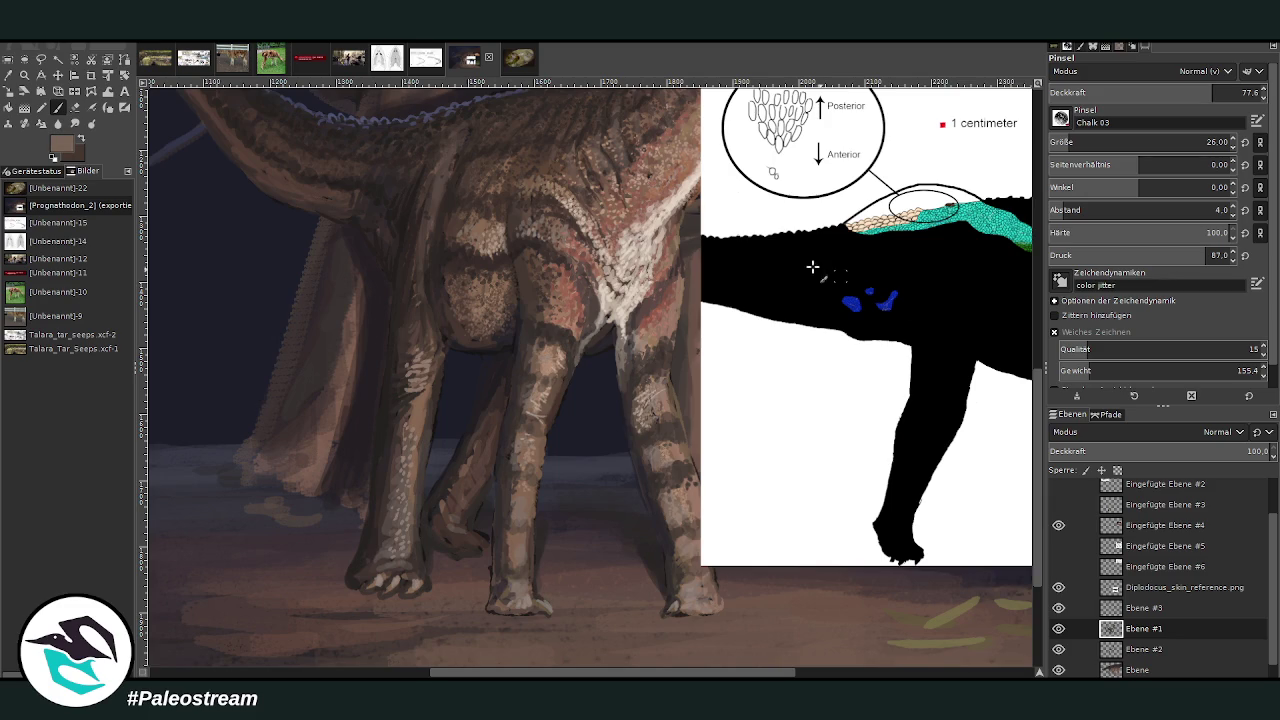
mouse_move(402, 379)
mouse_down()
mouse_move(428, 342)
mouse_move(425, 316)
mouse_move(444, 374)
mouse_up()
- Hide the Eingefügte Ebene #4 and Diplodocus_skin_reference.png layers and fit the painting in the window
click(1058, 527)
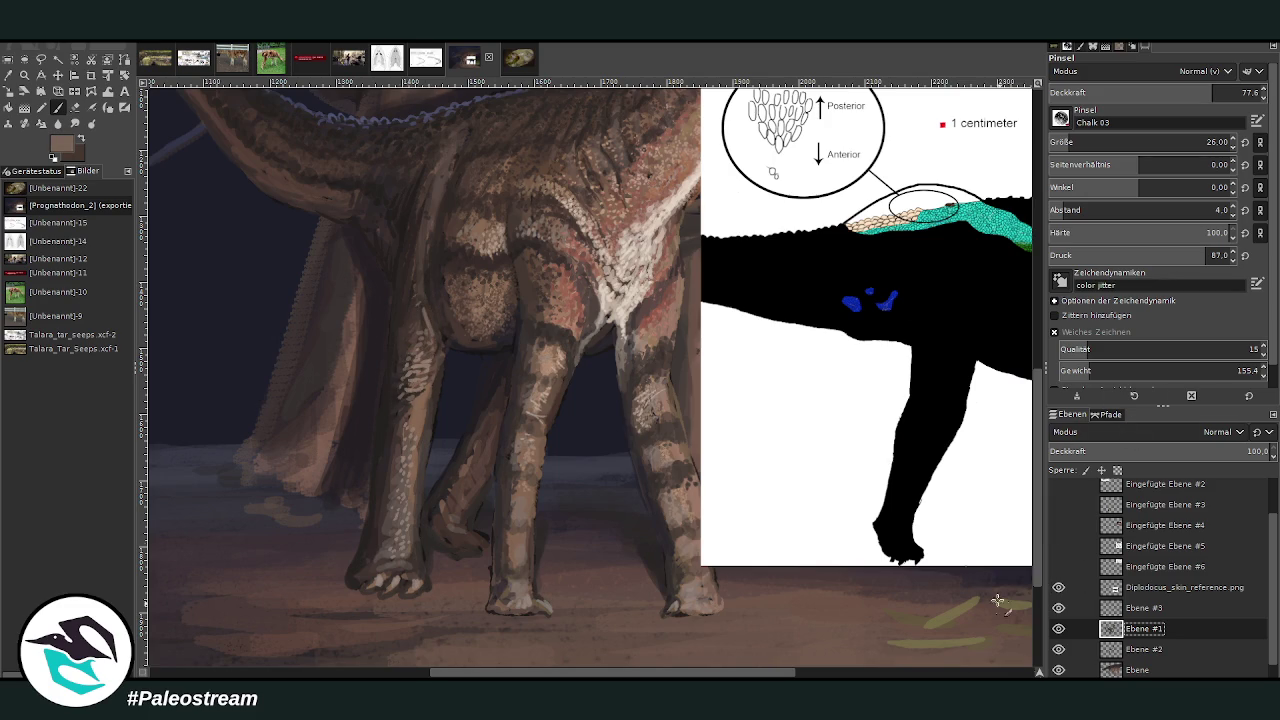
click(1058, 587)
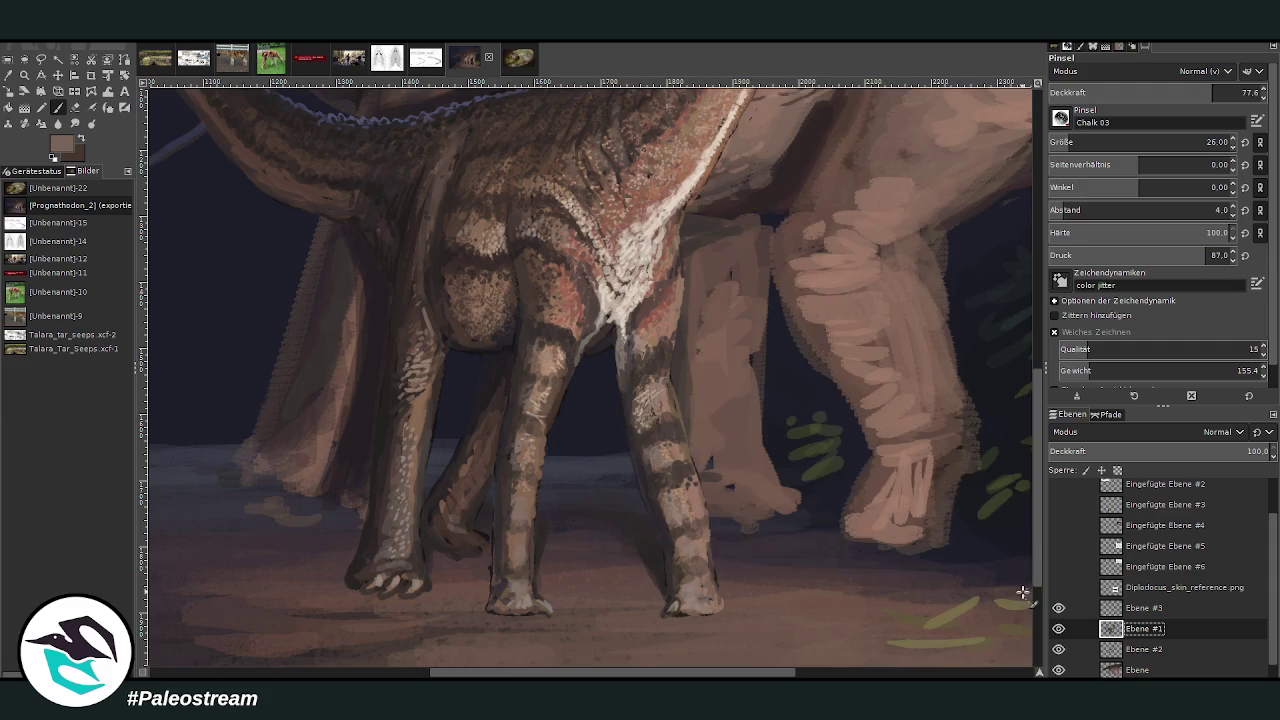
scroll(1042, 518, up, 3)
scroll(1040, 505, up, 1)
key(shift+ctrl+j)
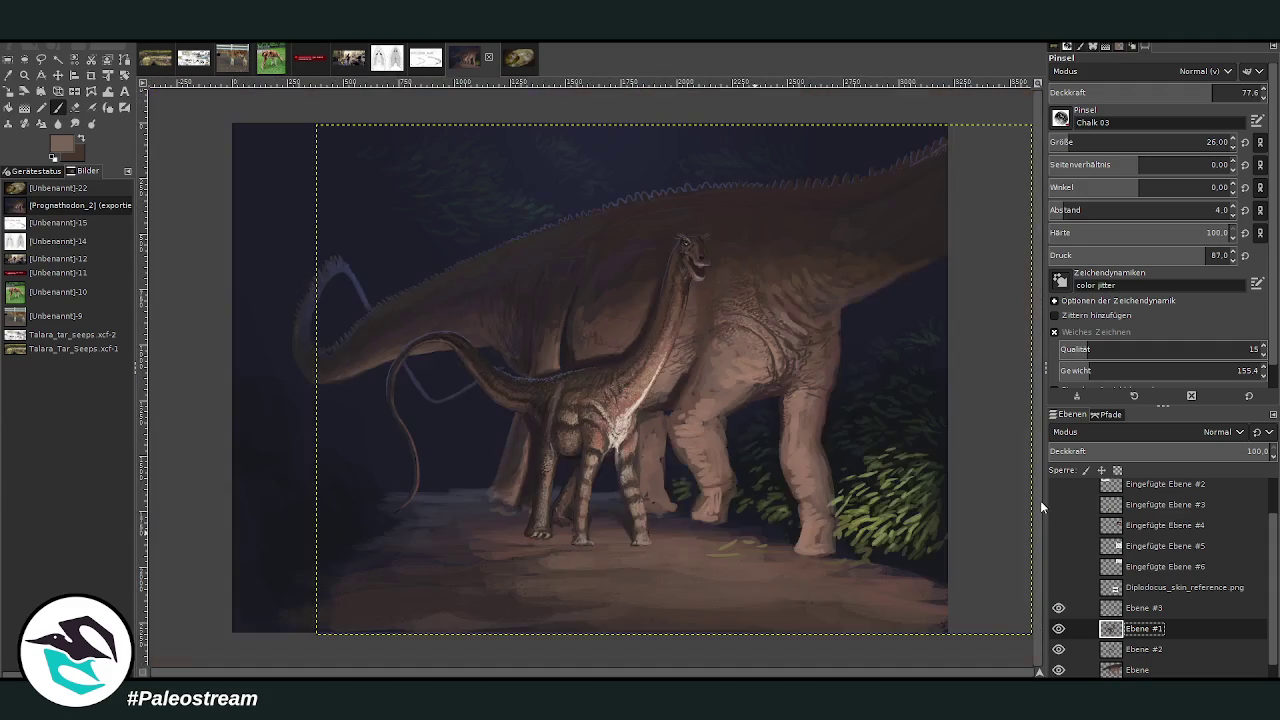
- Zoom in on the young sauropod's hip and sample an olive colour
click(24, 75)
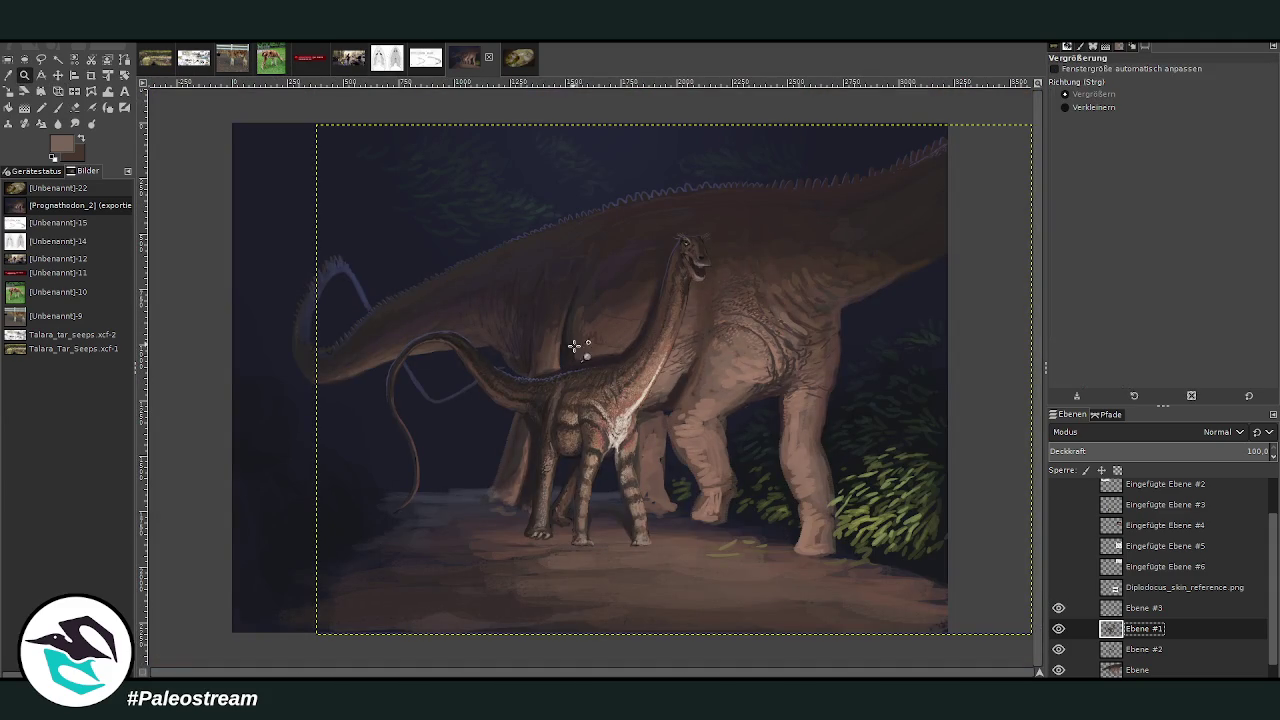
drag(538, 297, 686, 503)
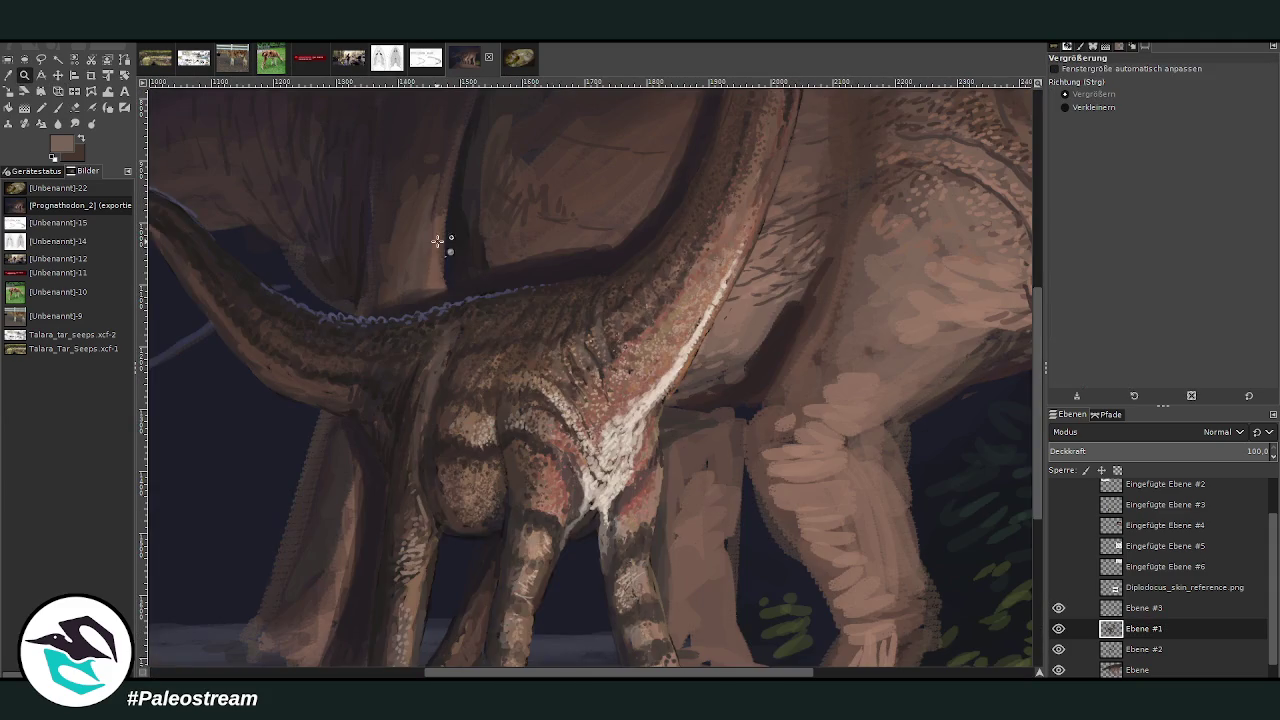
drag(437, 241, 670, 548)
key(o)
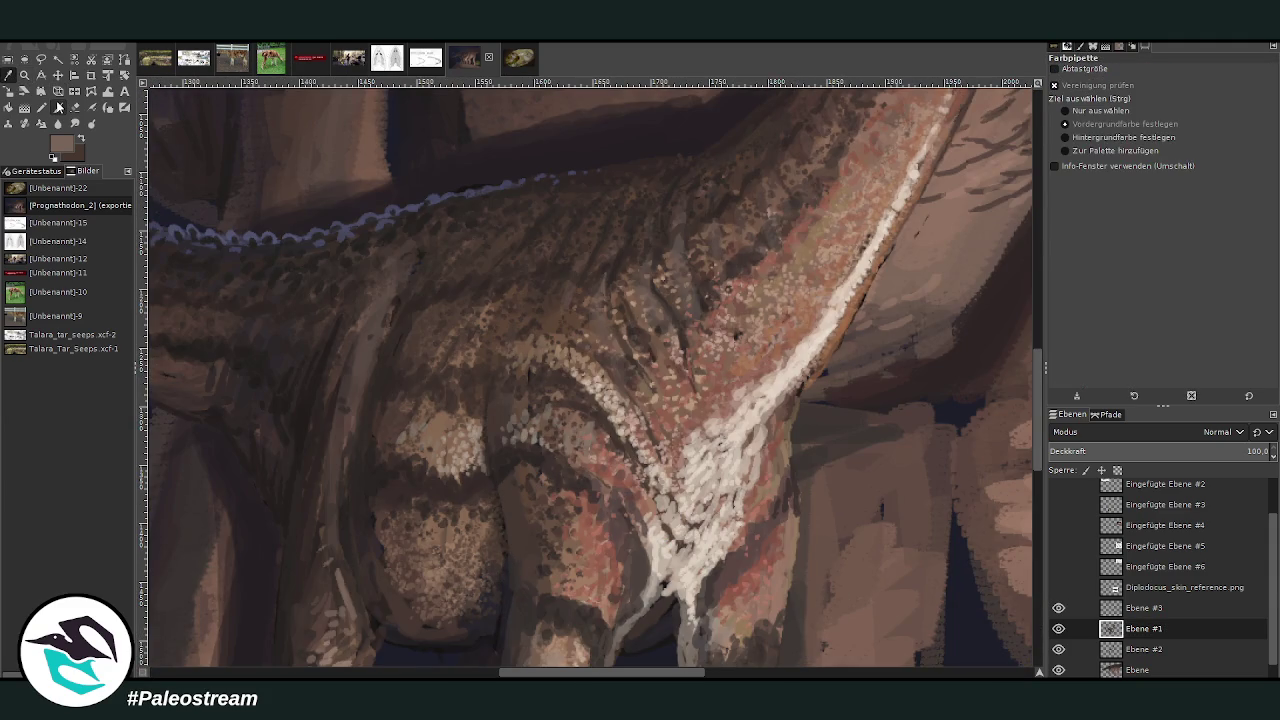
click(760, 300)
click(58, 107)
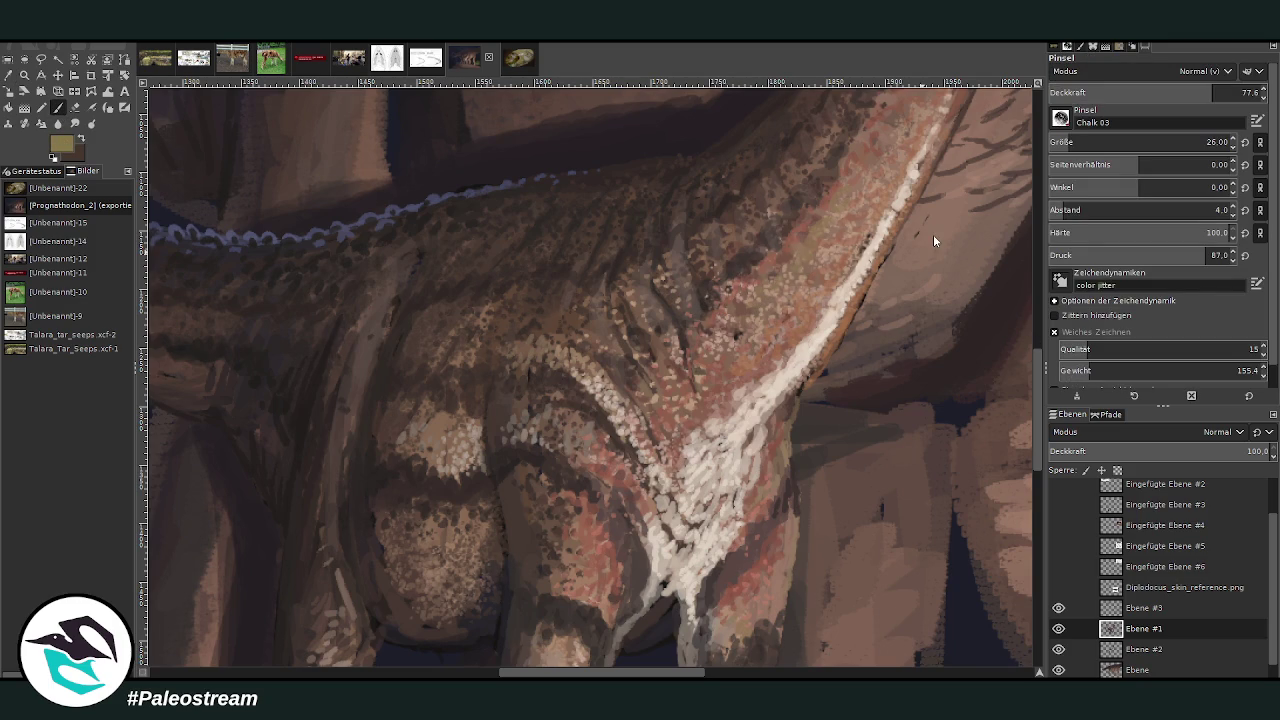
- Dab greenish scales onto the hip with a brush around size 18–21
scroll(1150, 142, up, 9)
drag(1205, 92, 1199, 87)
scroll(1150, 142, down, 17)
drag(1200, 93, 1216, 93)
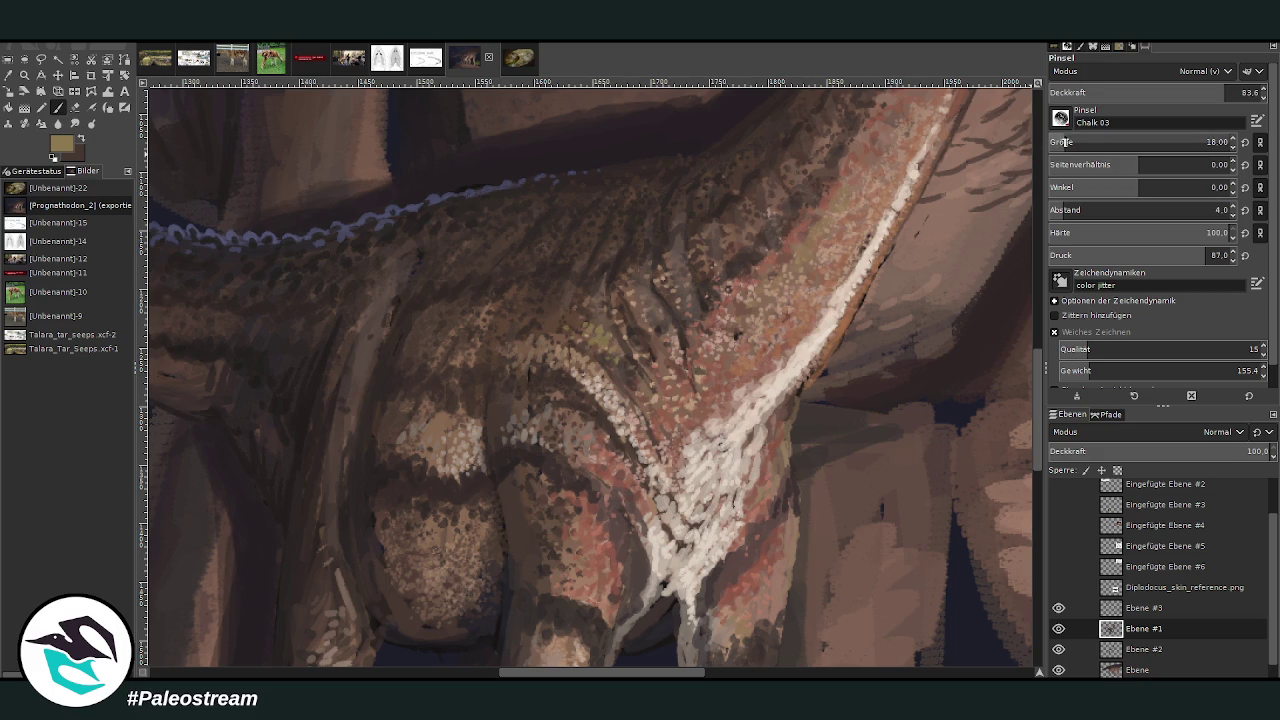
scroll(1063, 142, up, 15)
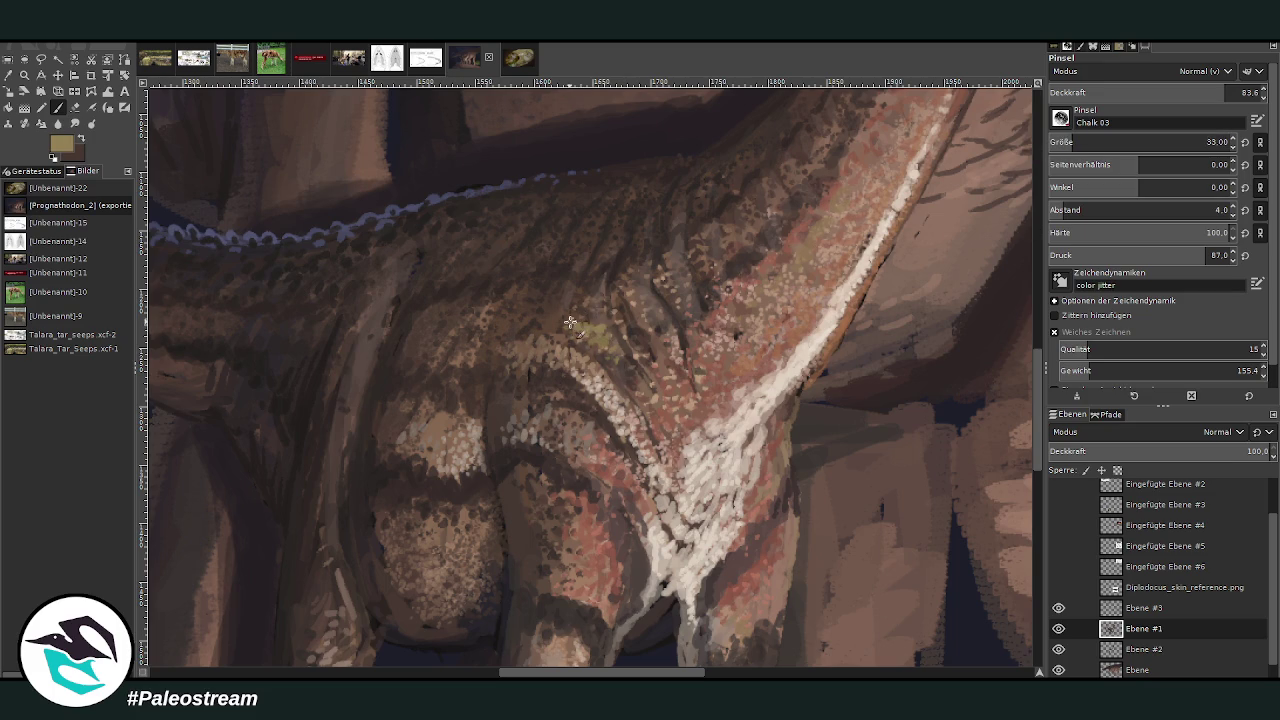
mouse_move(570, 322)
mouse_down()
mouse_move(613, 339)
mouse_move(650, 320)
mouse_move(630, 350)
mouse_move(648, 362)
mouse_move(670, 345)
mouse_move(644, 303)
mouse_up()
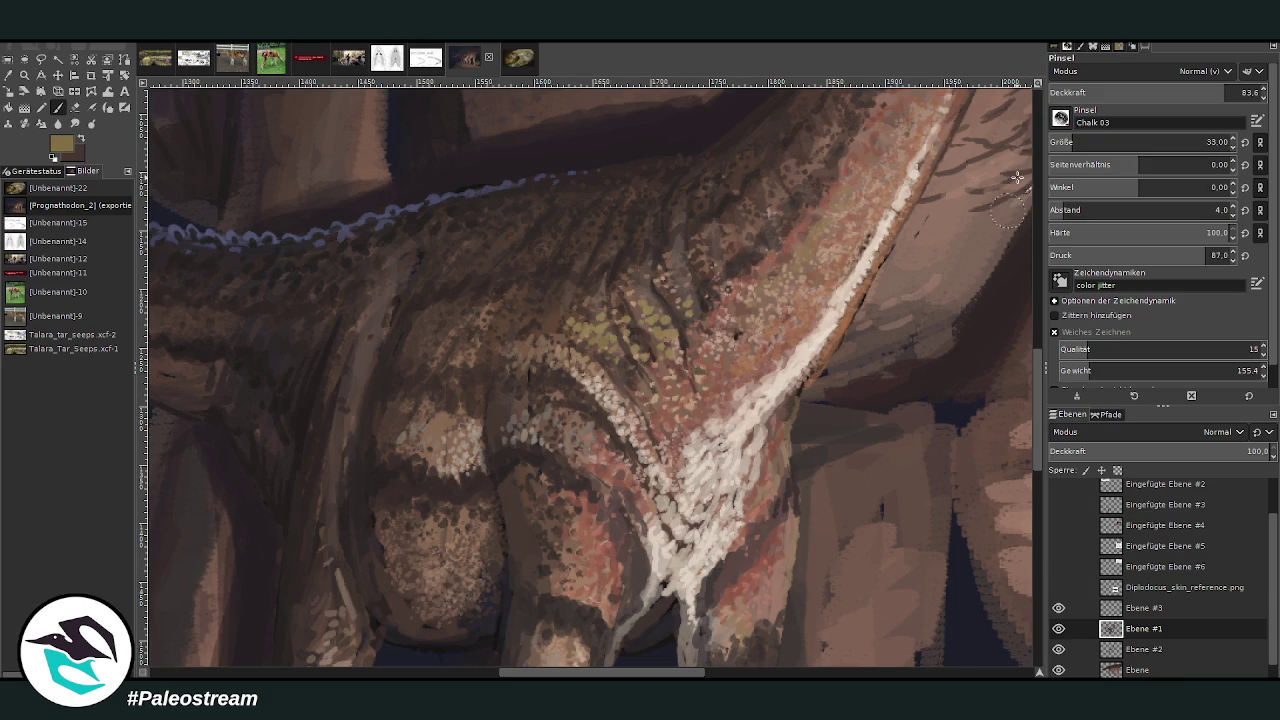
key(bracketleft)
key(bracketleft)
key(bracketleft)
key(bracketleft)
key(bracketleft)
key(bracketleft)
key(bracketleft)
key(bracketleft)
key(bracketleft)
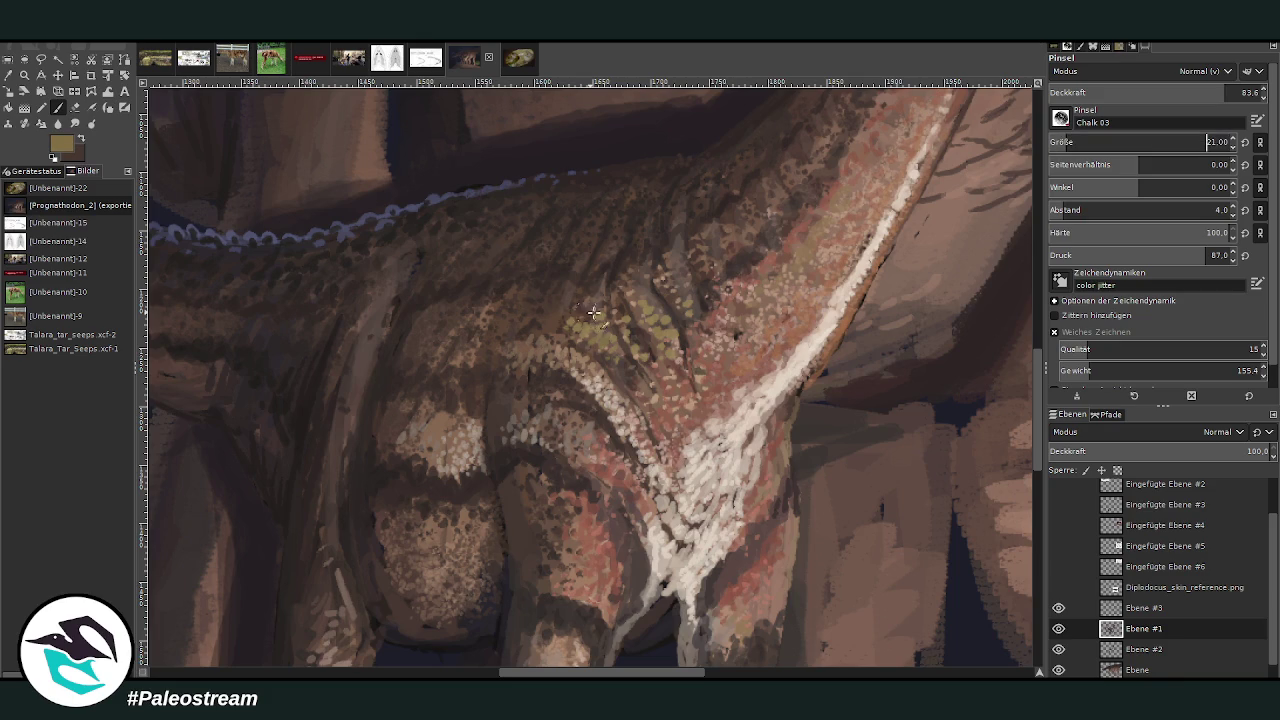
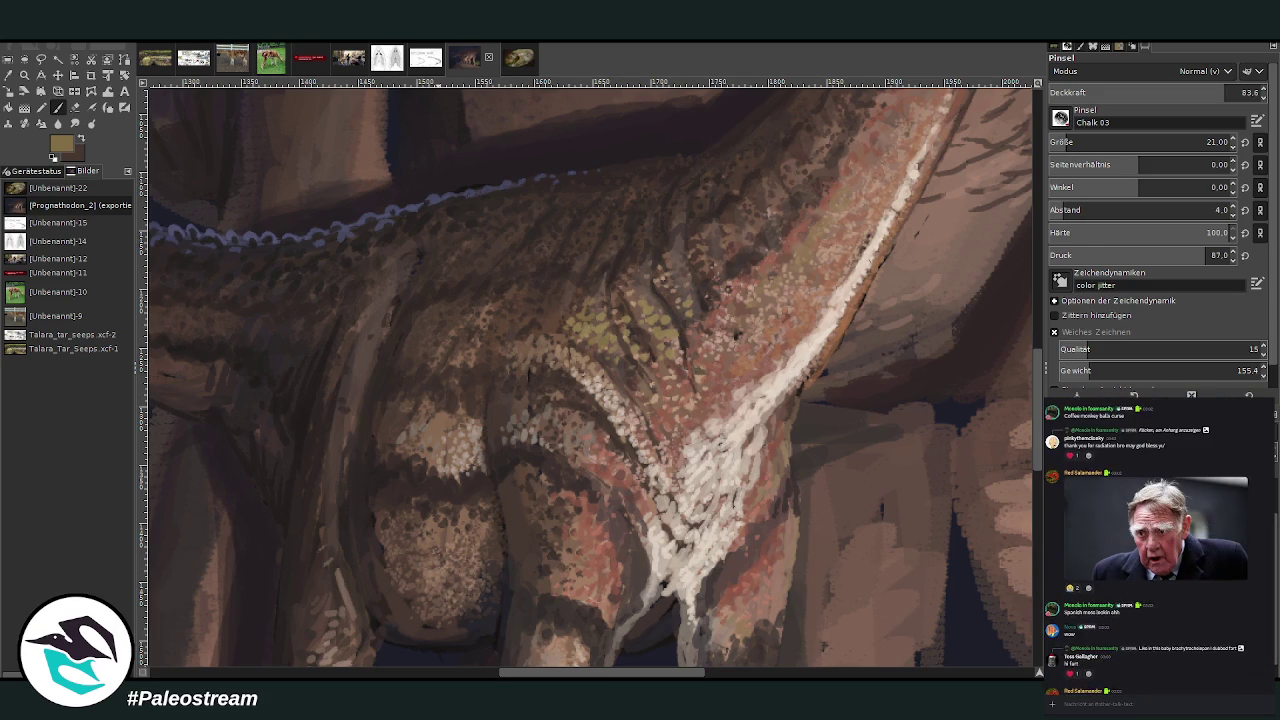
- Dab greenish speckled scales up the young sauropod's neck with Chalk 03 at size 26, then switch to darker brown at 59.3 opacity
click(1141, 674)
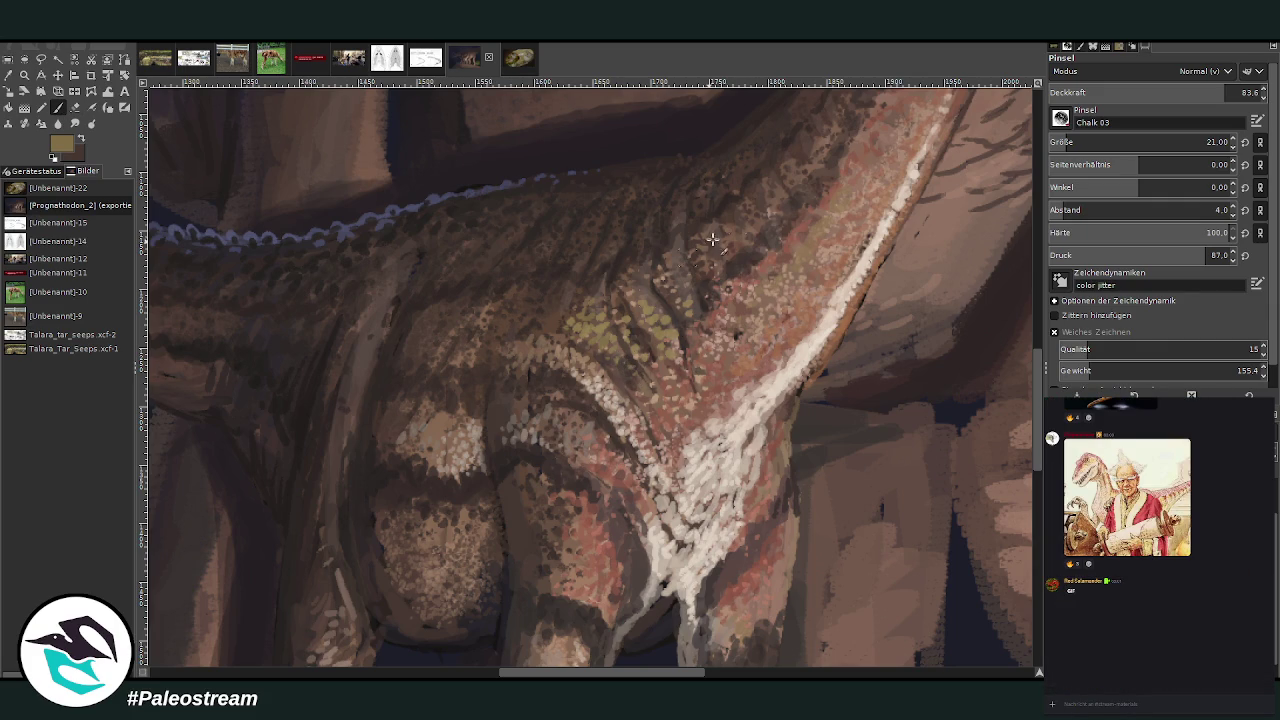
key(bracketright)
key(bracketright)
key(bracketright)
key(bracketright)
drag(781, 195, 793, 149)
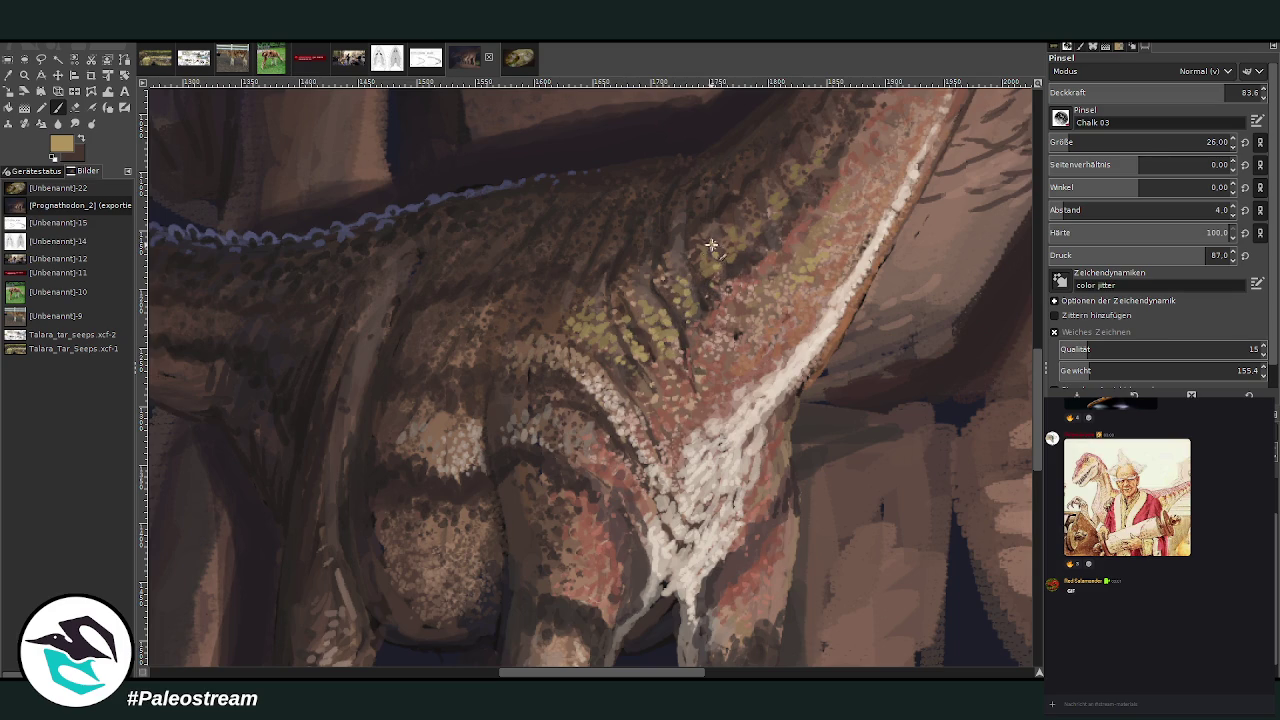
ctrl+click(988, 322)
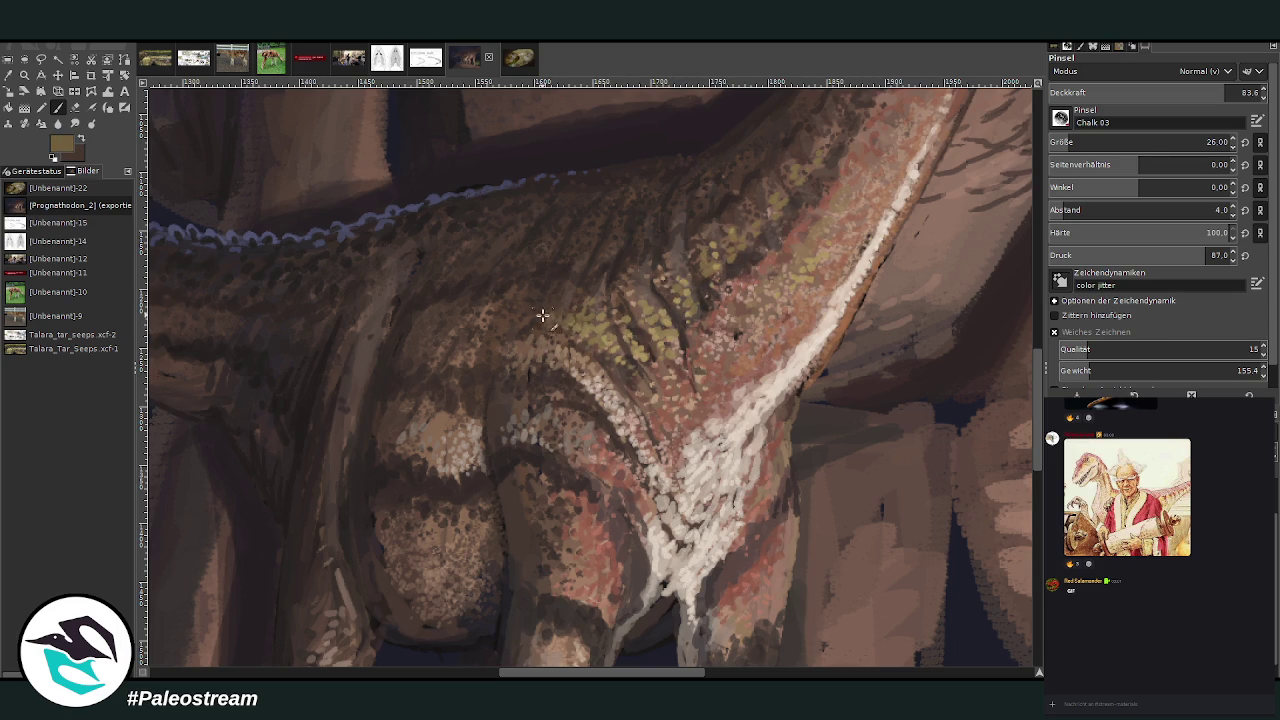
click(1174, 90)
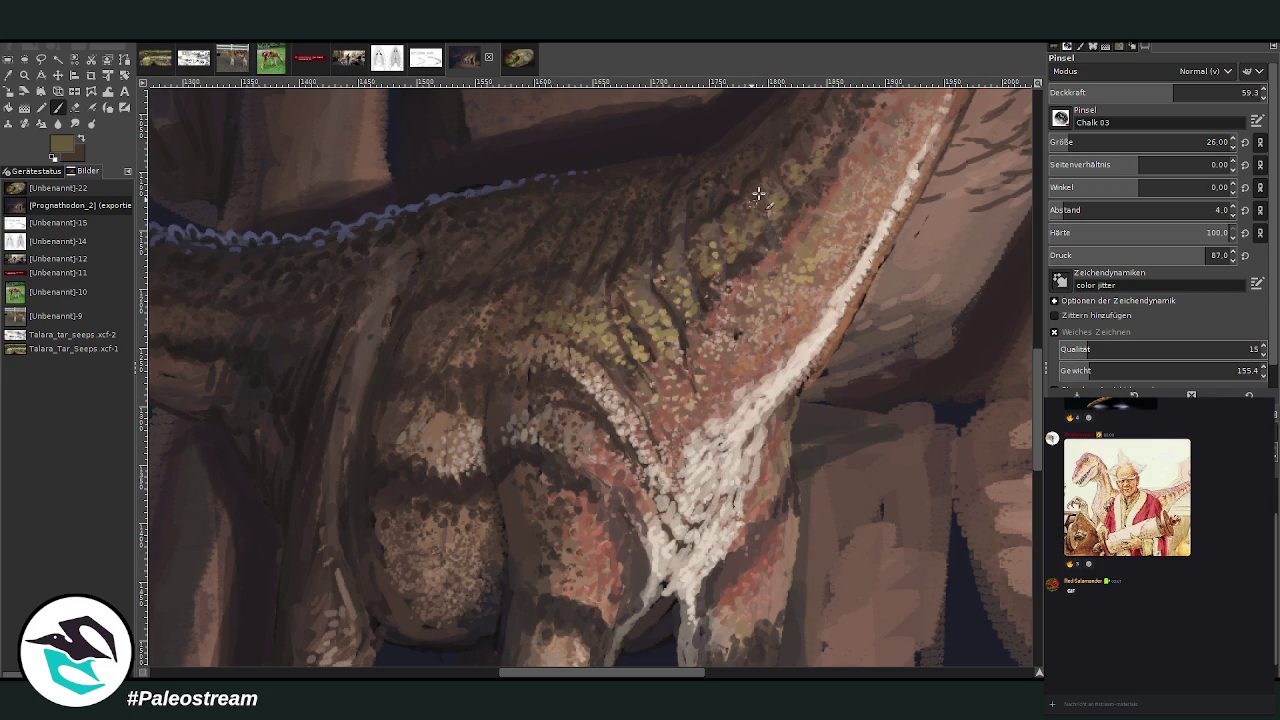
scroll(1030, 418, up, 5)
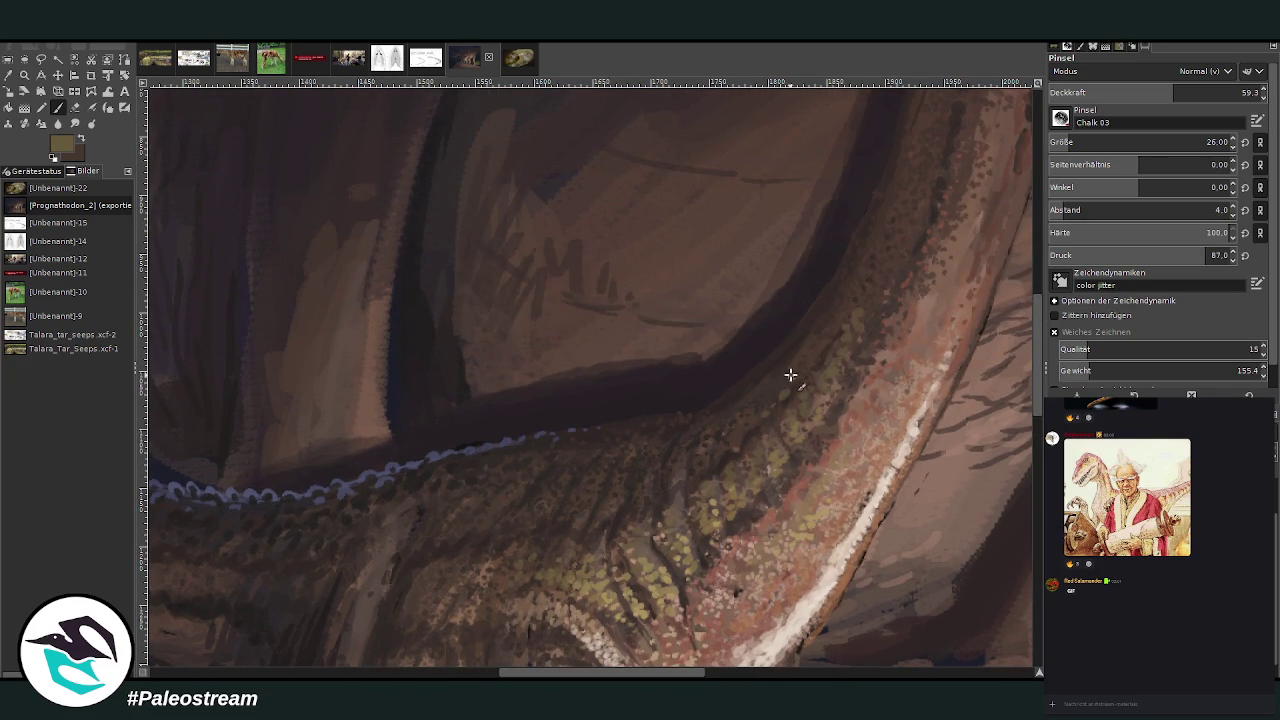
- Retune the brush opacity and add olive-green speckles along the young sauropod's leg edge
click(1140, 92)
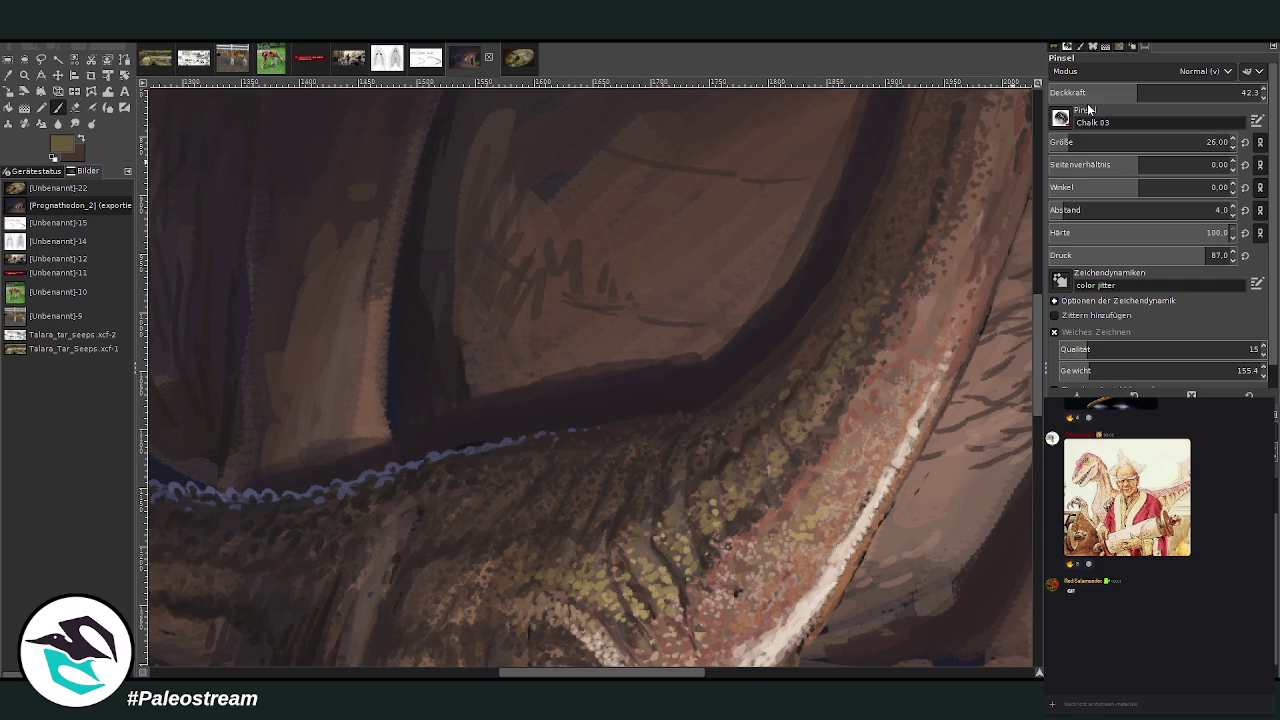
click(1143, 92)
scroll(741, 590, left, 5)
scroll(731, 286, down, 5)
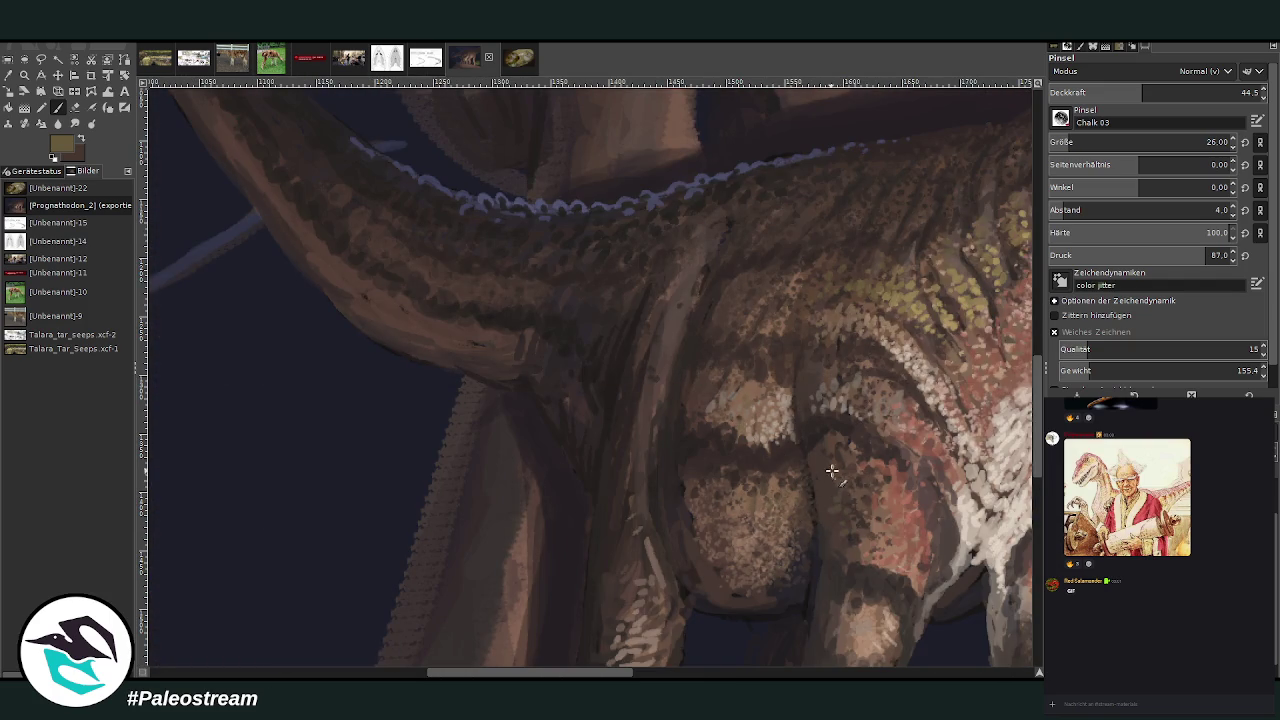
drag(635, 560, 622, 473)
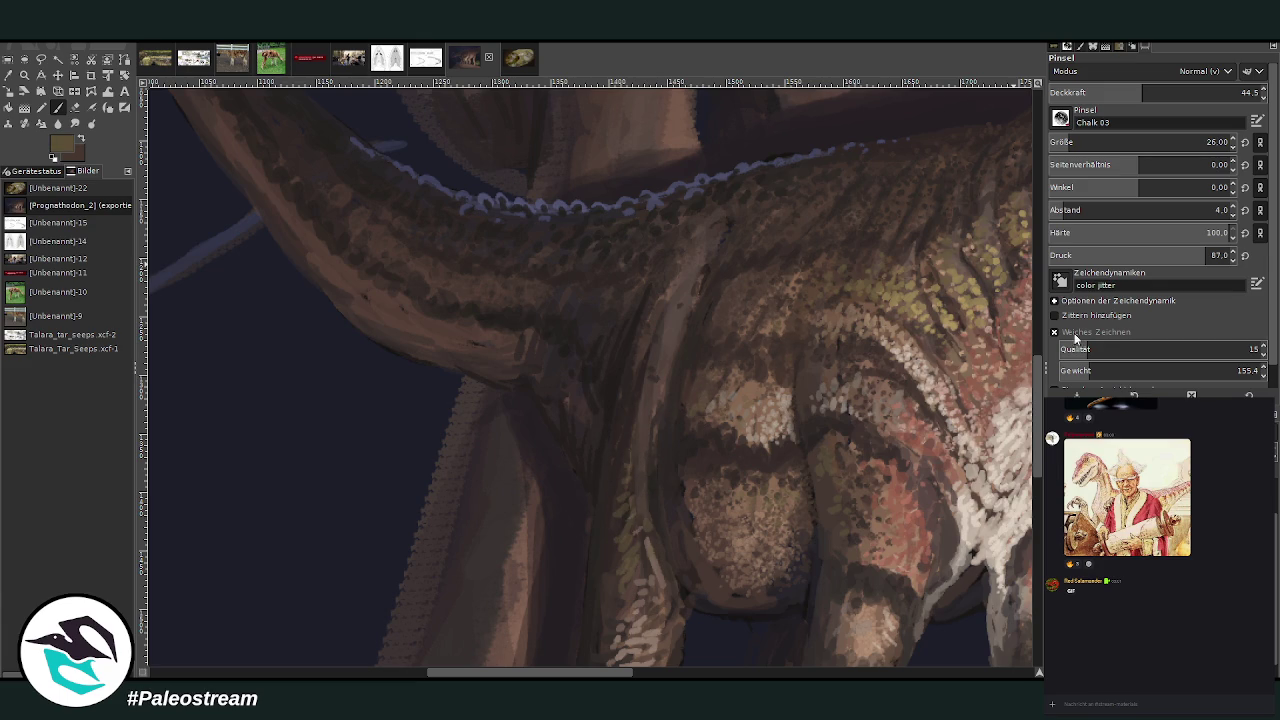
- Paint dark marks over the pale neck-chest band at size 15 and about 52.7 opacity, then pick a darker brown
click(1180, 93)
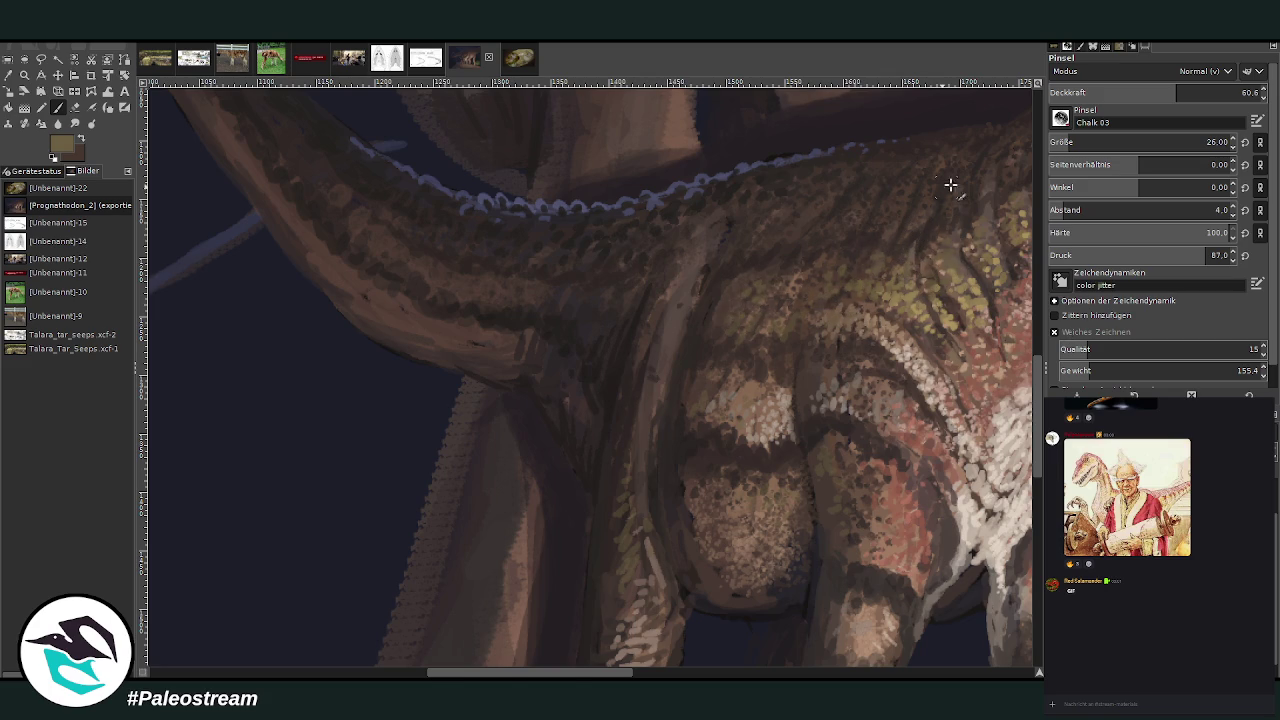
key(less)
key(less)
key(less)
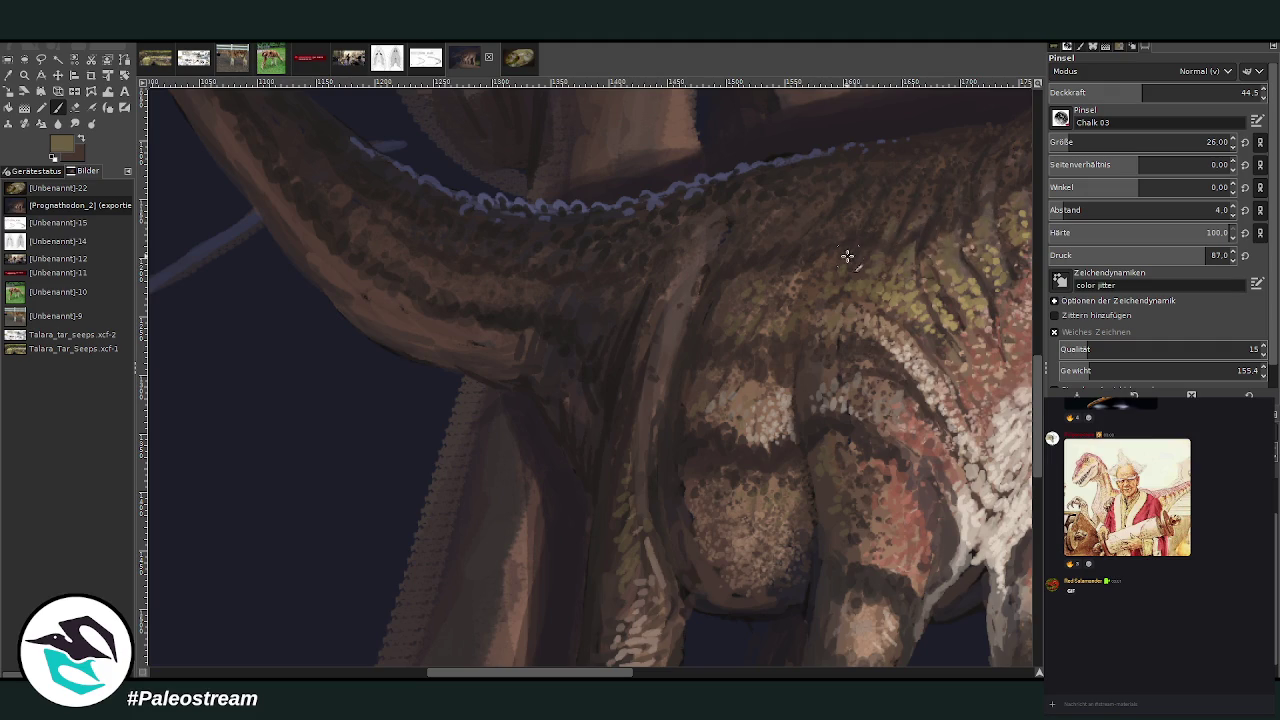
mouse_move(675, 305)
mouse_down()
mouse_move(669, 360)
mouse_move(640, 377)
mouse_move(630, 418)
mouse_up()
key(bracketleft)
key(bracketleft)
key(bracketleft)
key(greater)
key(greater)
key(greater)
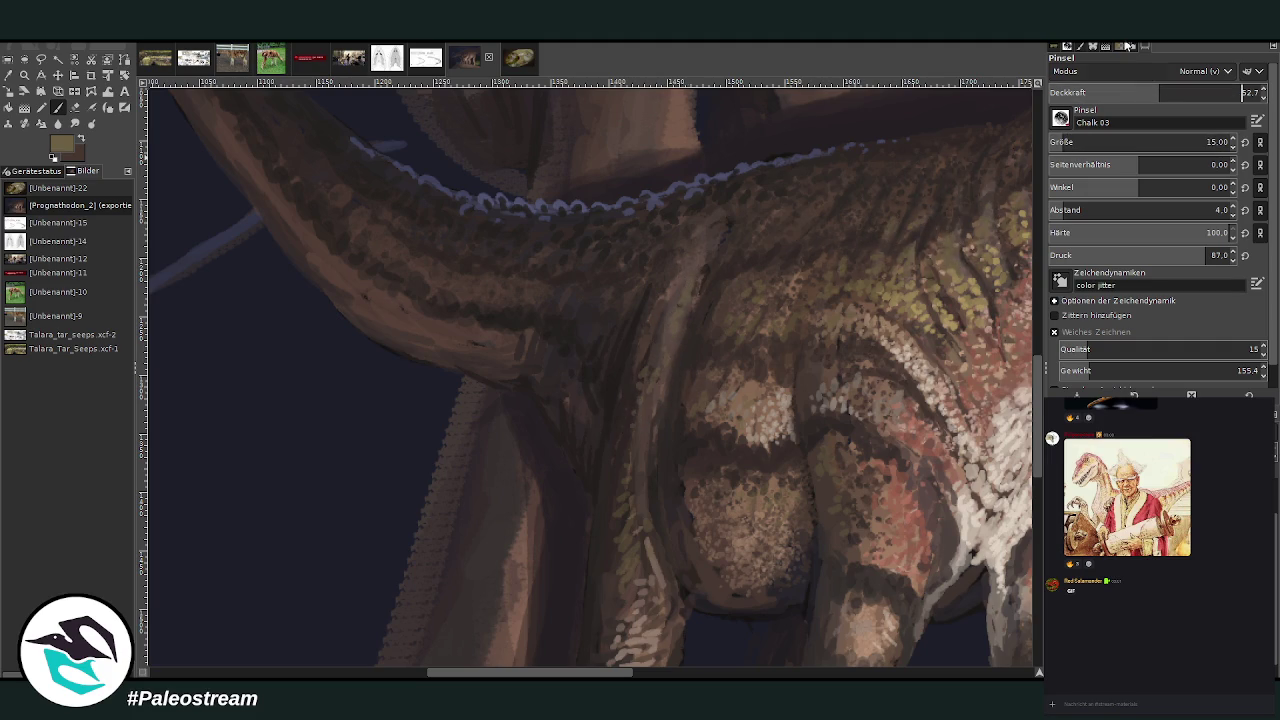
drag(636, 428, 632, 470)
ctrl+click(858, 268)
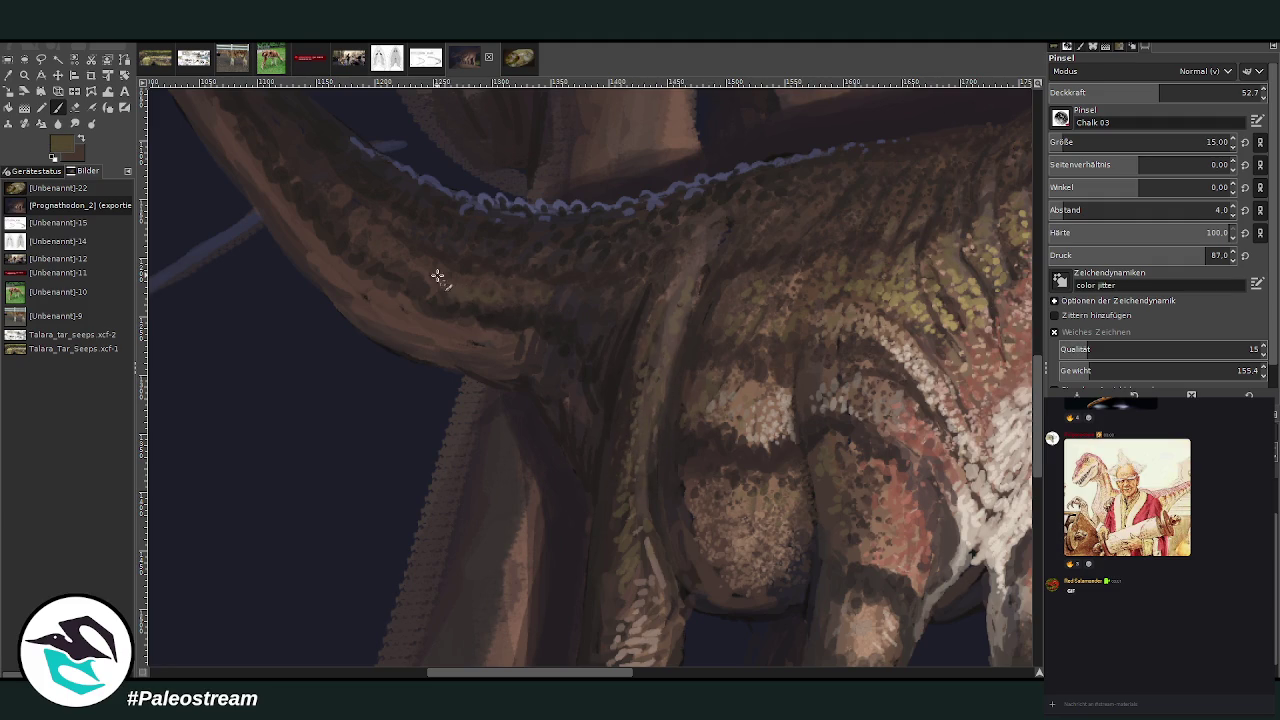
- Zoom in on the adult sauropod's belly and legs and sample a skin colour from the painting
scroll(309, 248, down, 2)
scroll(309, 248, down, 2)
scroll(309, 248, down, 2)
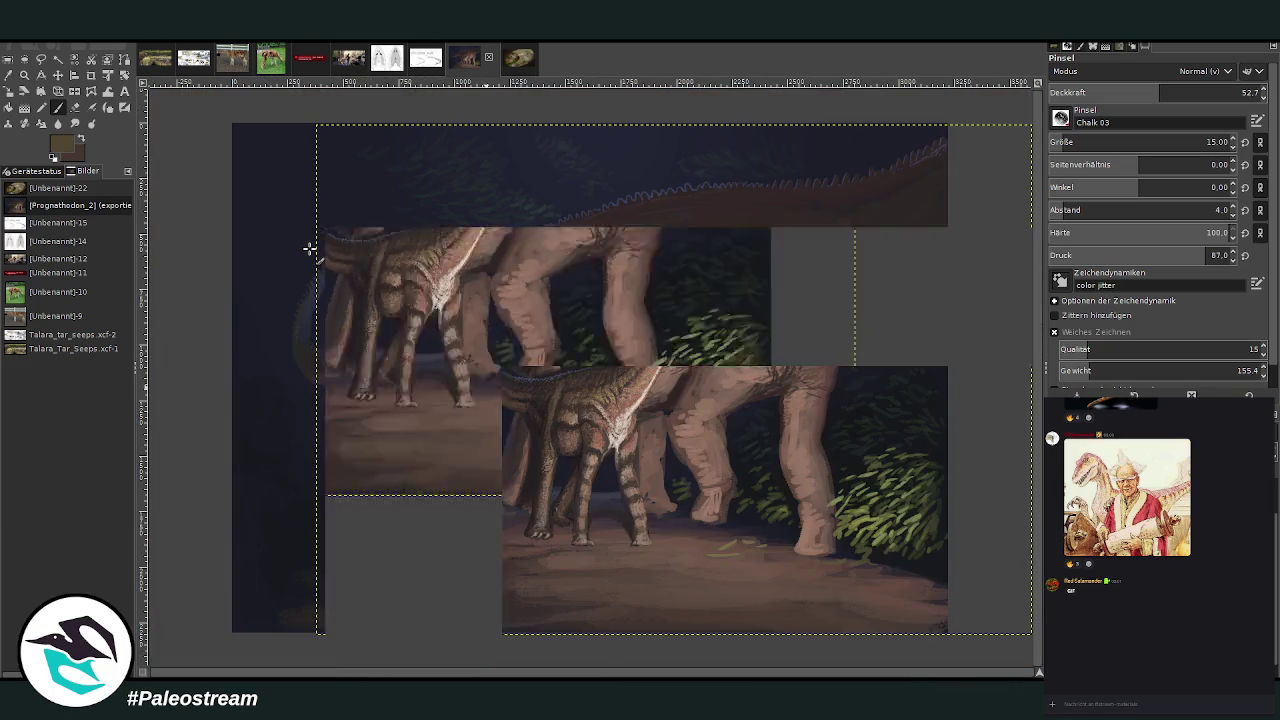
key(z)
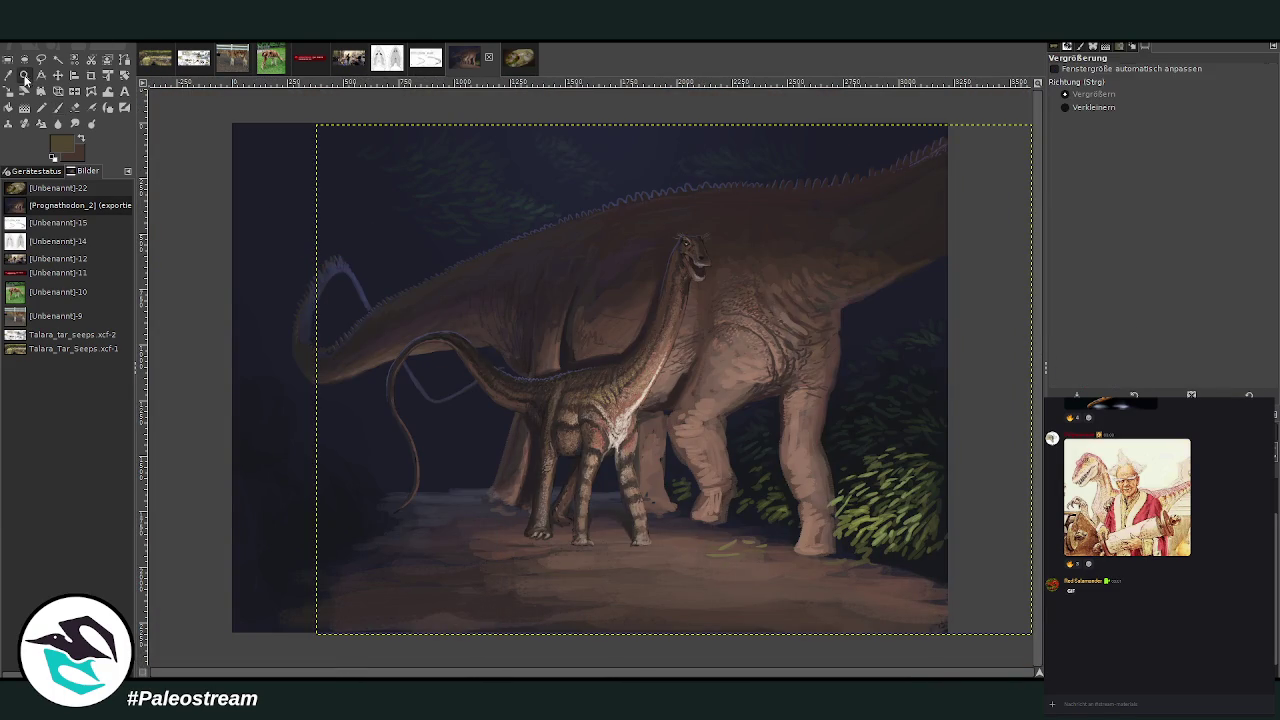
drag(494, 240, 860, 565)
drag(427, 122, 858, 606)
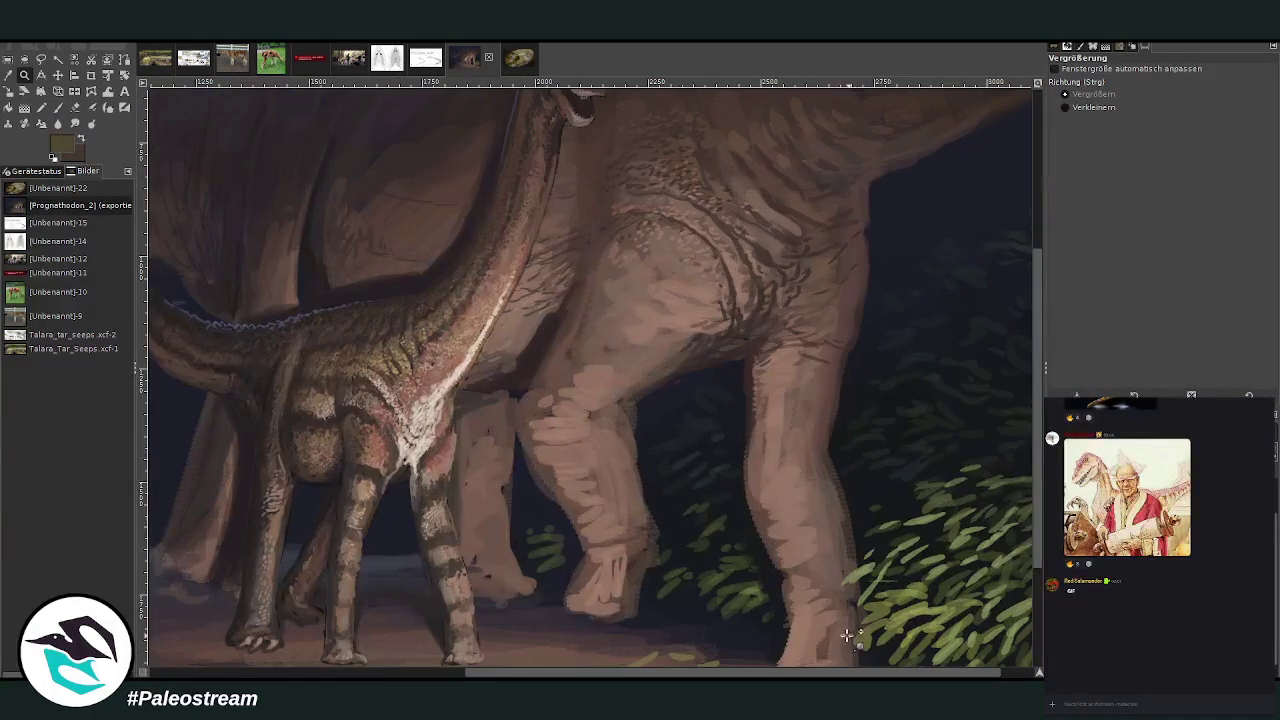
click(37, 90)
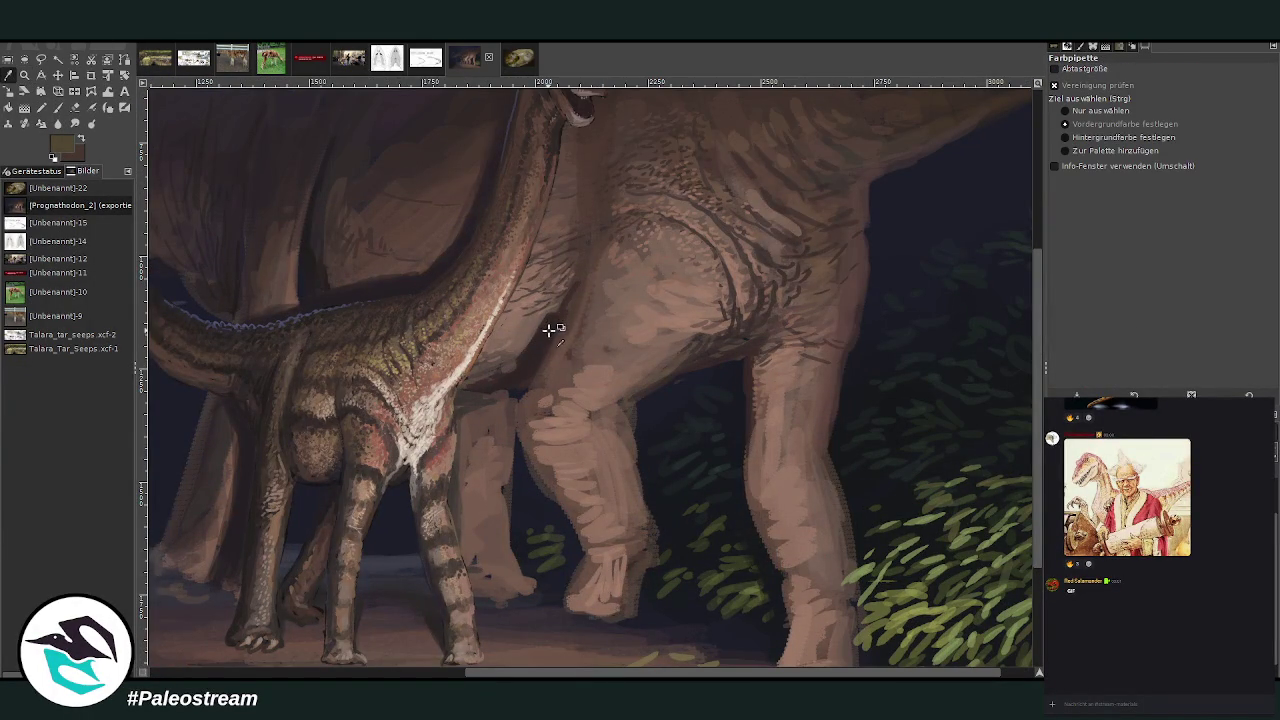
click(57, 107)
- With brush size 46 at 37.2 opacity, soften the belly and lighten the hind leg, then shade the ankle at 53
drag(1064, 138, 1079, 140)
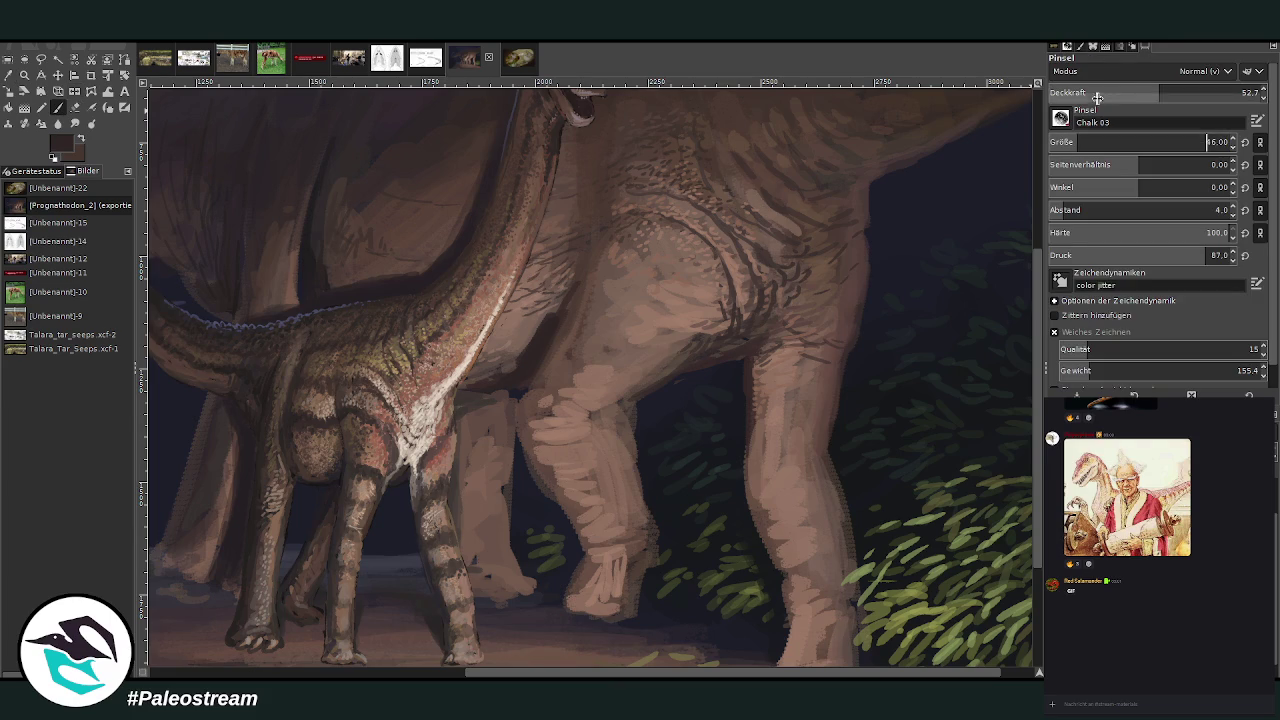
click(1241, 92)
text(37.2)
key(Return)
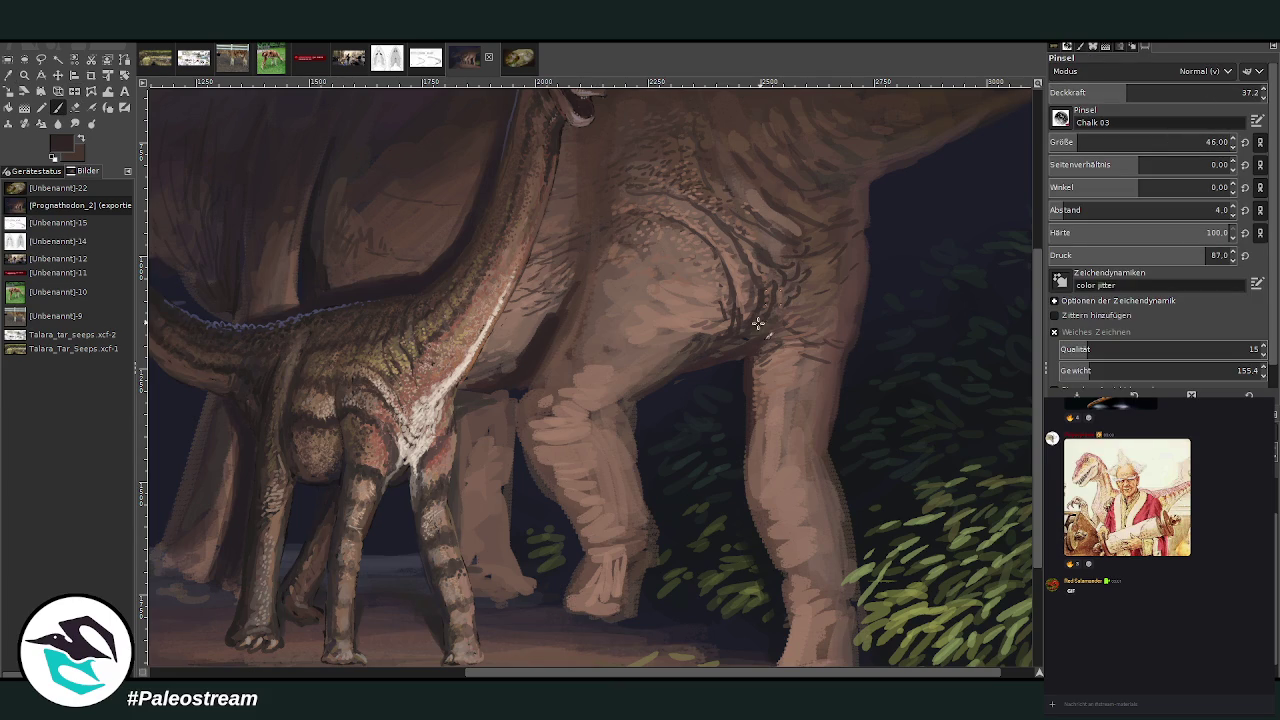
mouse_move(758, 323)
mouse_down()
mouse_move(706, 318)
mouse_move(686, 336)
mouse_move(700, 346)
mouse_move(676, 339)
mouse_move(650, 372)
mouse_move(628, 365)
mouse_up()
mouse_move(766, 377)
mouse_down()
mouse_move(756, 462)
mouse_move(810, 450)
mouse_move(777, 502)
mouse_up()
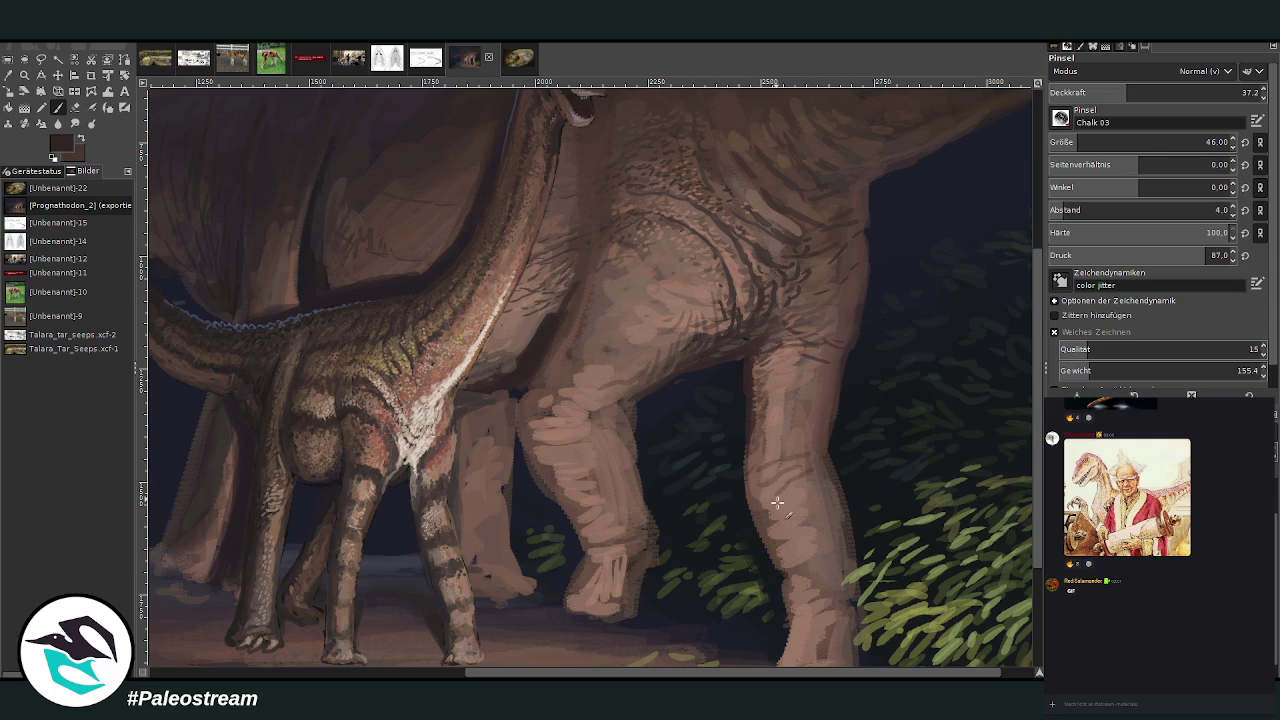
scroll(590, 378, down, 1)
click(1161, 90)
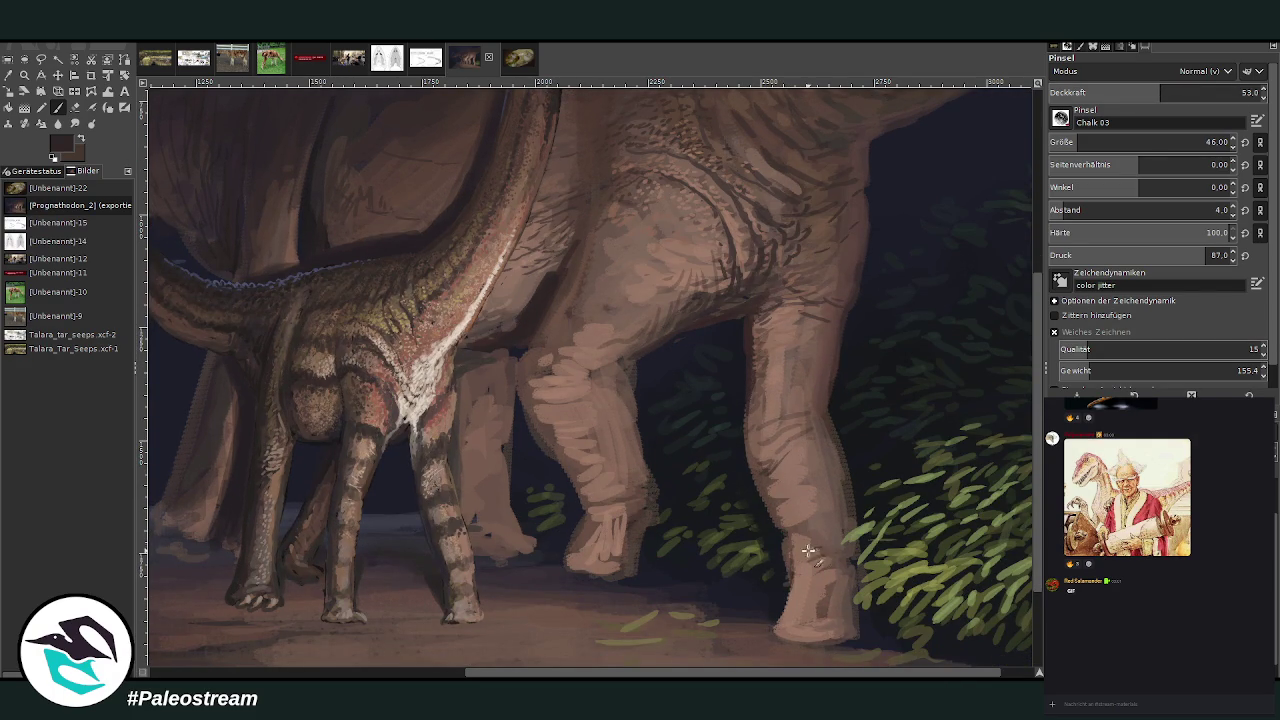
mouse_move(843, 544)
mouse_down()
mouse_move(822, 569)
mouse_move(855, 556)
mouse_move(835, 513)
mouse_move(831, 441)
mouse_up()
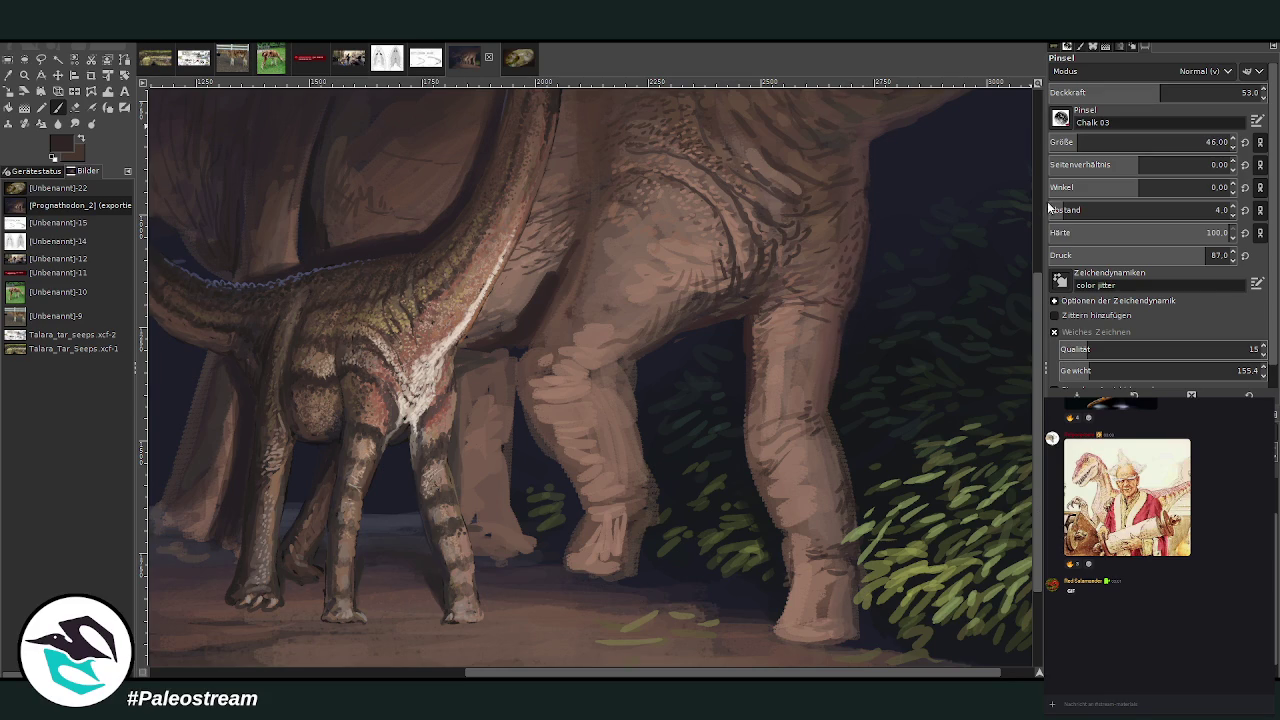
- Lay broad darker shading across the adult's back at brush size 94 and 34.4 opacity, then select Smudge
scroll(1000, 250, up, 5)
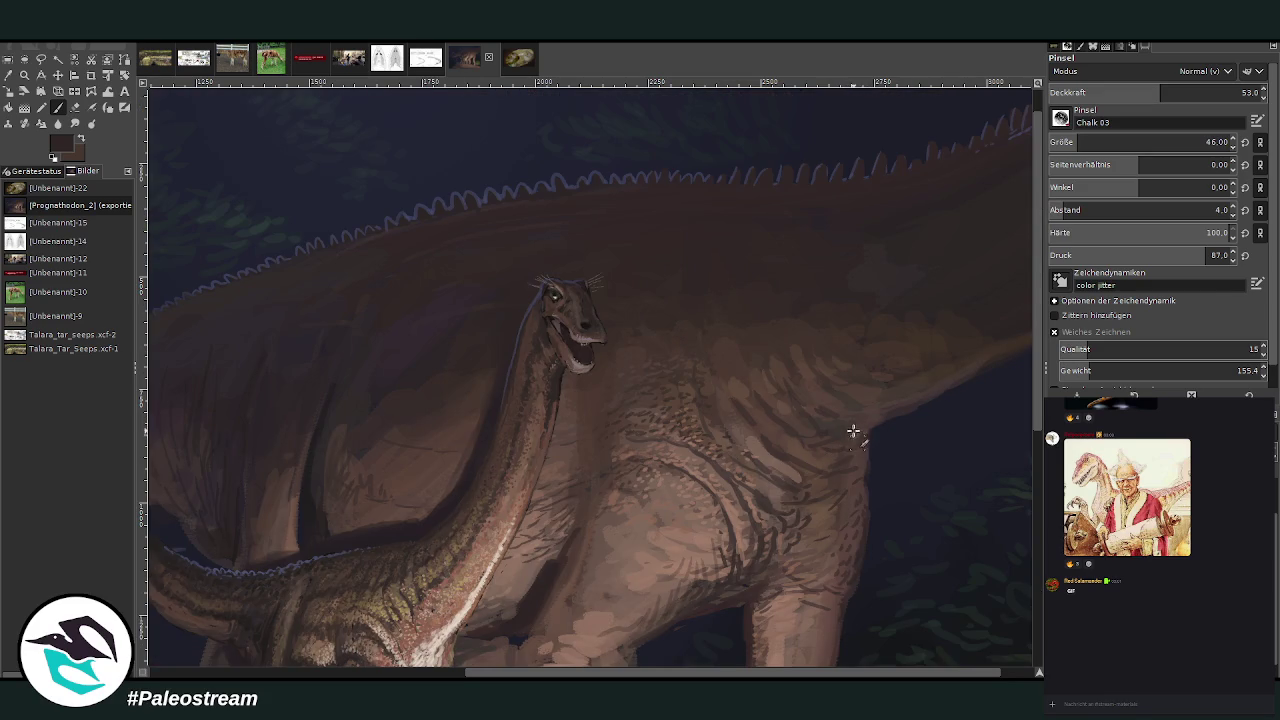
drag(1098, 146, 1067, 130)
drag(1100, 142, 1140, 142)
click(1121, 92)
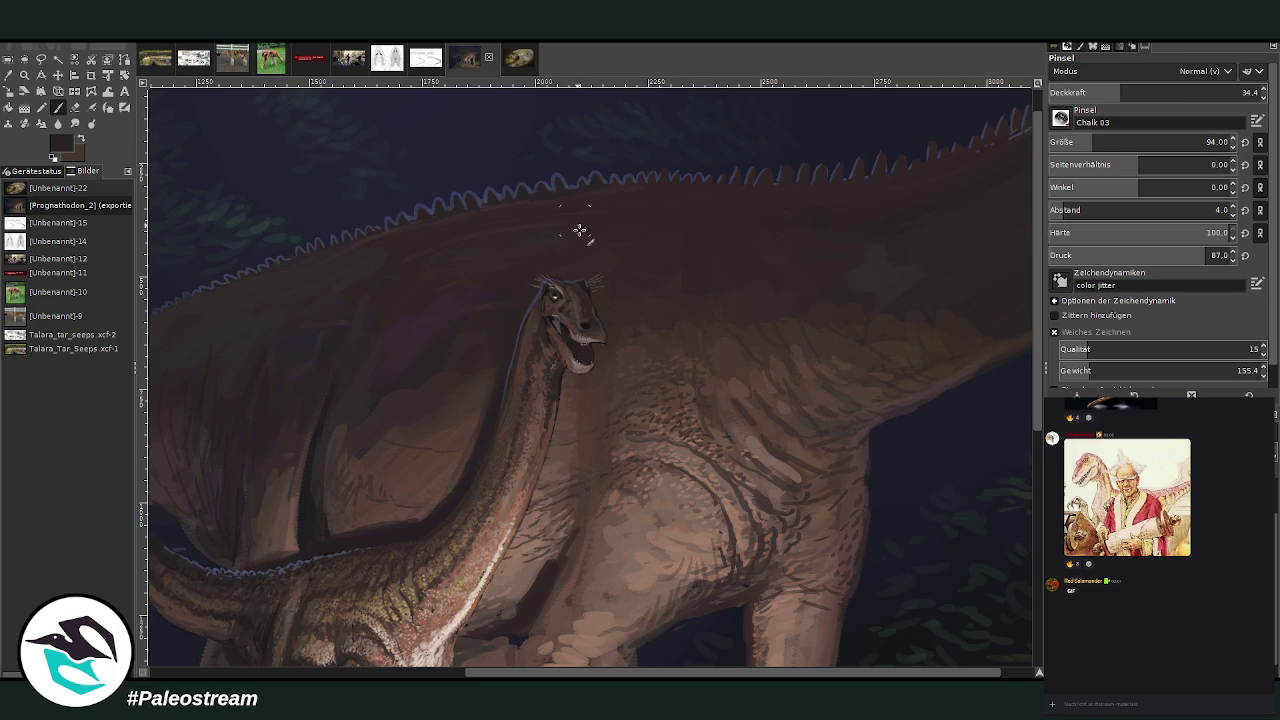
drag(623, 672, 685, 672)
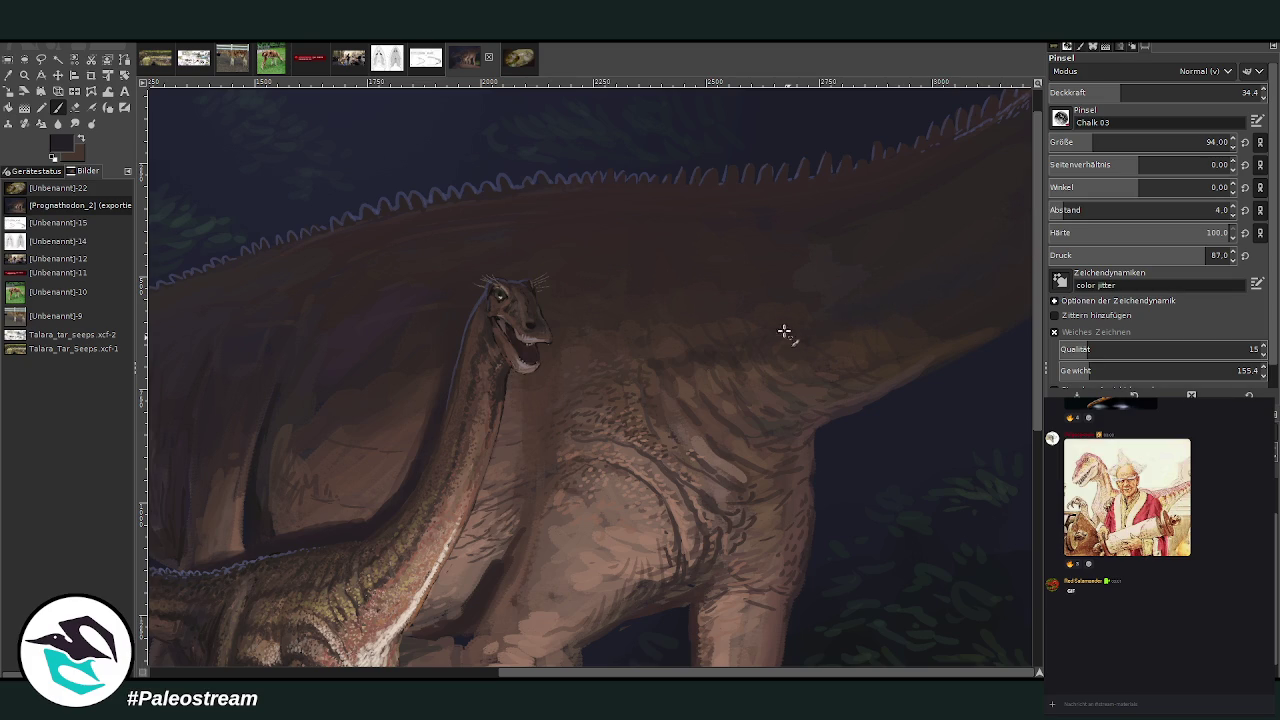
click(76, 123)
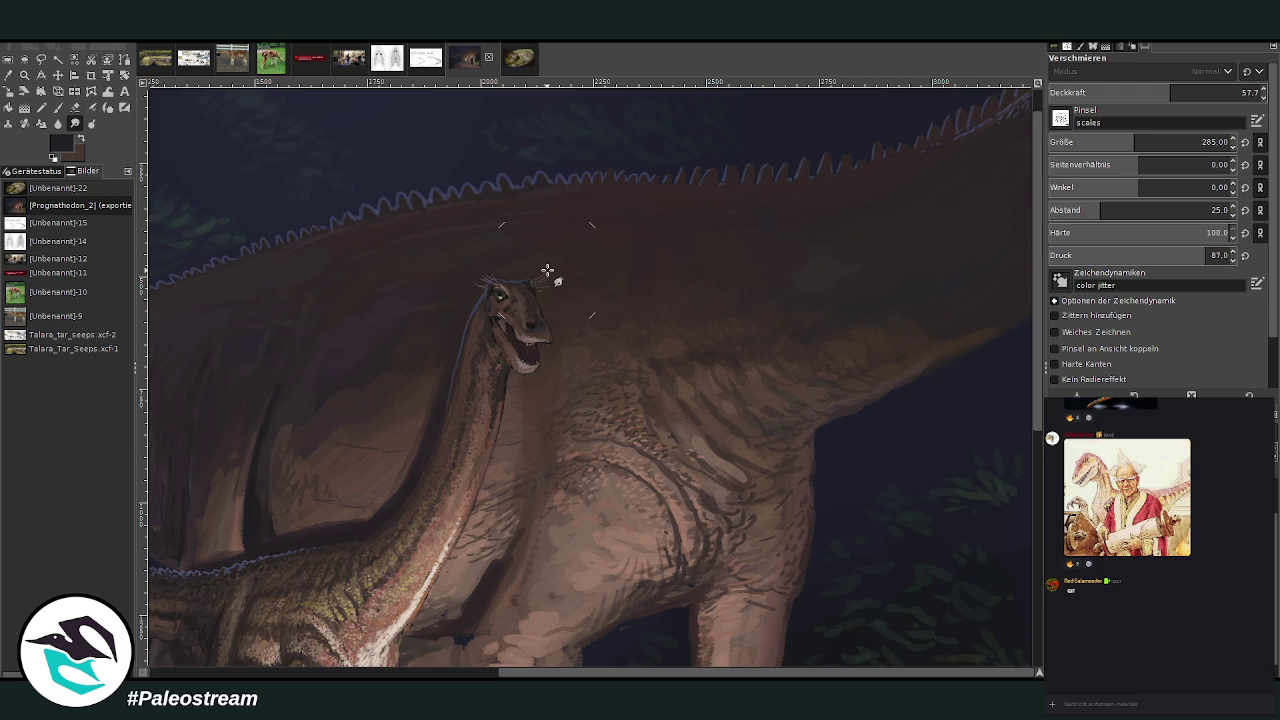
- Zoom in on the adult's head and body and shade the flank beside the juvenile's neck at lower opacity
key(ctrl+shift+j)
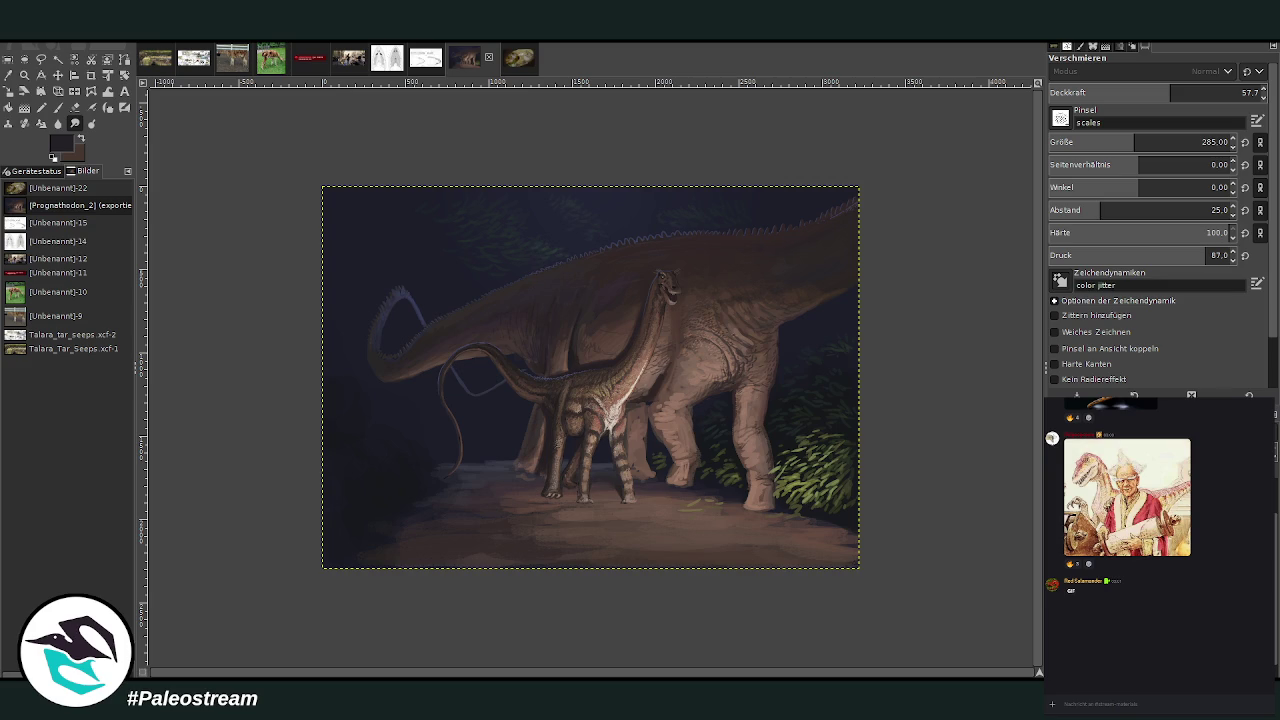
key(z)
drag(530, 196, 792, 454)
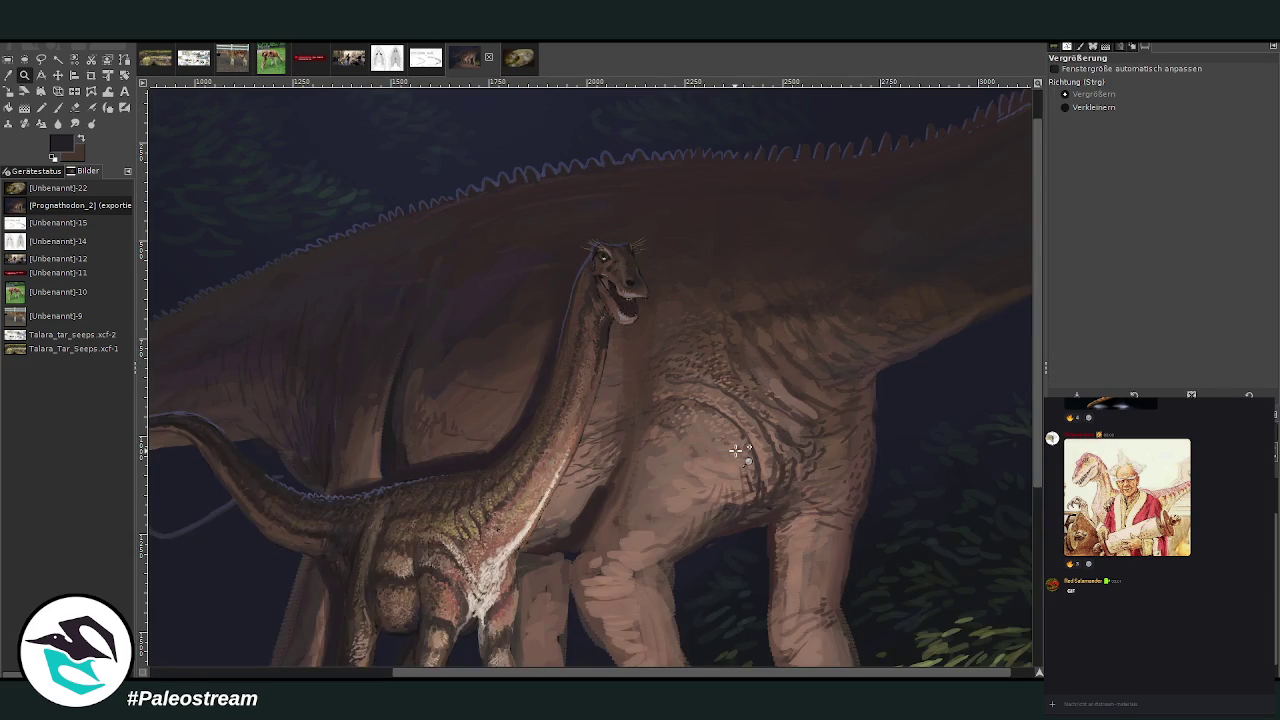
key(p)
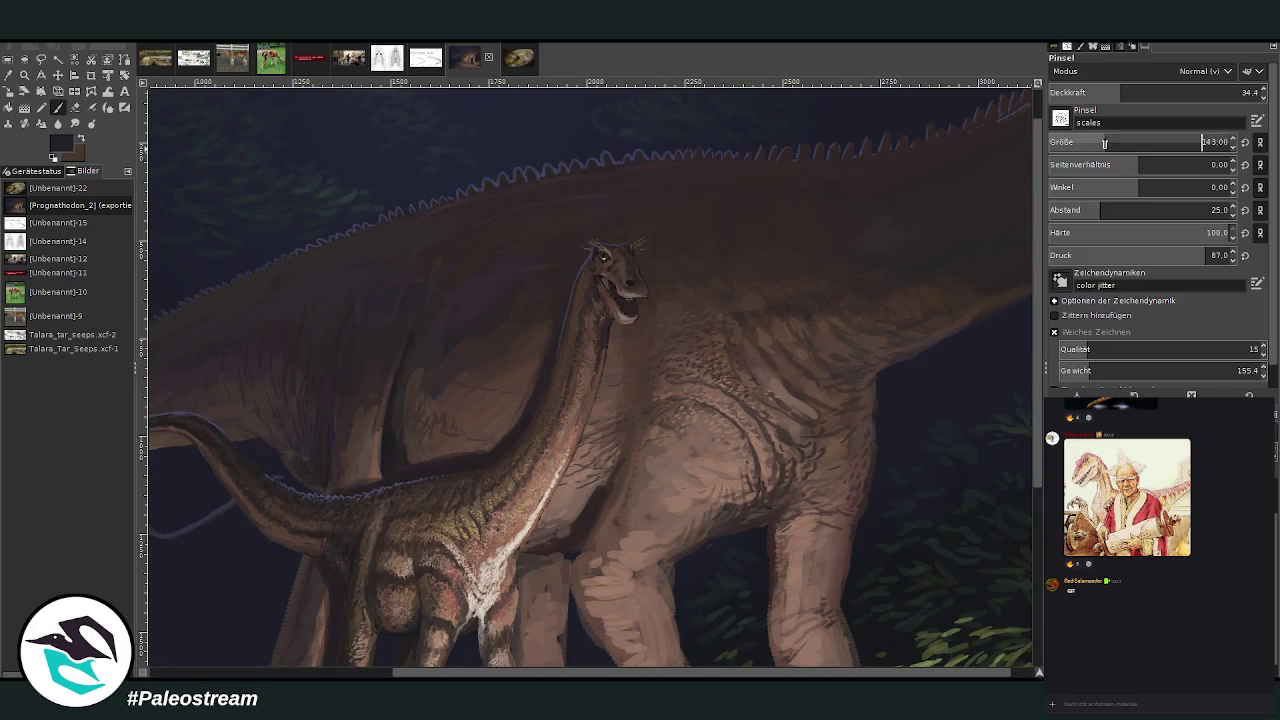
scroll(665, 550, left, 3)
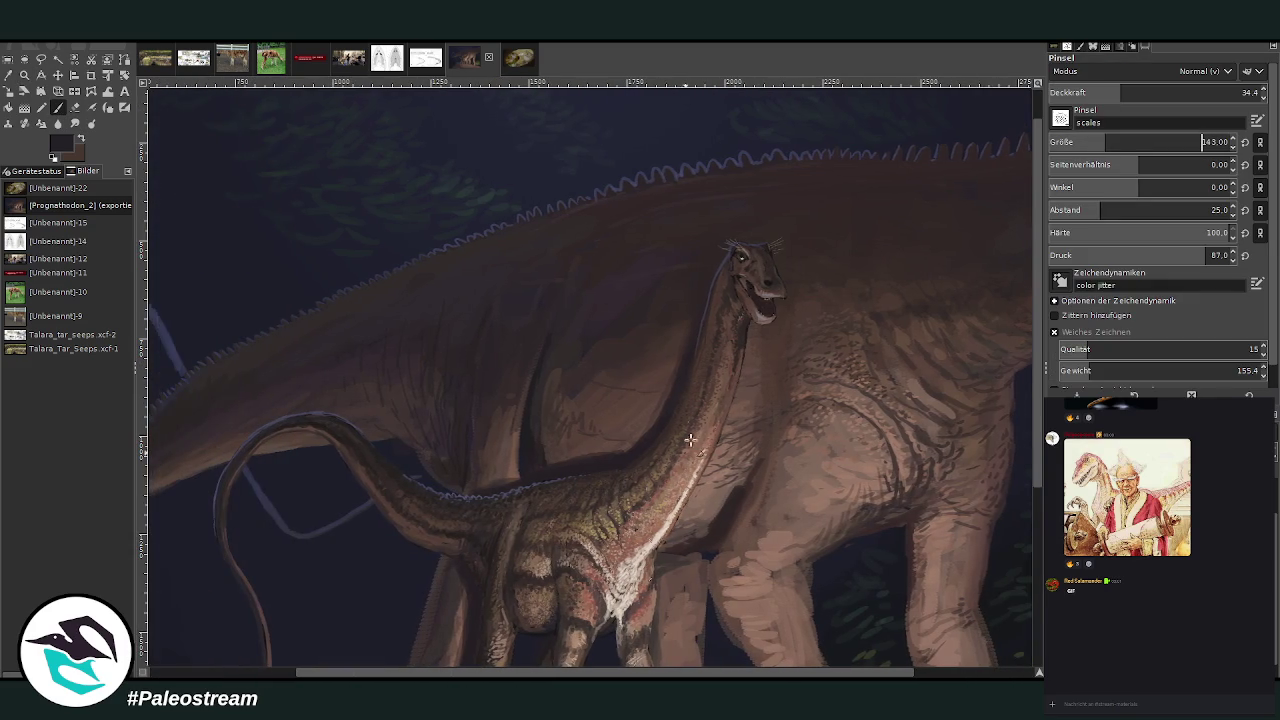
click(1106, 96)
mouse_move(761, 427)
mouse_down()
mouse_move(716, 459)
mouse_move(748, 432)
mouse_move(623, 449)
mouse_move(565, 428)
mouse_up()
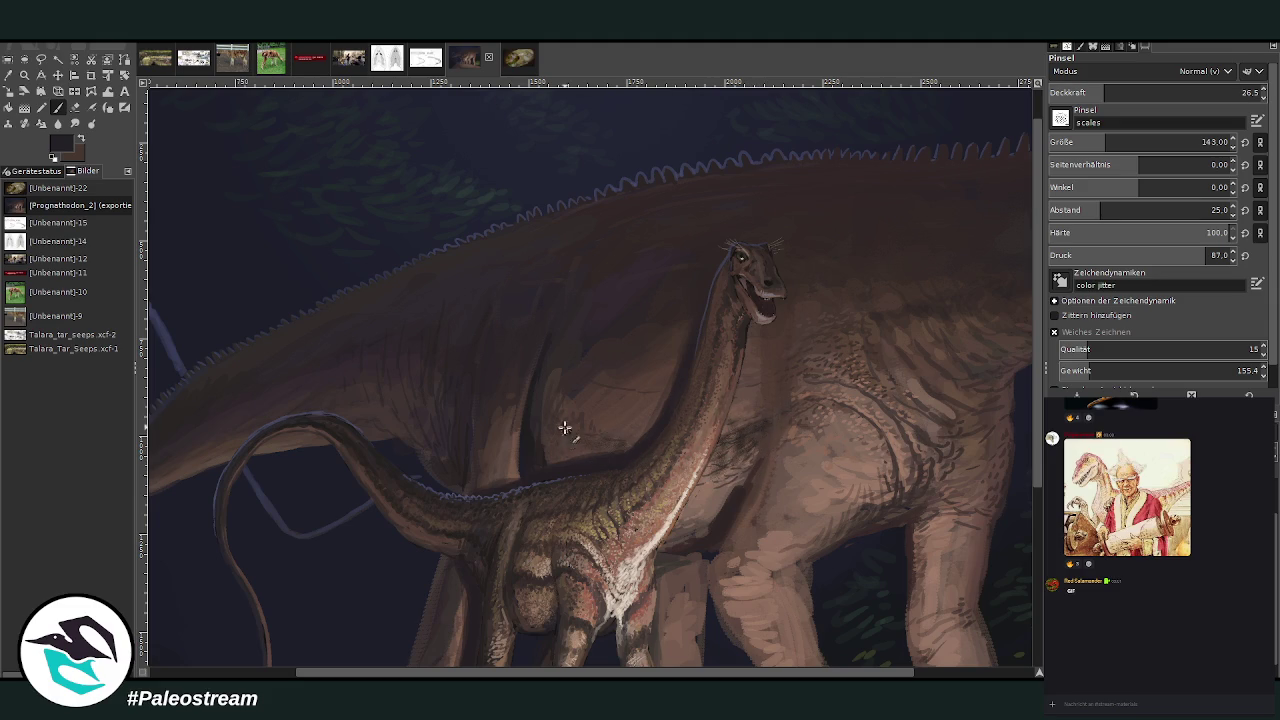
- Zoom closer on the juvenile's neck and set up the Smudge tool at 79.5 strength
key(z)
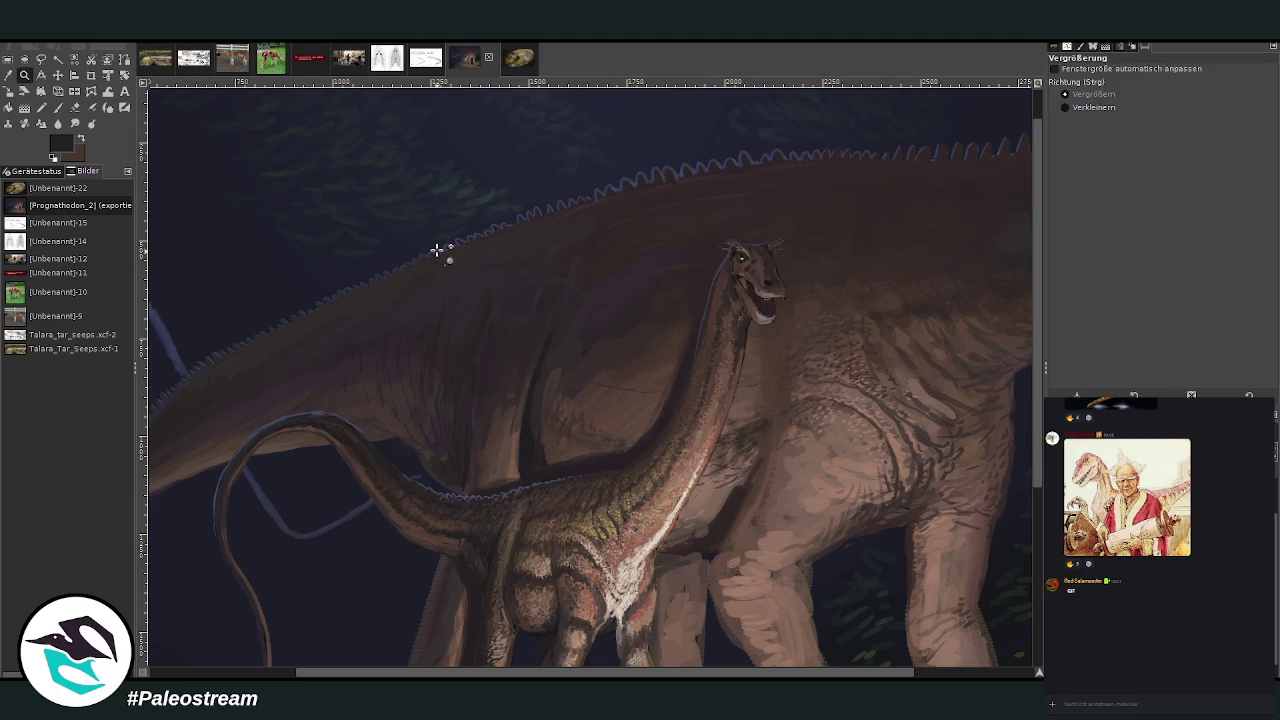
drag(440, 251, 830, 612)
click(58, 108)
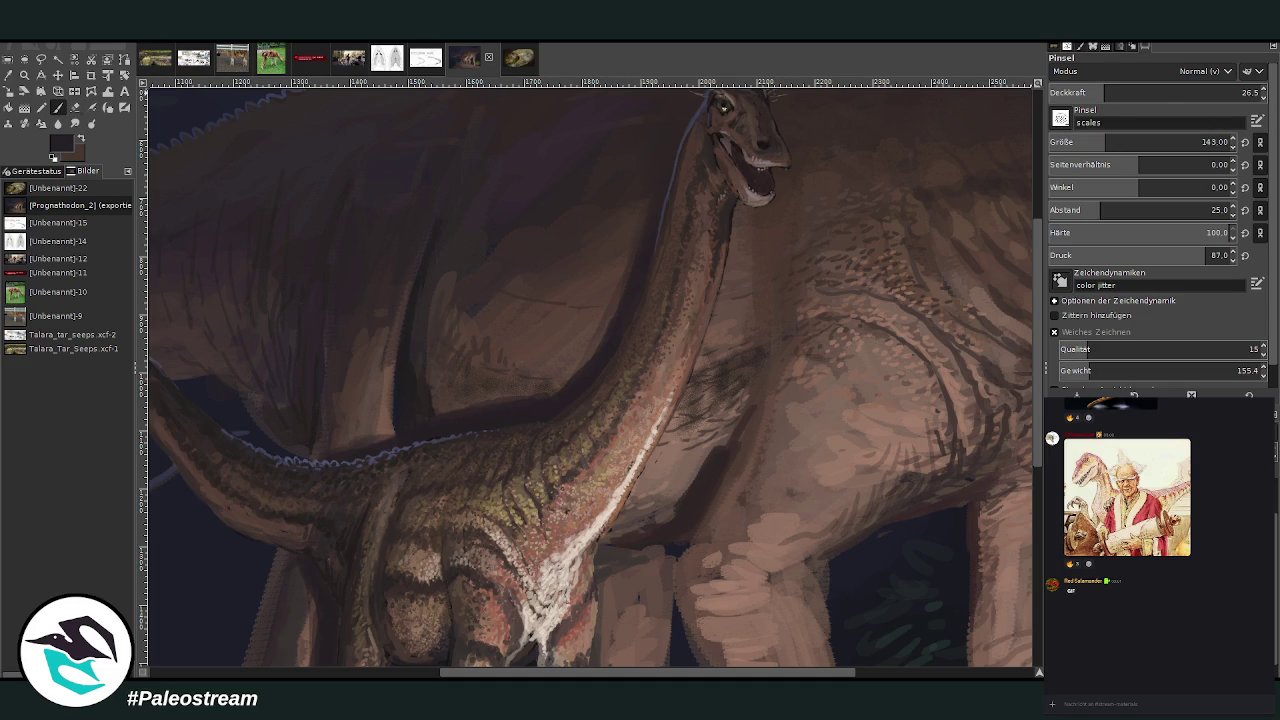
key(s)
drag(1169, 93, 1220, 93)
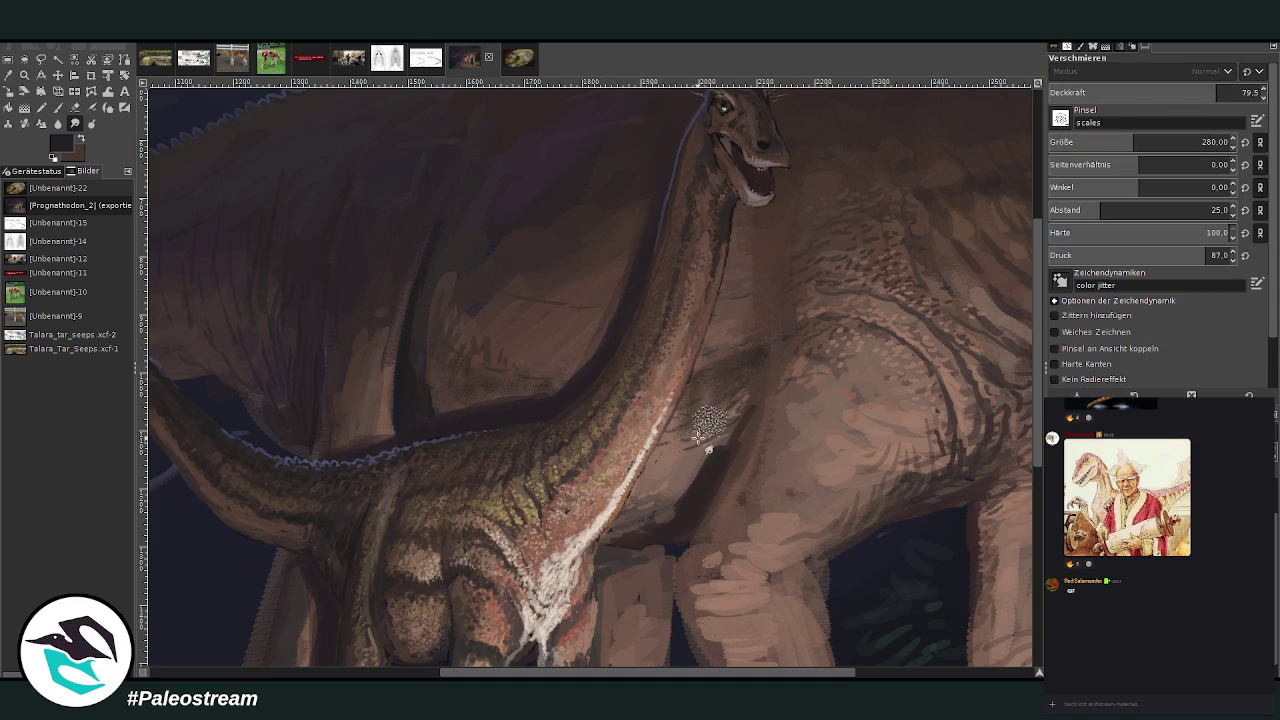
- Smudge the dark edge above the juvenile's neck and zoom in on the adult's flank and neck
drag(540, 363, 480, 400)
scroll(949, 191, up, 5)
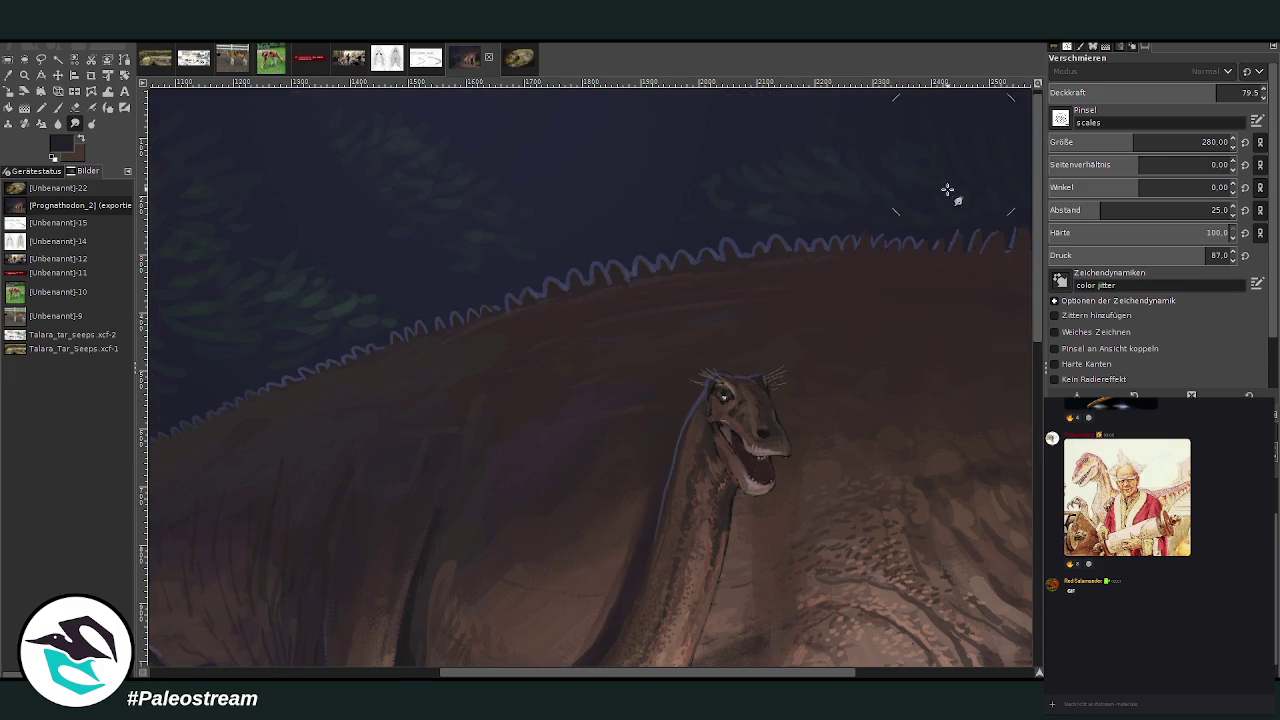
scroll(690, 676, left, 5)
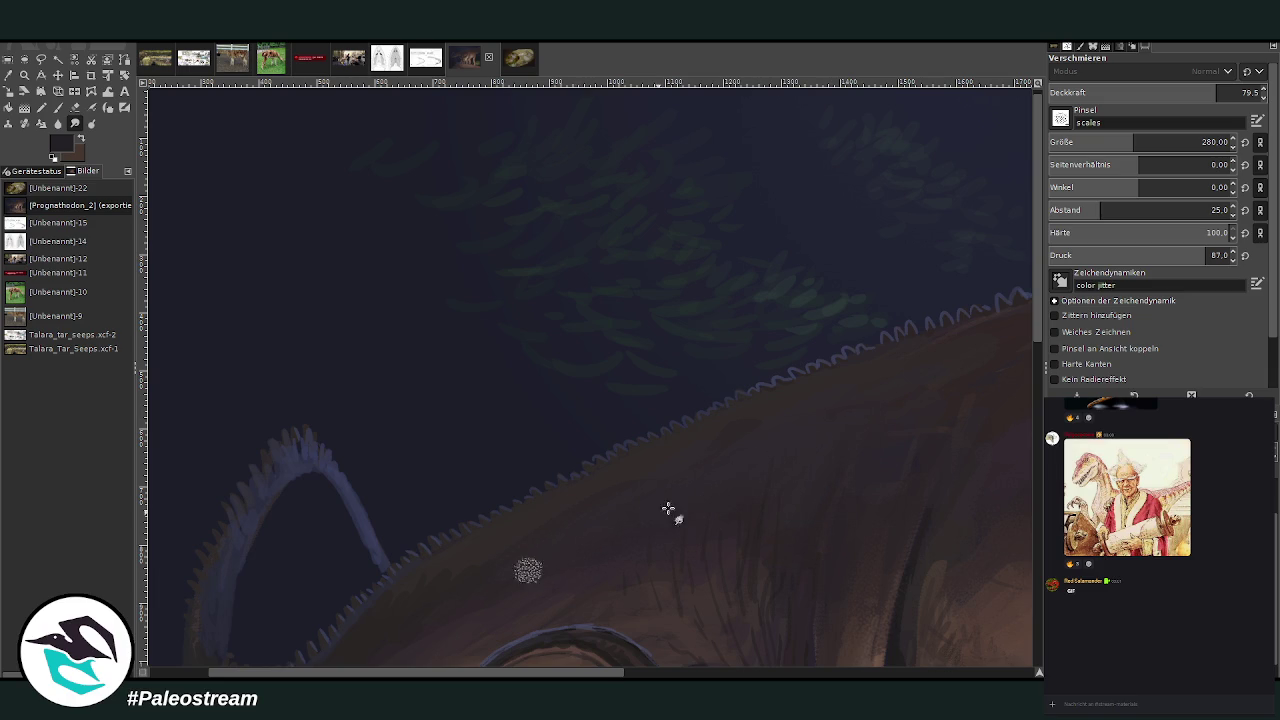
scroll(843, 577, down, 2)
scroll(839, 572, down, 1)
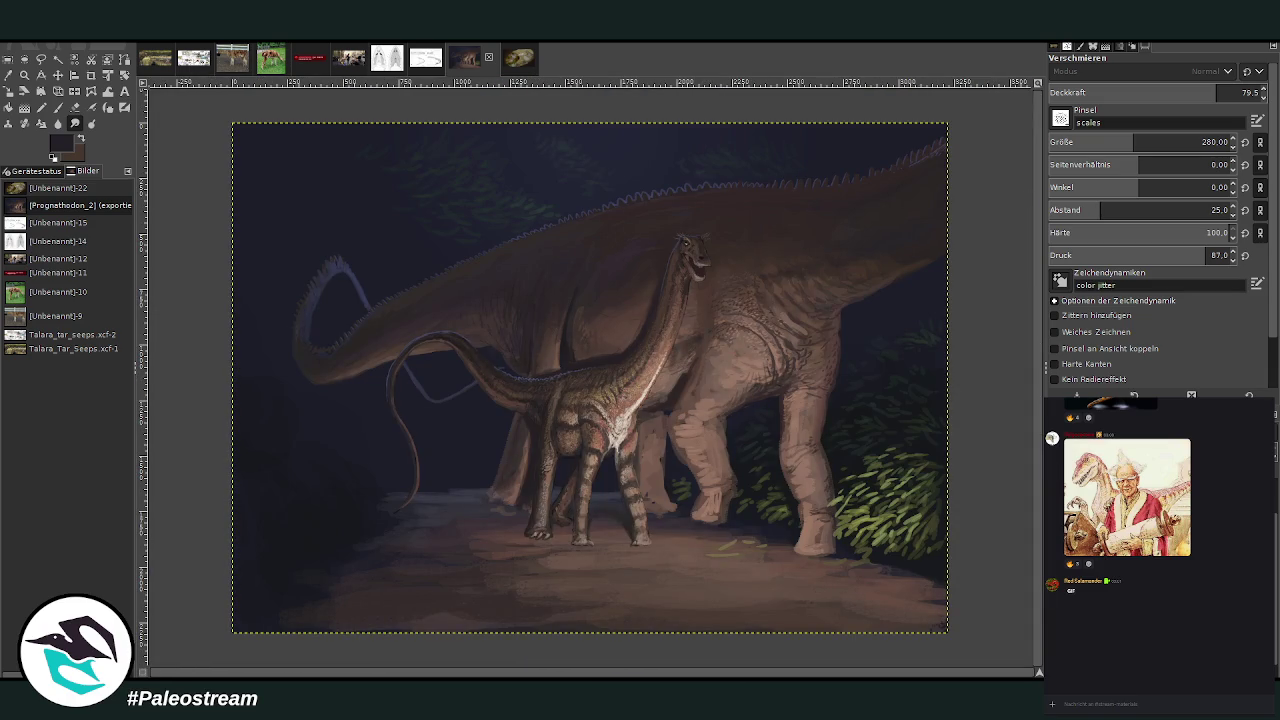
click(25, 75)
drag(557, 241, 714, 371)
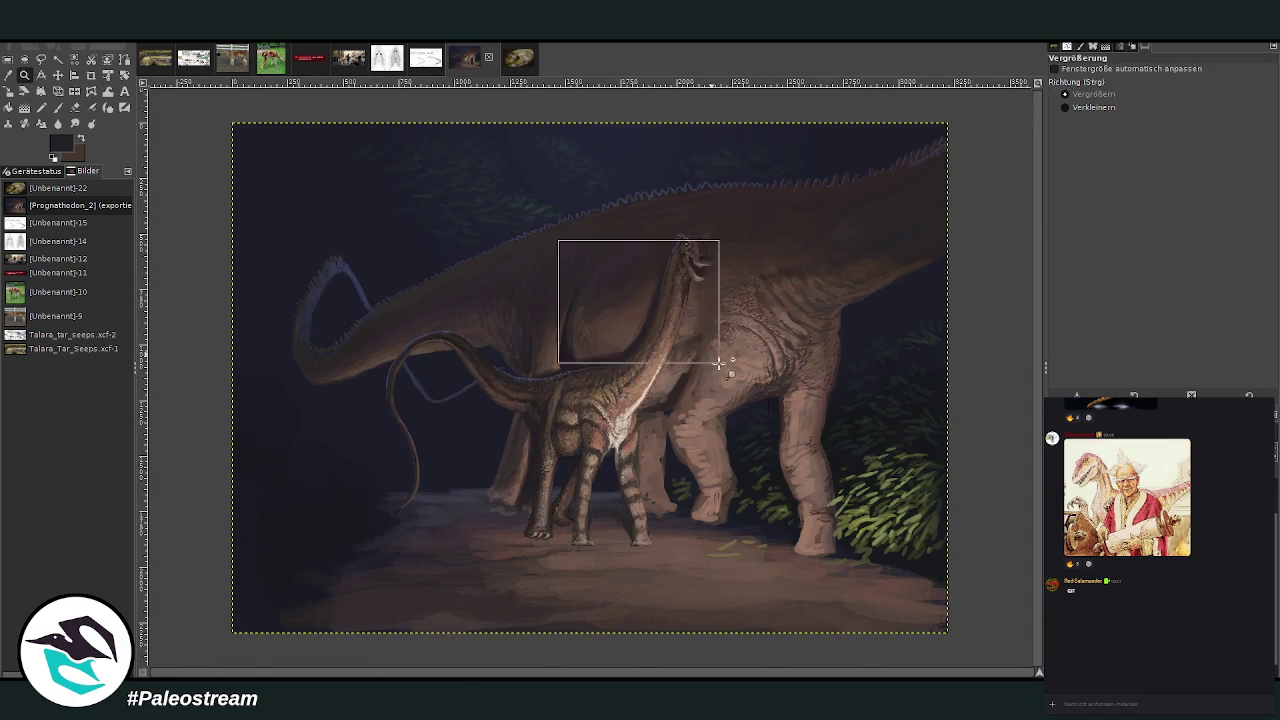
drag(376, 102, 838, 570)
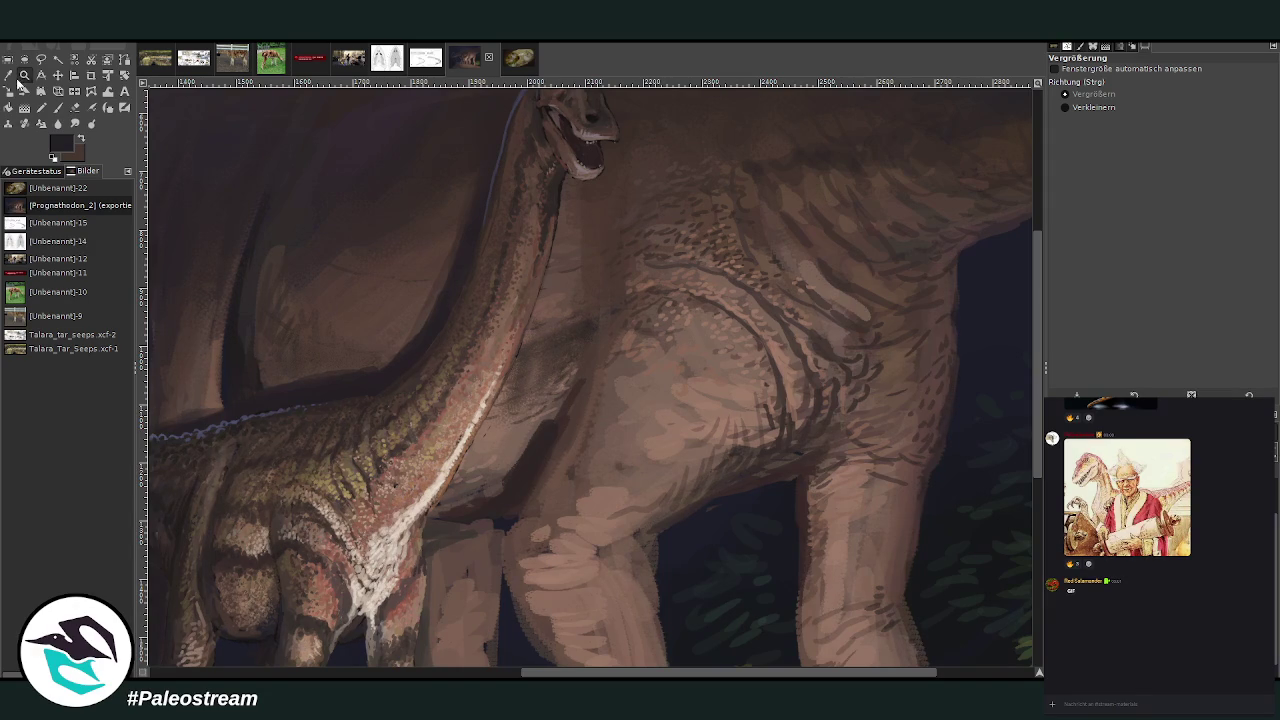
- Sample a tan skin colour and set up the Scales_3 brush at 26.5 opacity for the flank and leg
key(o)
click(720, 388)
key(p)
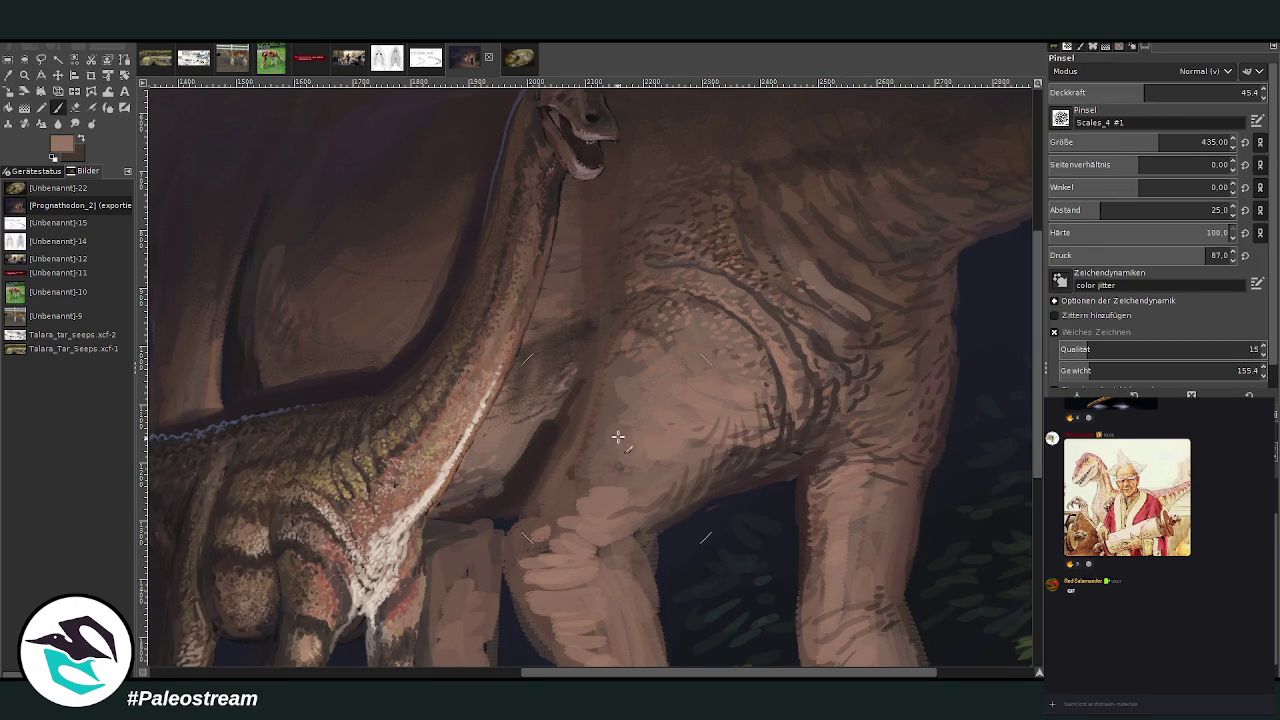
click(1128, 143)
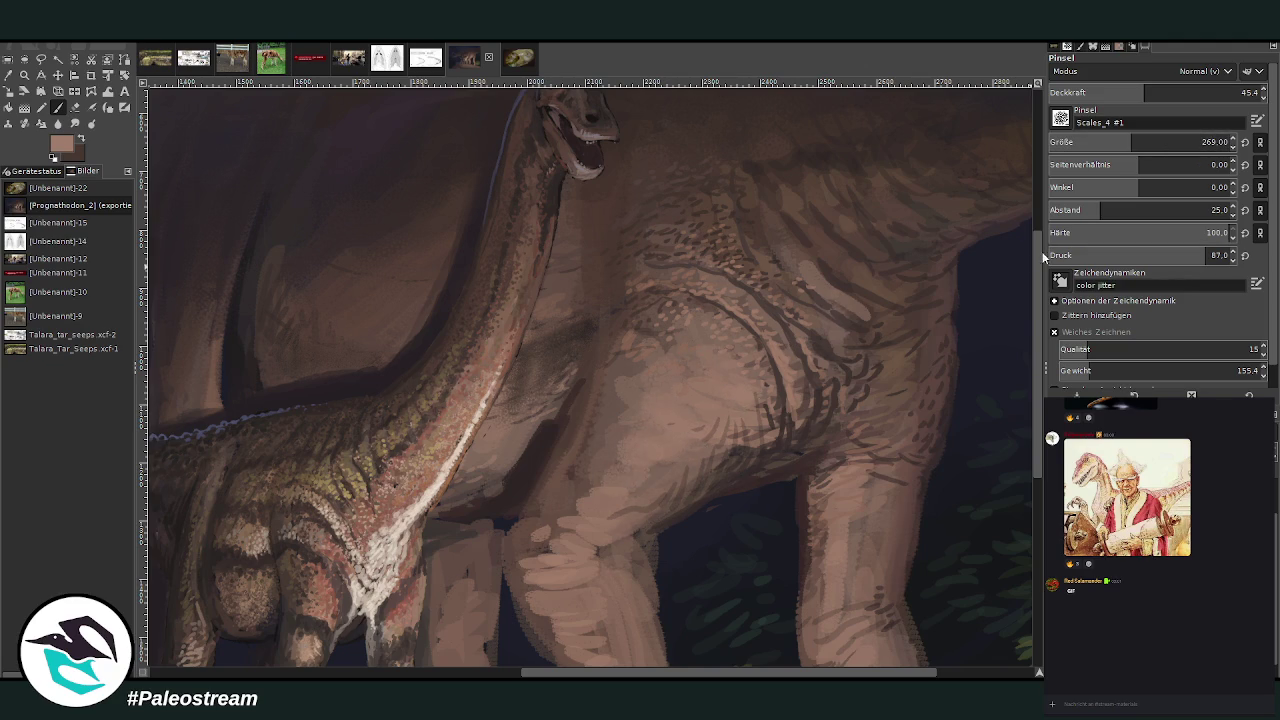
scroll(1043, 258, down, 3)
click(1106, 92)
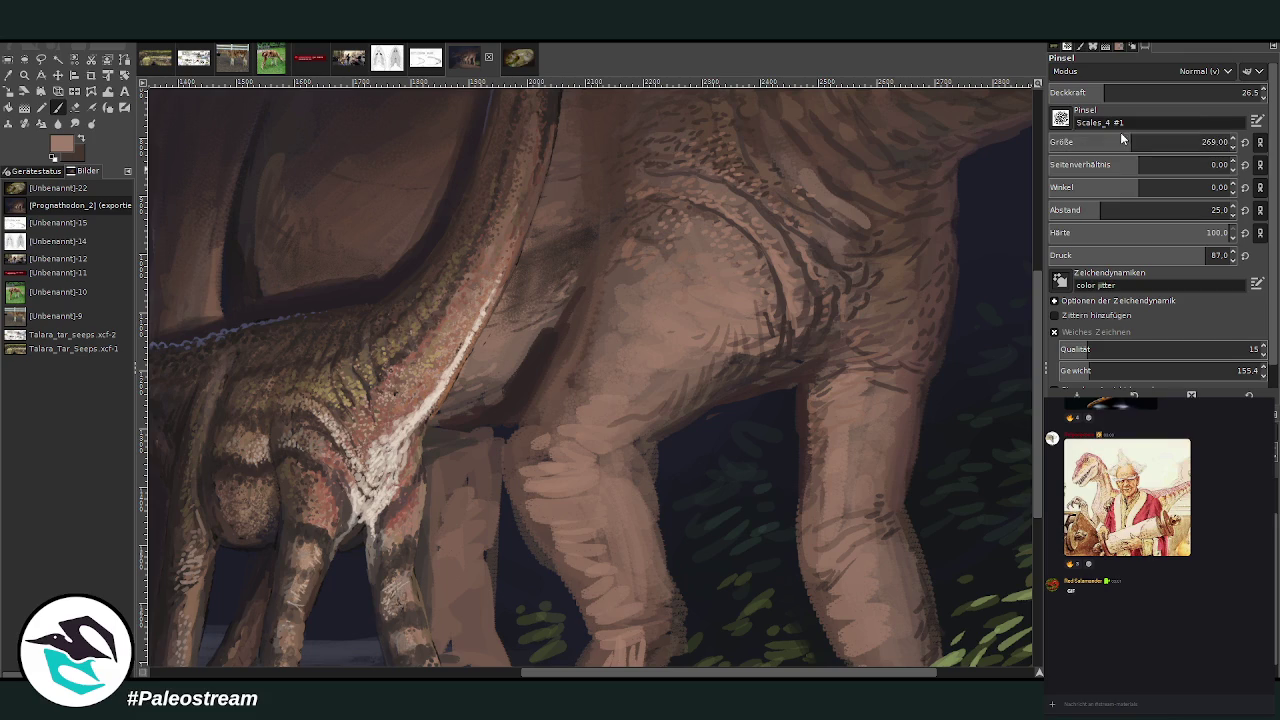
drag(1122, 140, 1145, 140)
key(comma)
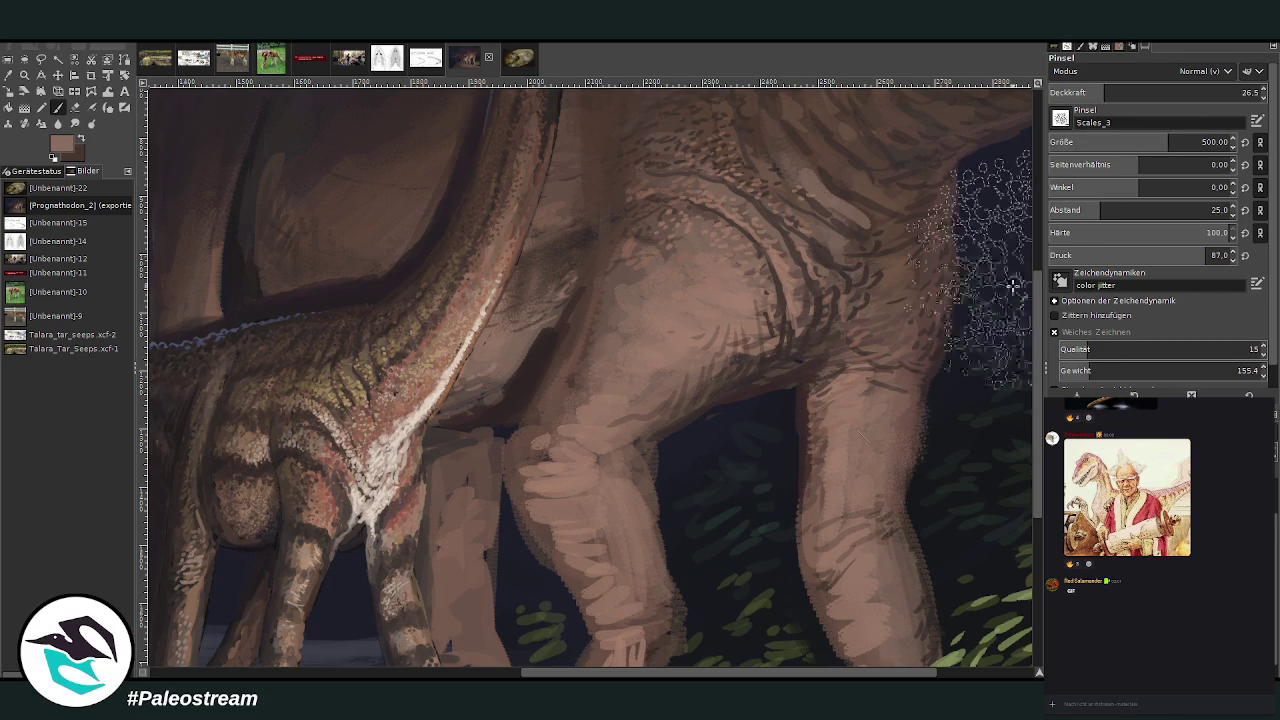
- Undo the stray scale dots along the leg edge and drop the brush opacity to 10.4
key(ctrl+z)
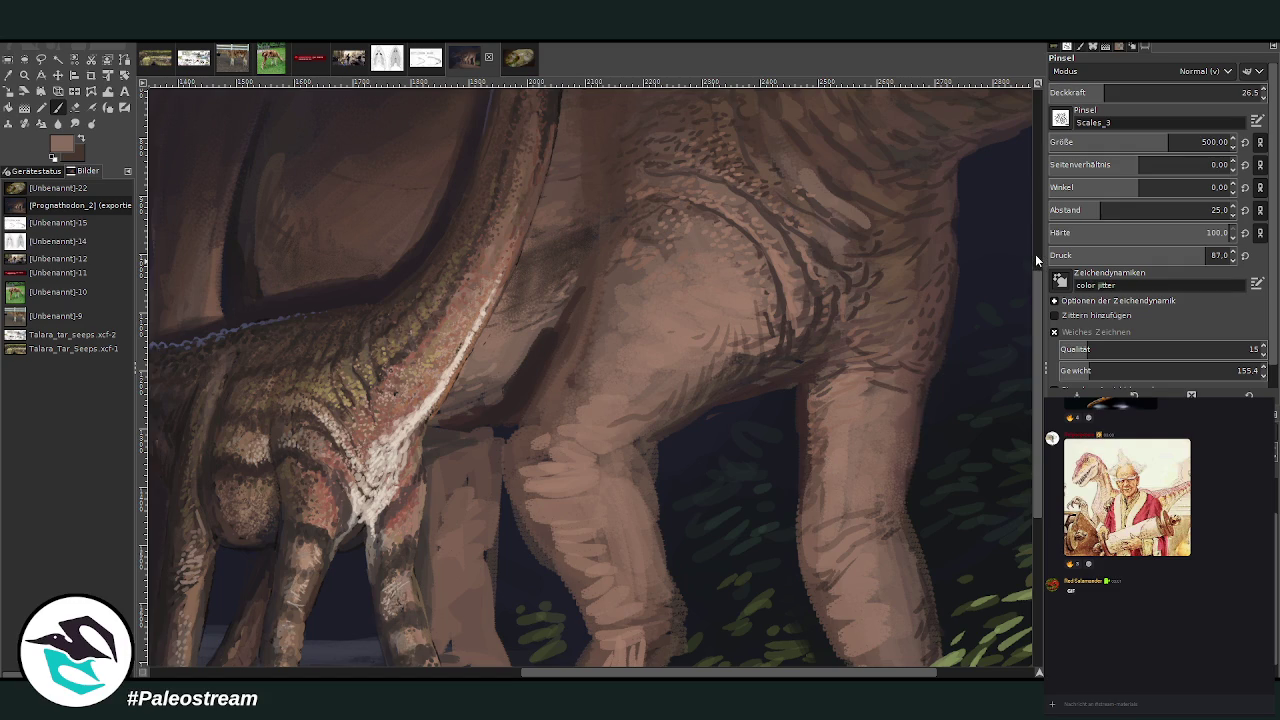
scroll(1035, 254, up, 5)
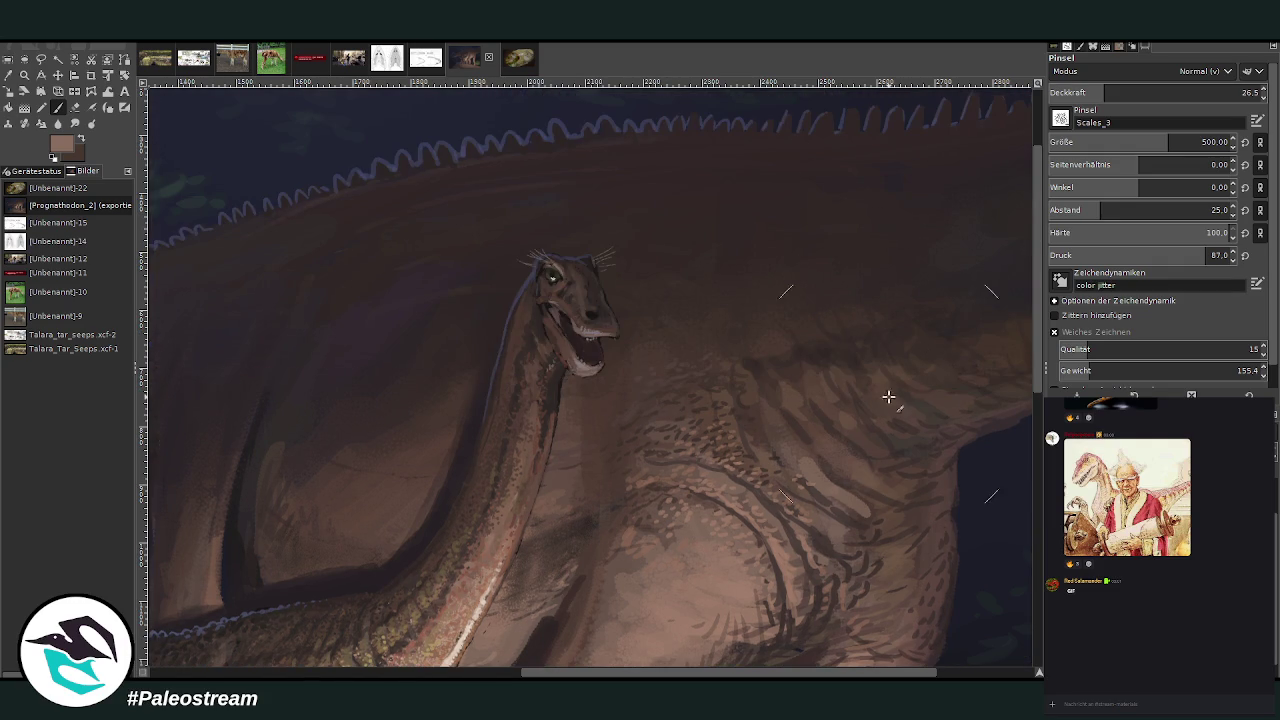
key(less)
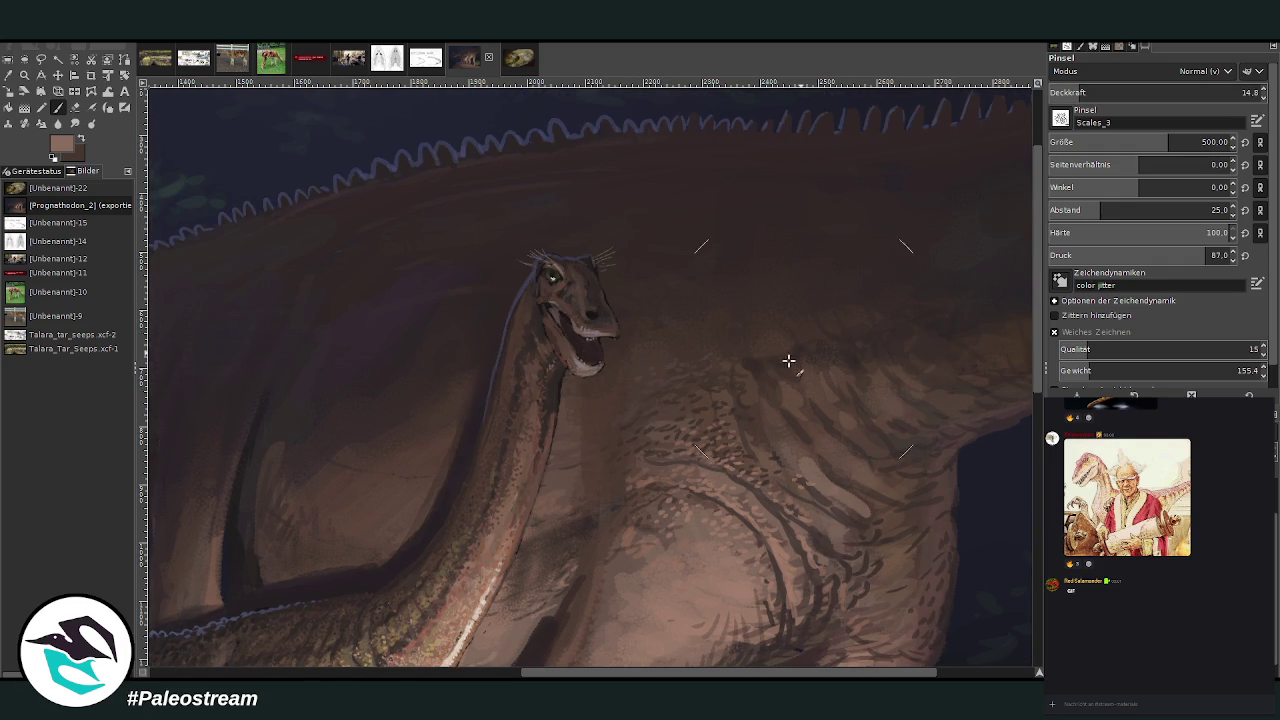
key(less)
key(less)
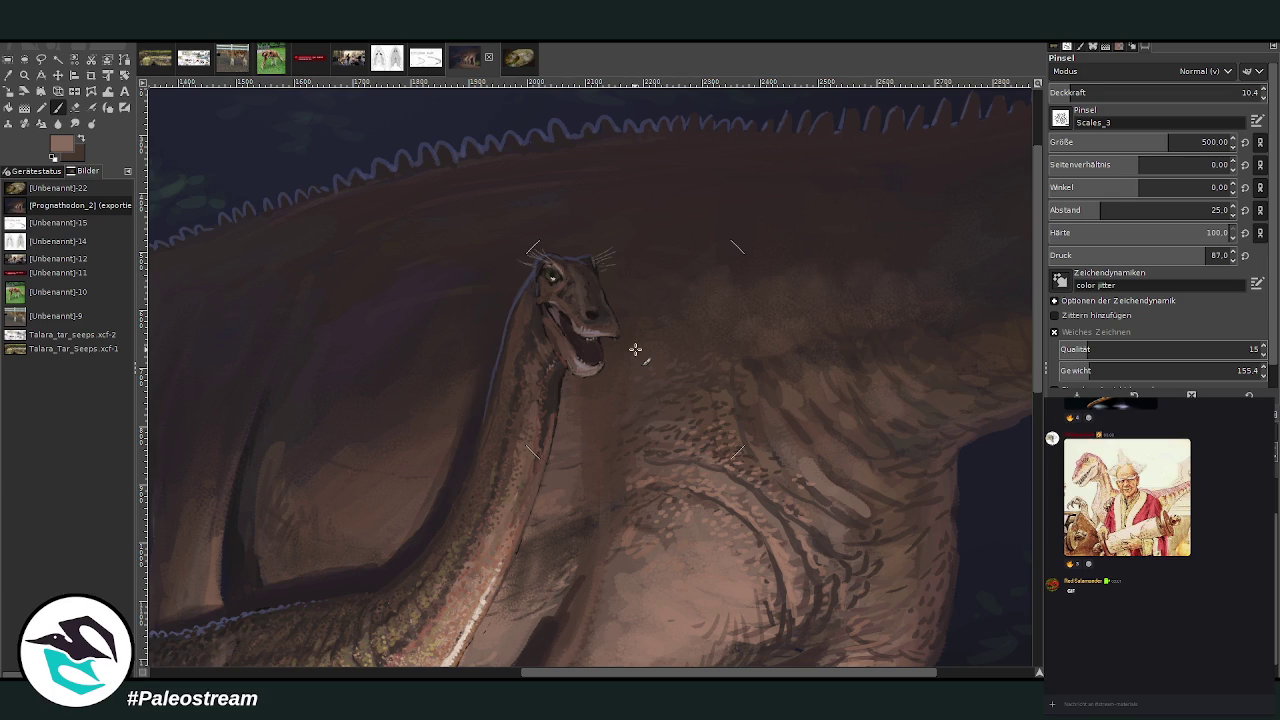
scroll(635, 349, down, 2)
scroll(635, 349, down, 2)
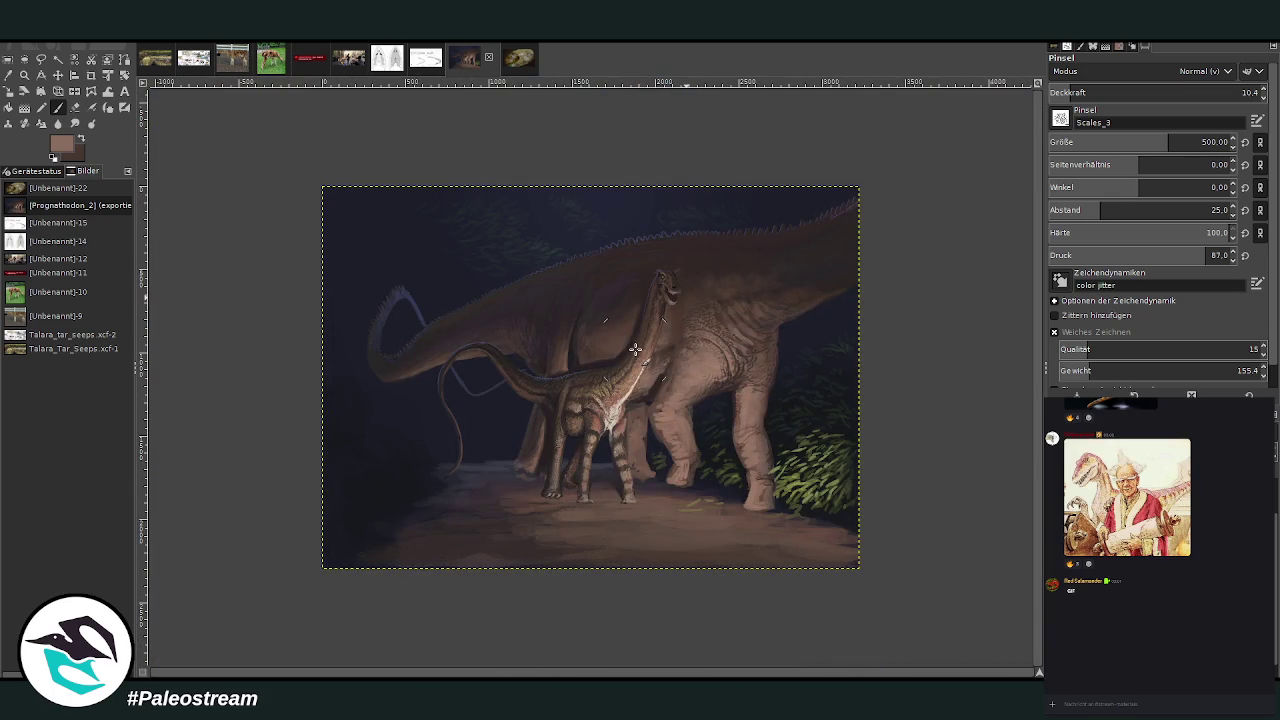
- Zoom to the adult's back behind the juvenile's head, pick a dark brown, then zoom back out
key(z)
drag(553, 180, 790, 430)
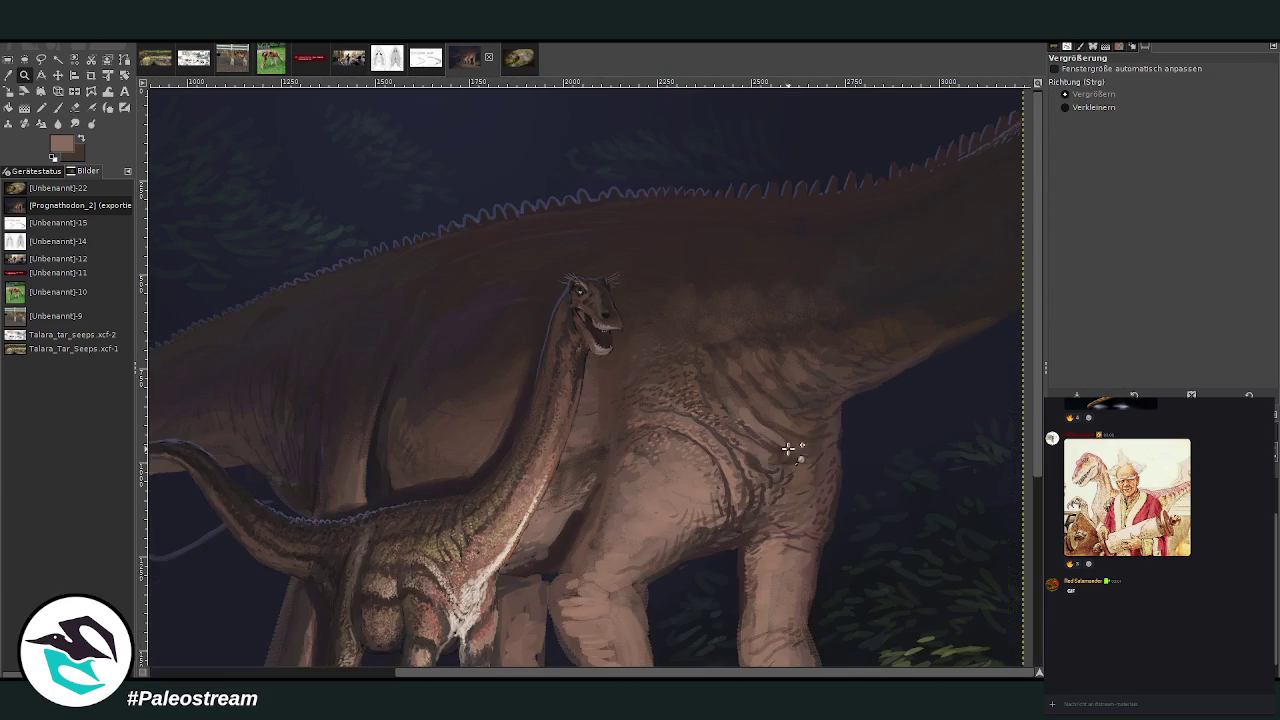
drag(552, 137, 849, 583)
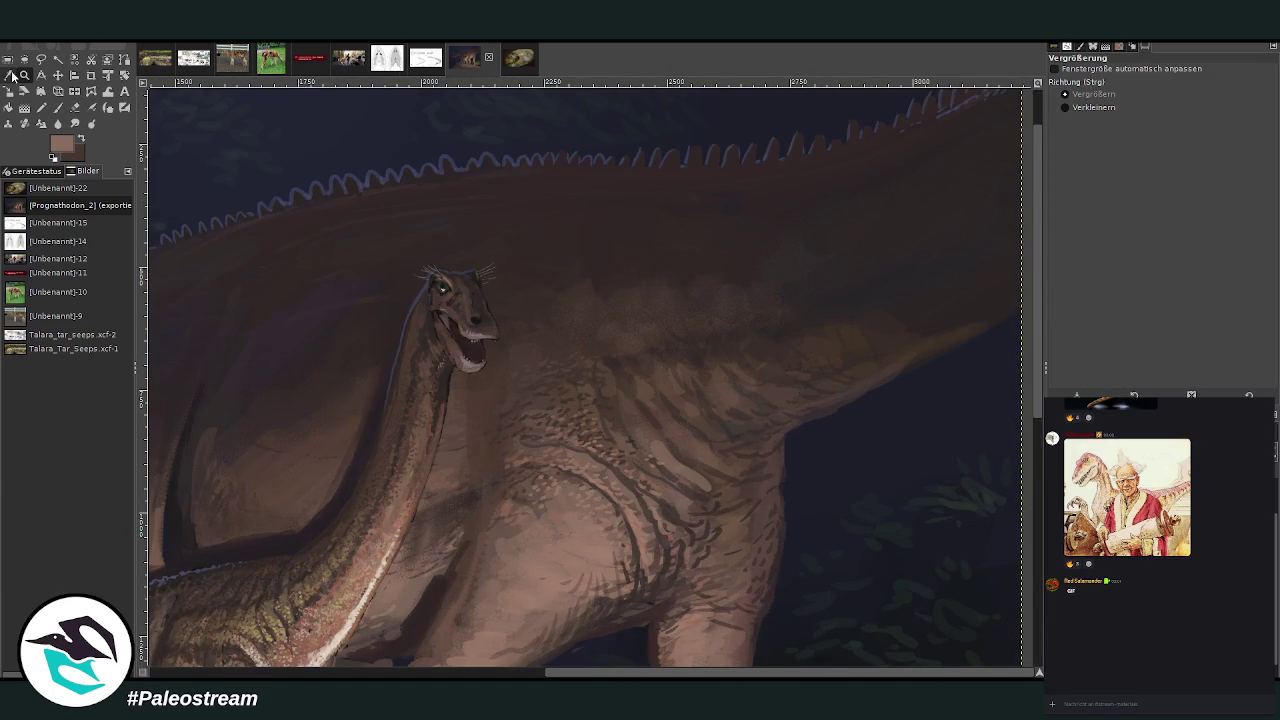
click(12, 75)
click(784, 258)
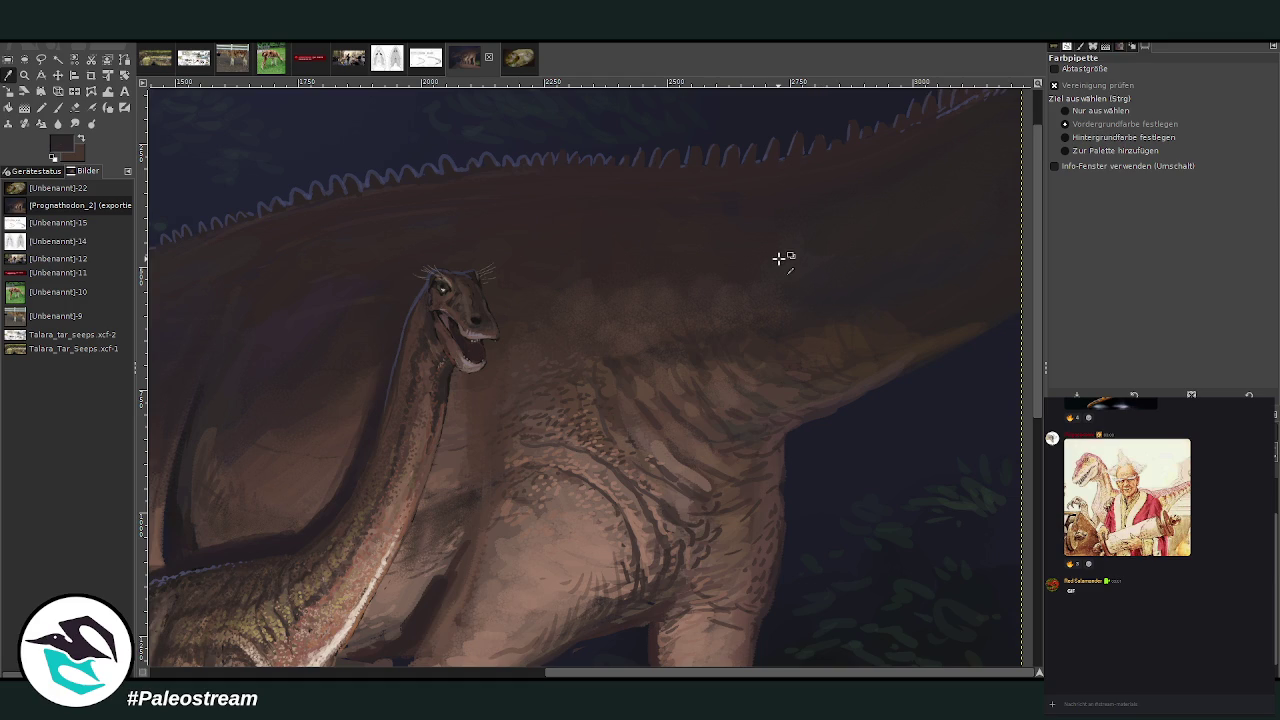
click(60, 108)
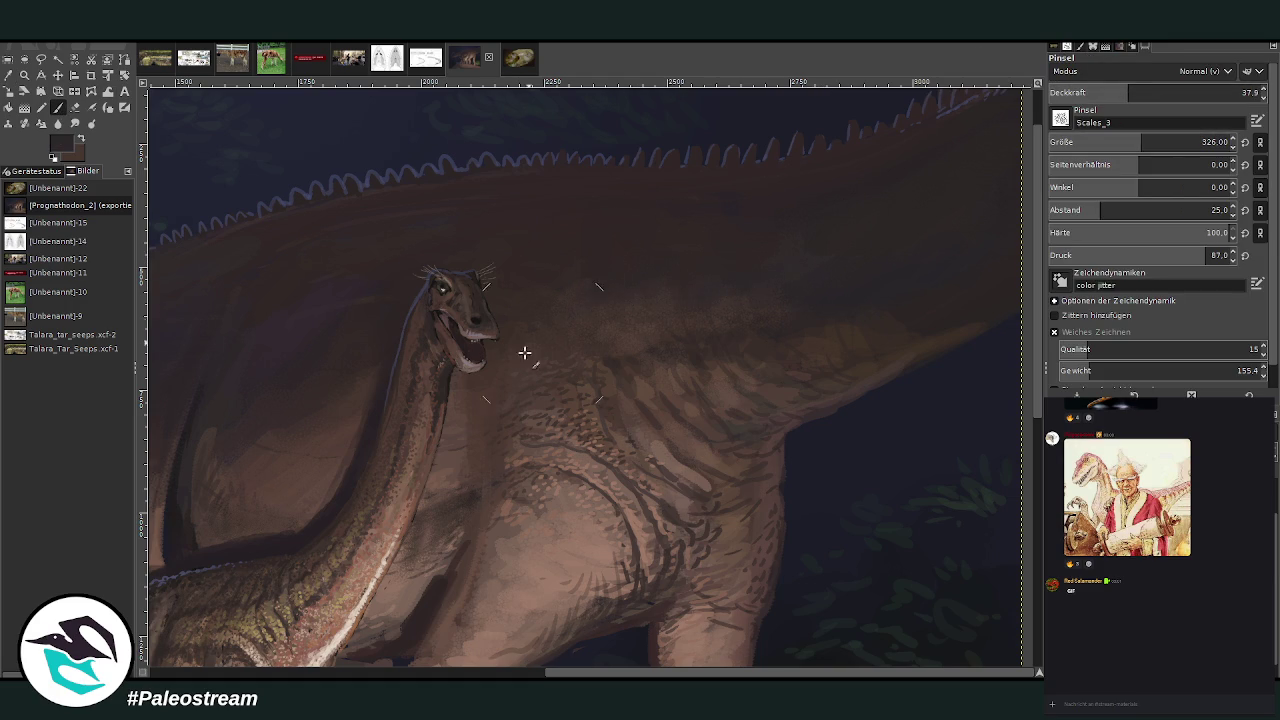
key(minus)
key(minus)
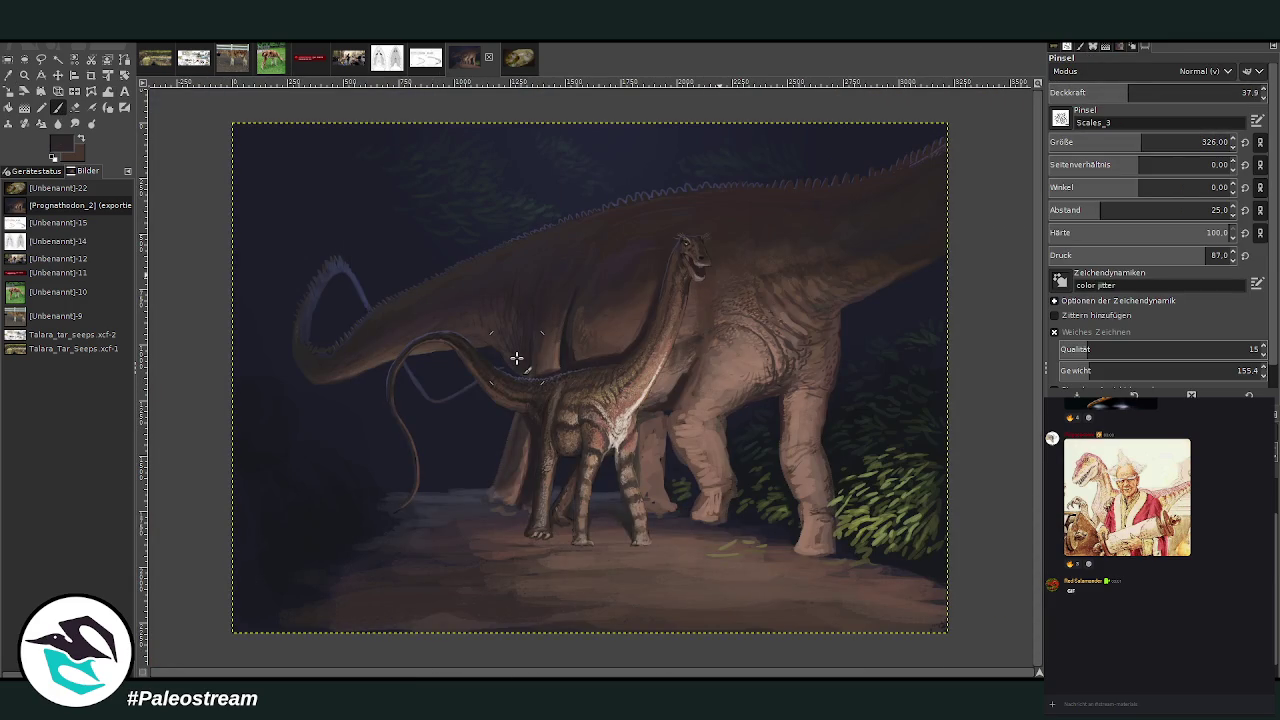
- Drag two zoom rectangles, narrowing from both sauropods onto the juvenile's neck and adult's flank
click(24, 75)
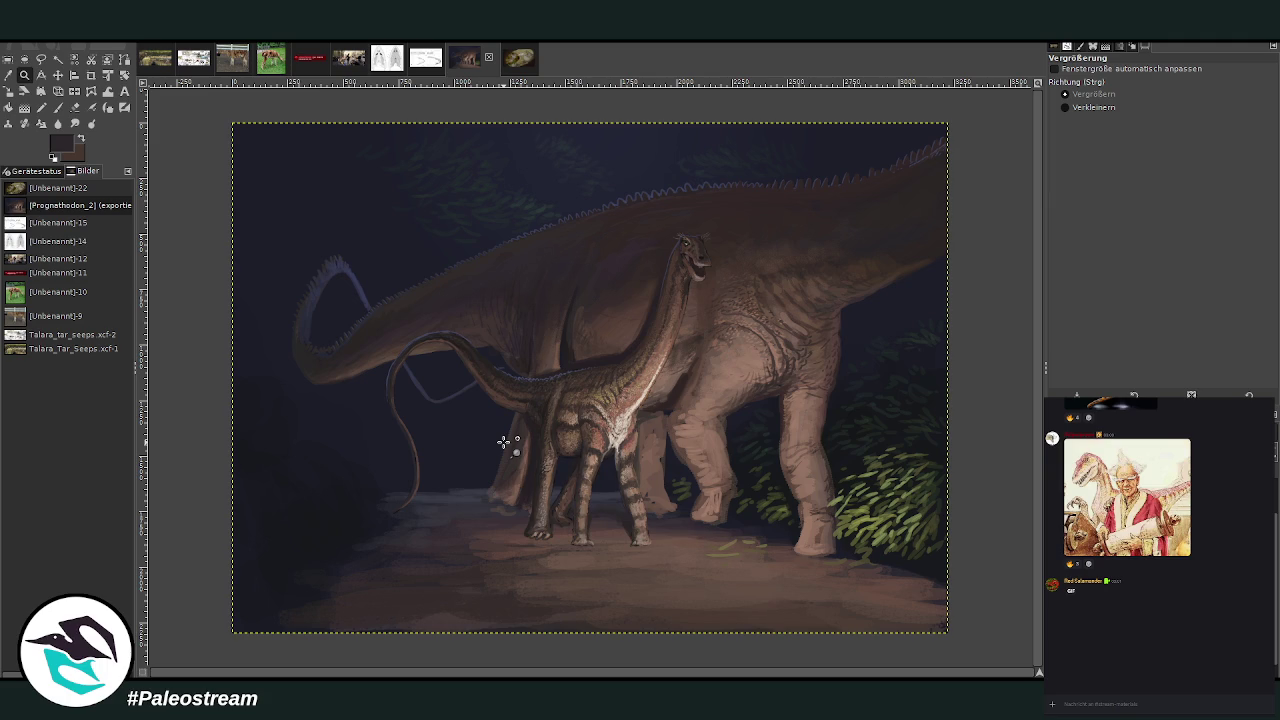
drag(597, 207, 800, 480)
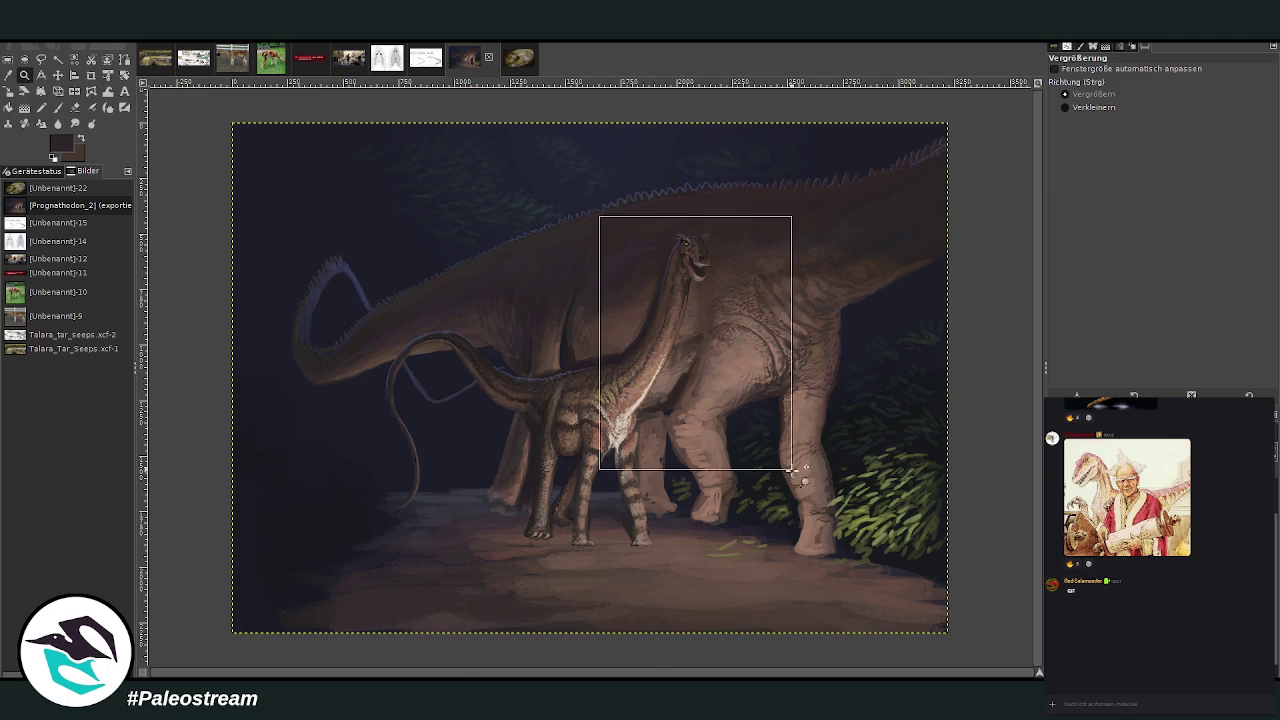
drag(528, 137, 738, 595)
- Sample the pinkish-brown flank colour and paint light strokes on the adult's flank and leg joint
key(o)
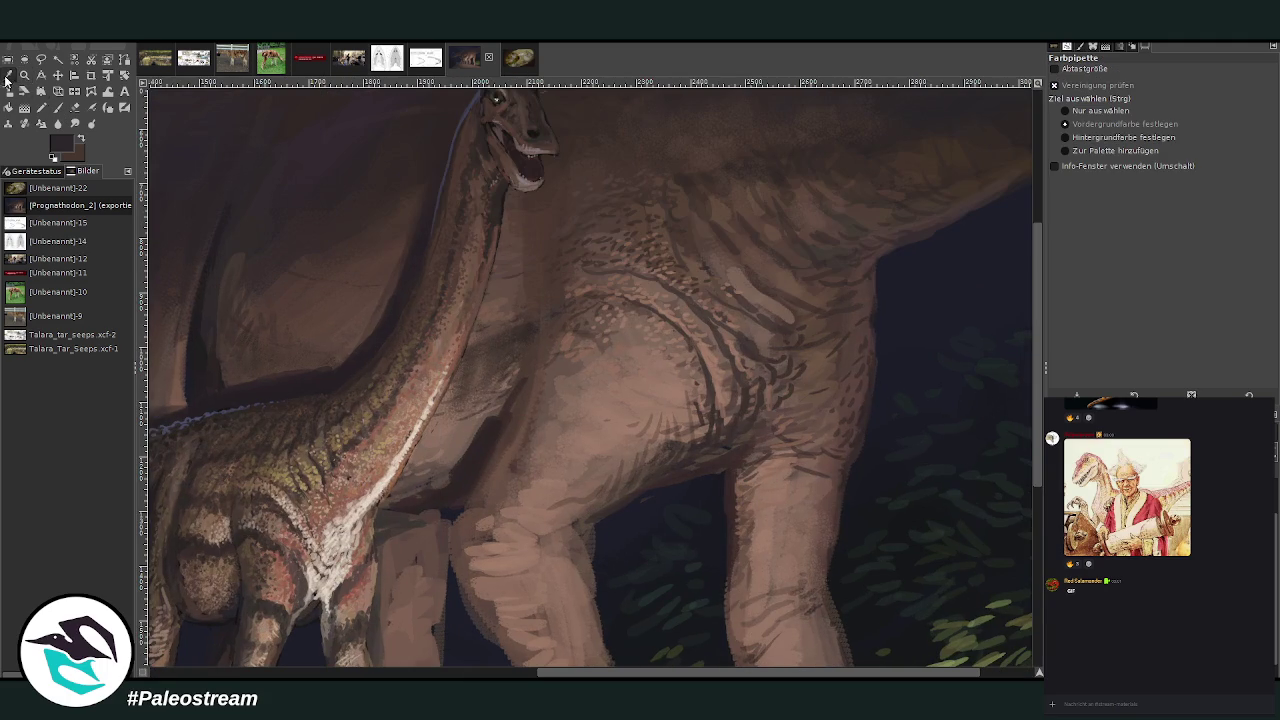
click(352, 522)
click(57, 107)
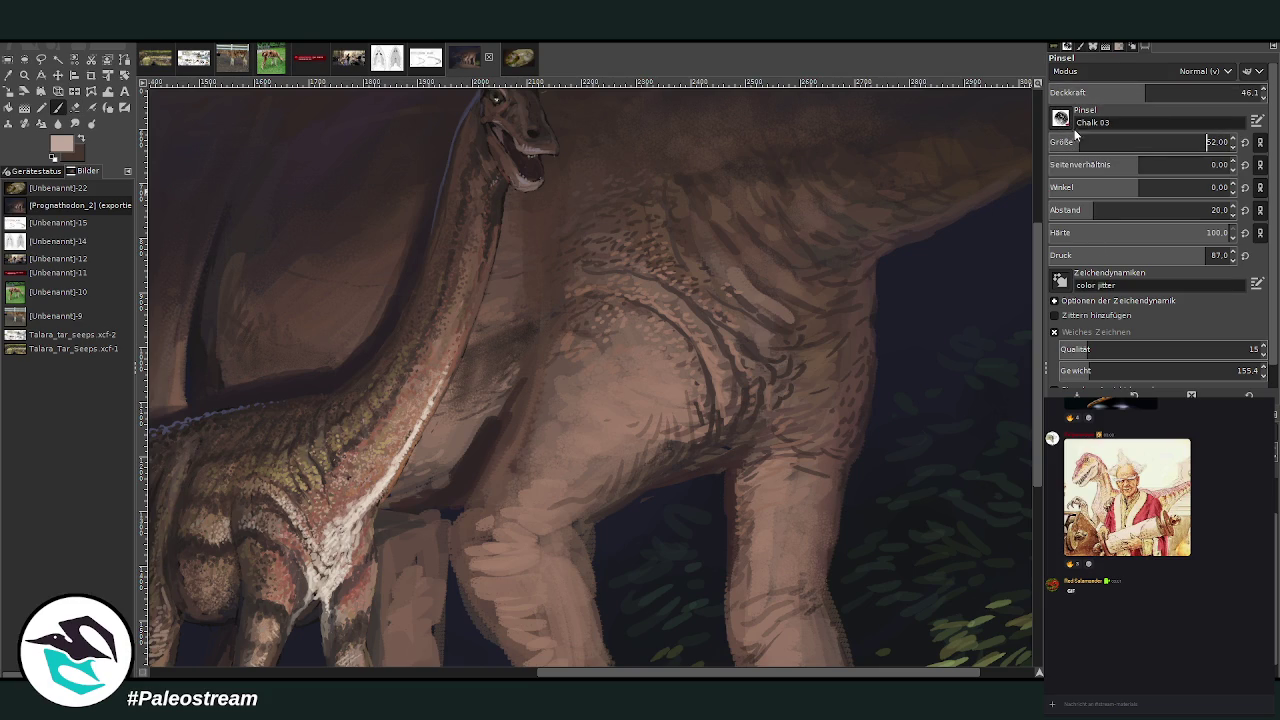
drag(768, 398, 757, 422)
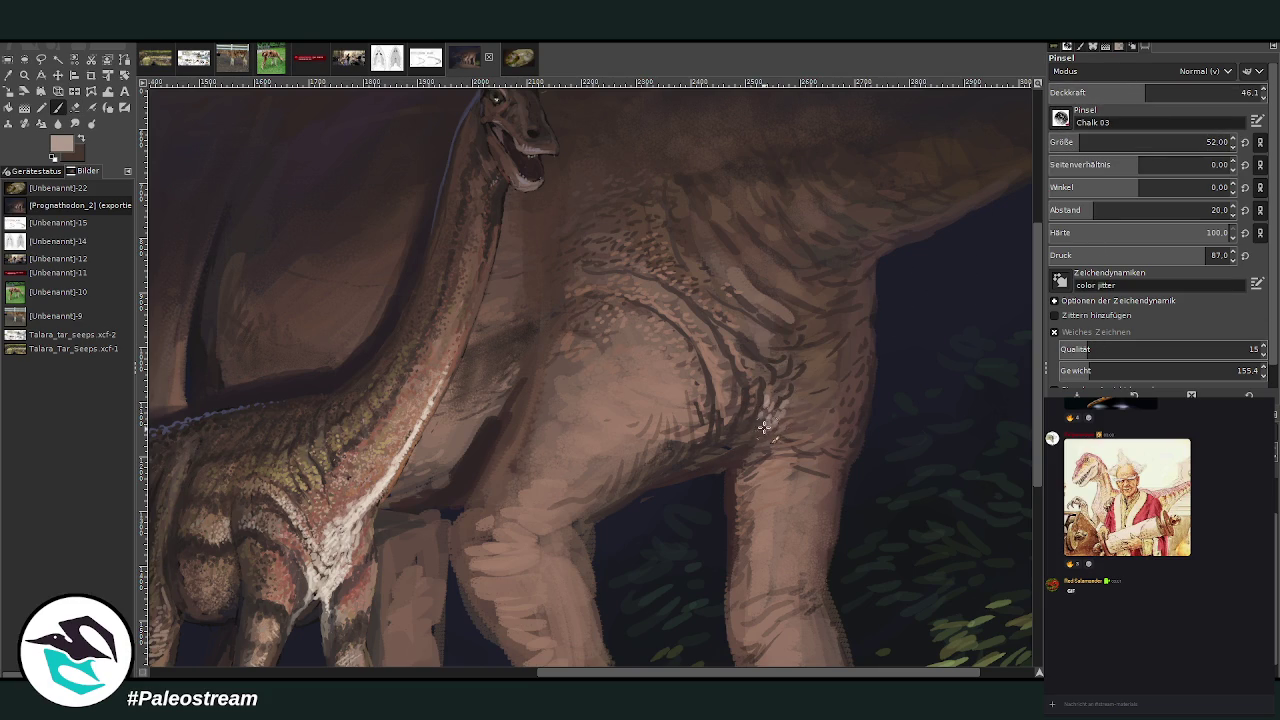
mouse_move(763, 428)
mouse_down()
mouse_move(803, 380)
mouse_move(803, 366)
mouse_move(782, 363)
mouse_move(774, 385)
mouse_move(762, 373)
mouse_move(749, 388)
mouse_move(777, 357)
mouse_move(805, 360)
mouse_move(808, 336)
mouse_move(786, 346)
mouse_move(791, 300)
mouse_up()
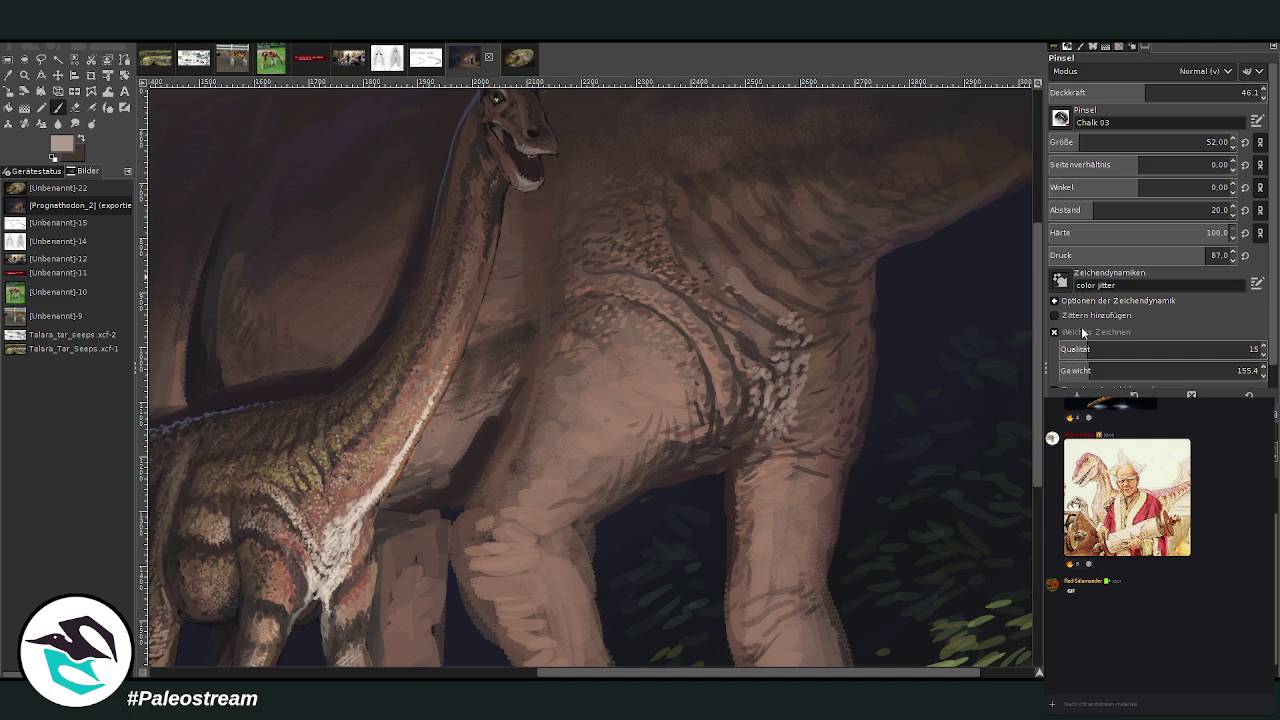
- Sample a slightly darker skin tone and dab speckled scales across the flank, upper foreleg and shoulder
ctrl+click(838, 336)
drag(770, 300, 805, 297)
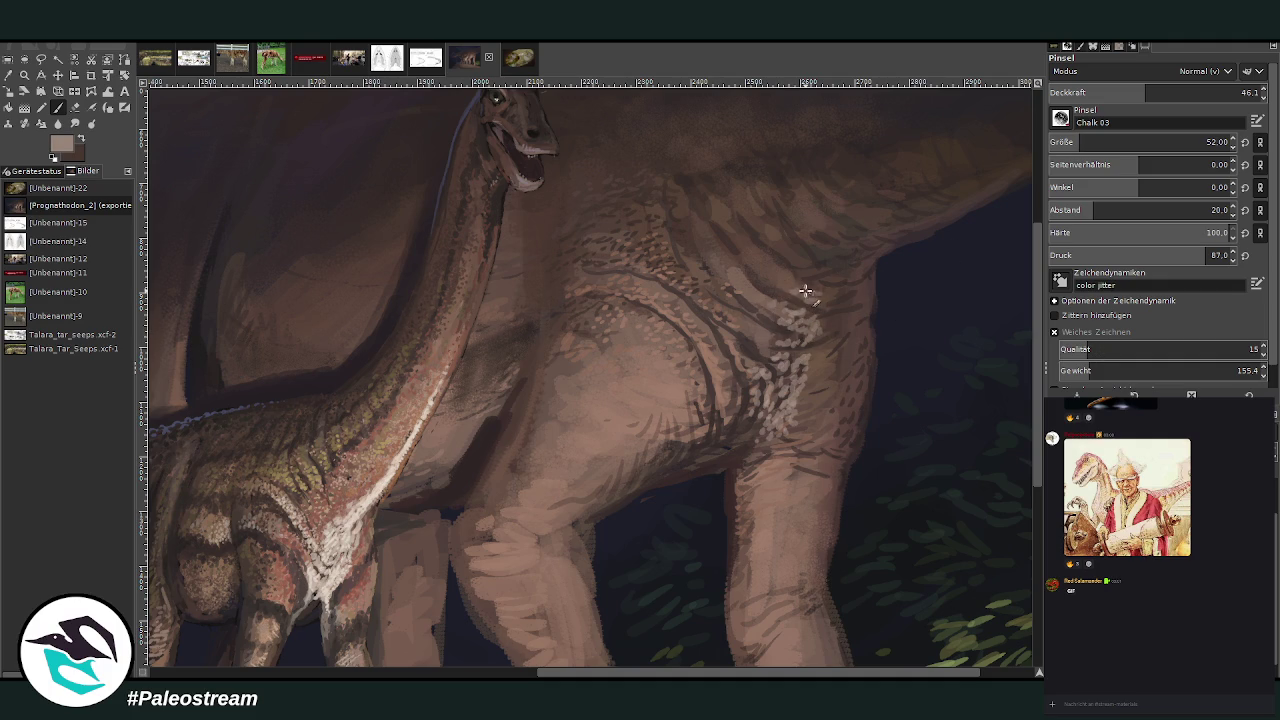
drag(801, 406, 788, 466)
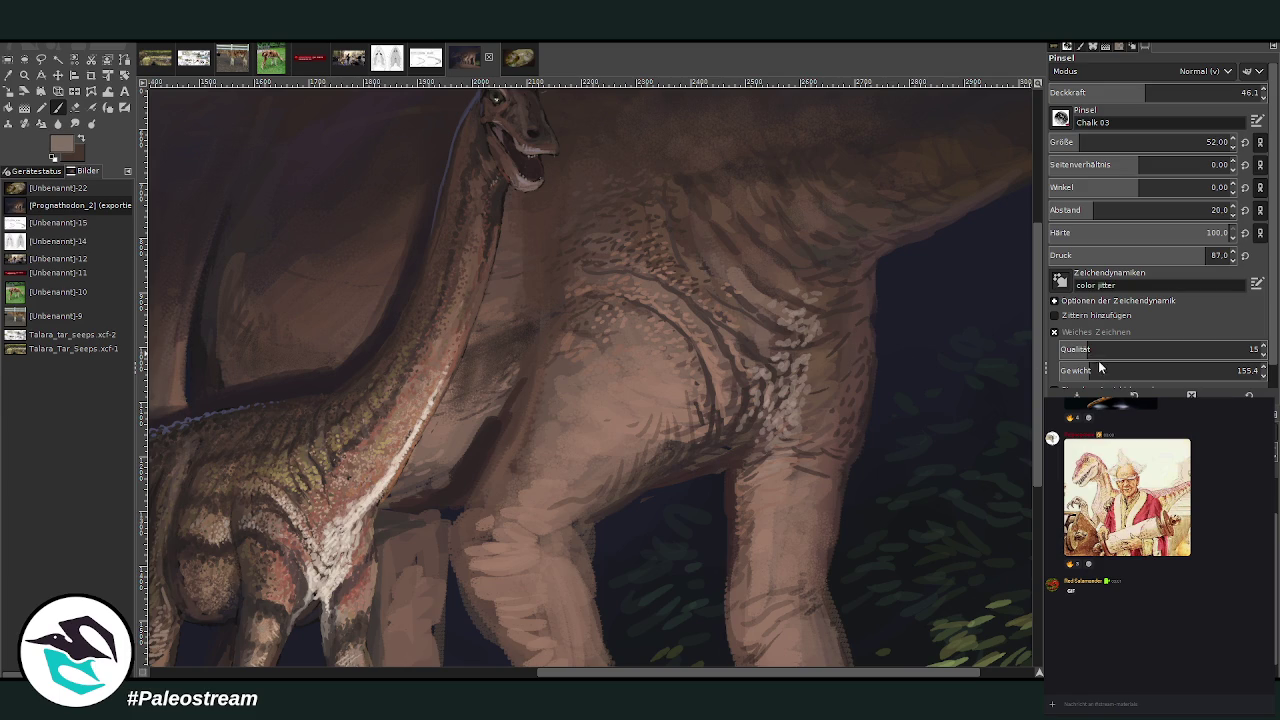
mouse_move(752, 421)
mouse_down()
mouse_move(706, 457)
mouse_move(748, 465)
mouse_move(733, 505)
mouse_move(714, 457)
mouse_move(750, 390)
mouse_move(790, 348)
mouse_move(818, 354)
mouse_move(806, 376)
mouse_move(838, 338)
mouse_move(790, 285)
mouse_move(832, 294)
mouse_up()
scroll(886, 480, up, 2)
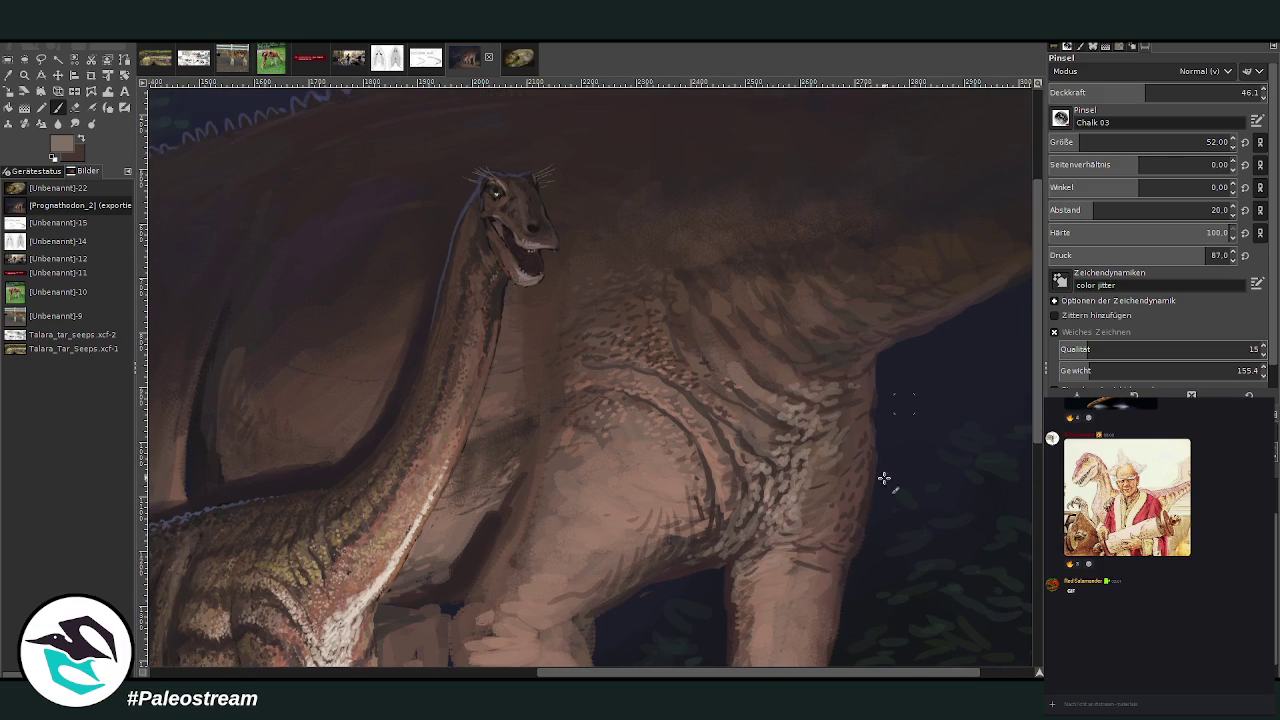
scroll(851, 663, up, 1)
mouse_move(719, 371)
mouse_down()
mouse_move(760, 360)
mouse_move(760, 346)
mouse_move(743, 345)
mouse_move(791, 329)
mouse_move(779, 328)
mouse_up()
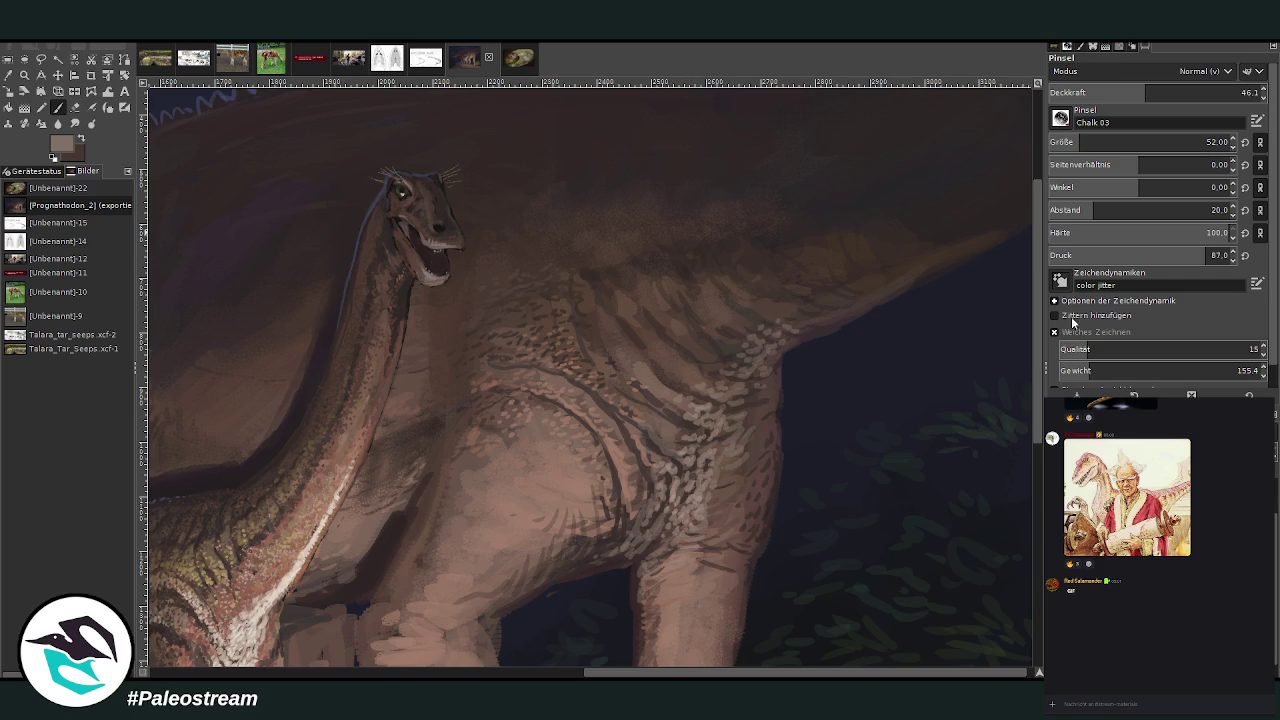
mouse_move(910, 288)
mouse_down()
mouse_move(795, 322)
mouse_move(766, 354)
mouse_move(805, 316)
mouse_move(829, 320)
mouse_move(852, 300)
mouse_up()
- Lower the Chalk 03 brush opacity stepwise from 33.1 and 26.2 down to 17.0
drag(1131, 92, 1118, 92)
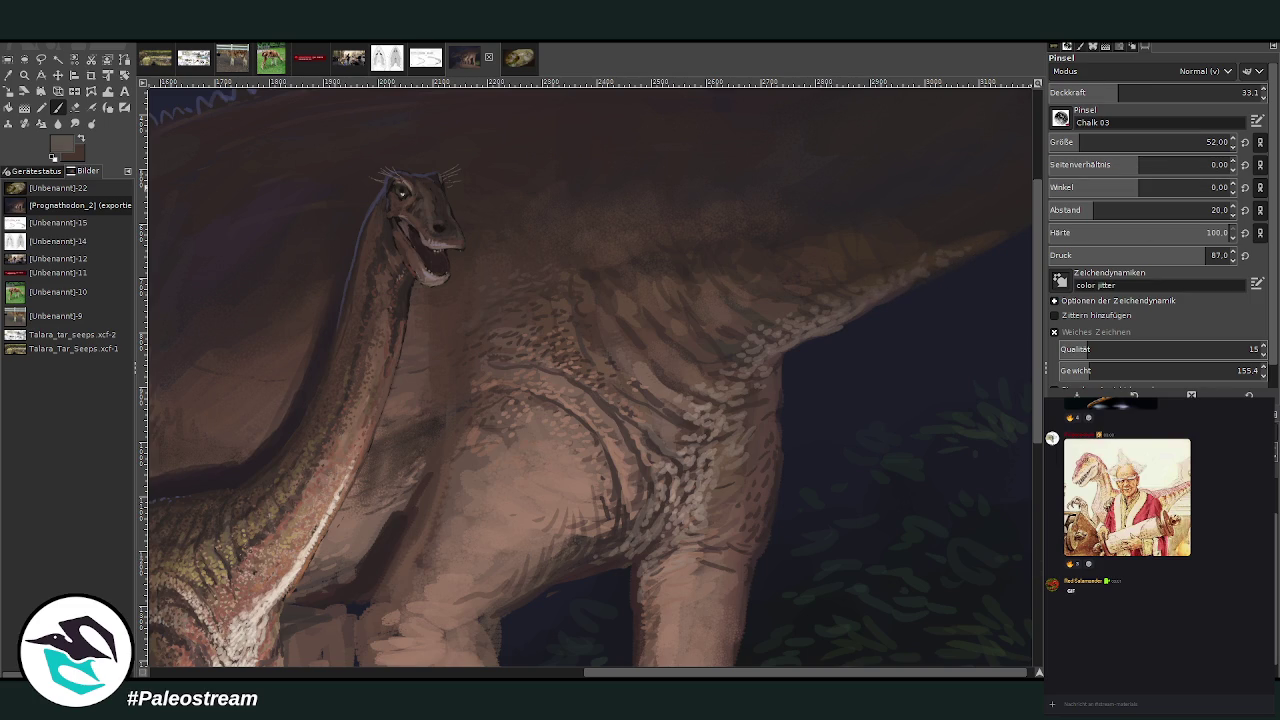
scroll(990, 230, right, 1)
drag(1120, 94, 1106, 94)
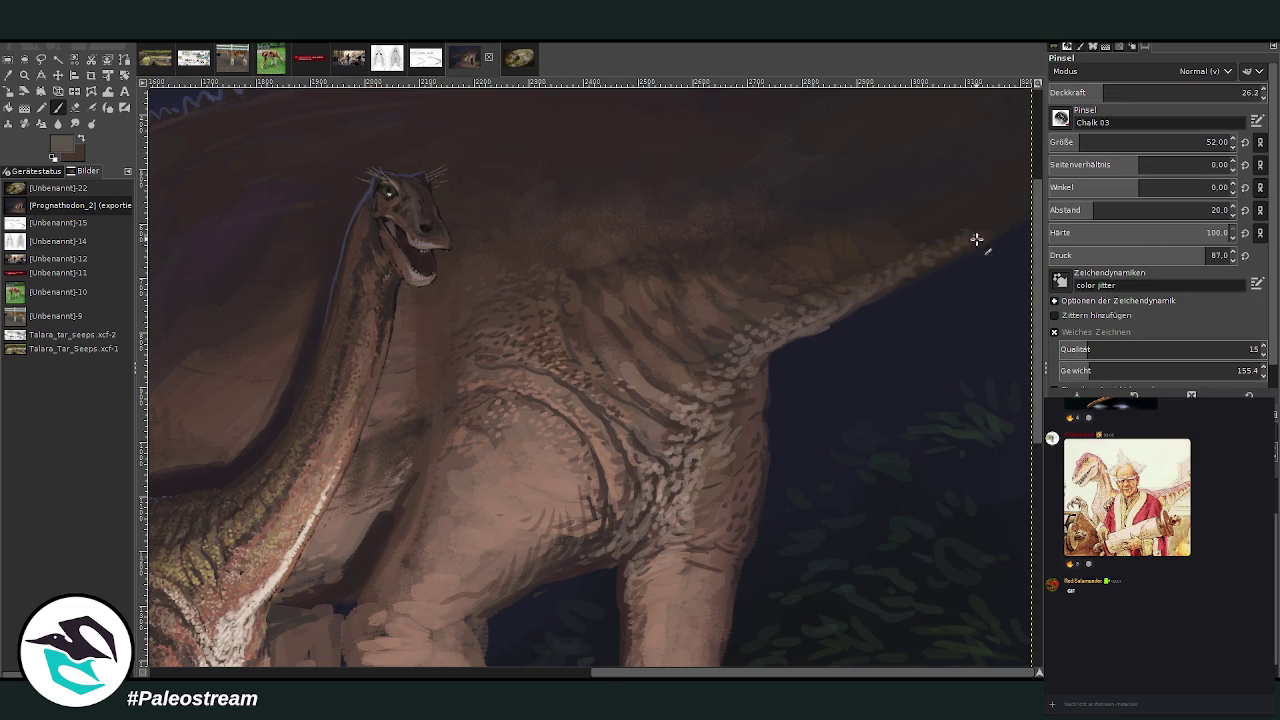
drag(1091, 93, 1084, 93)
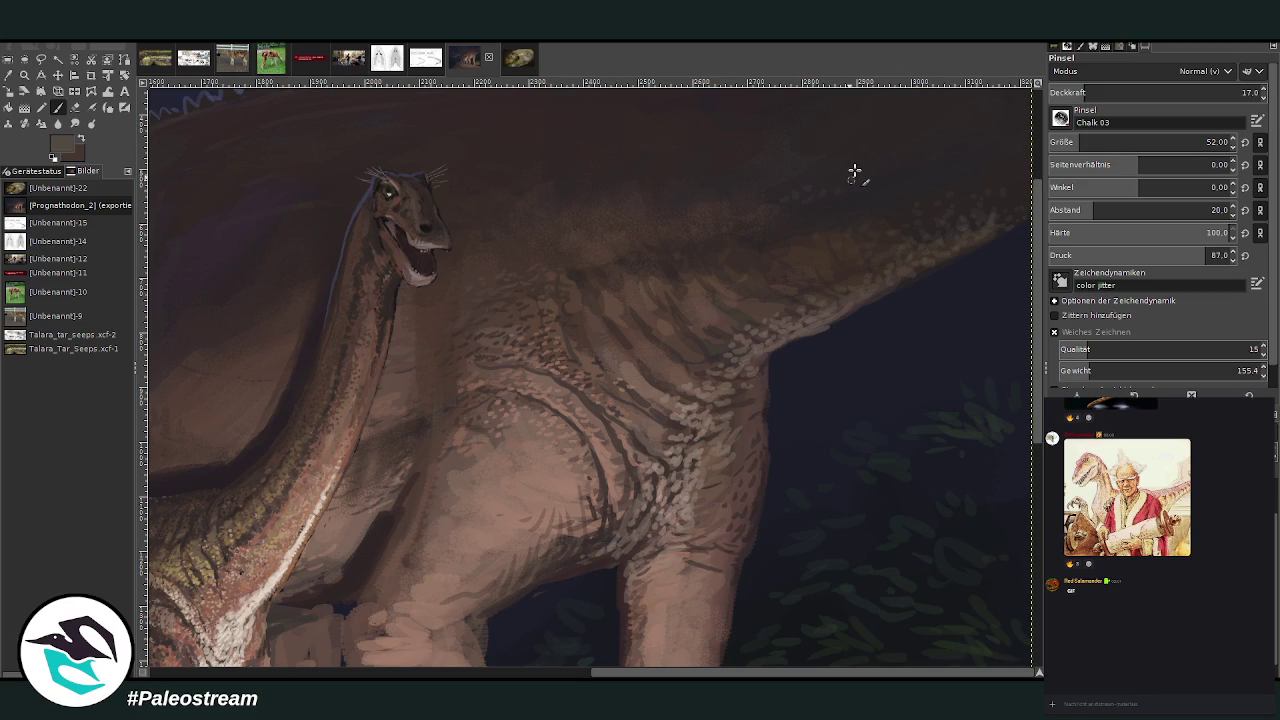
scroll(640, 550, left, 5)
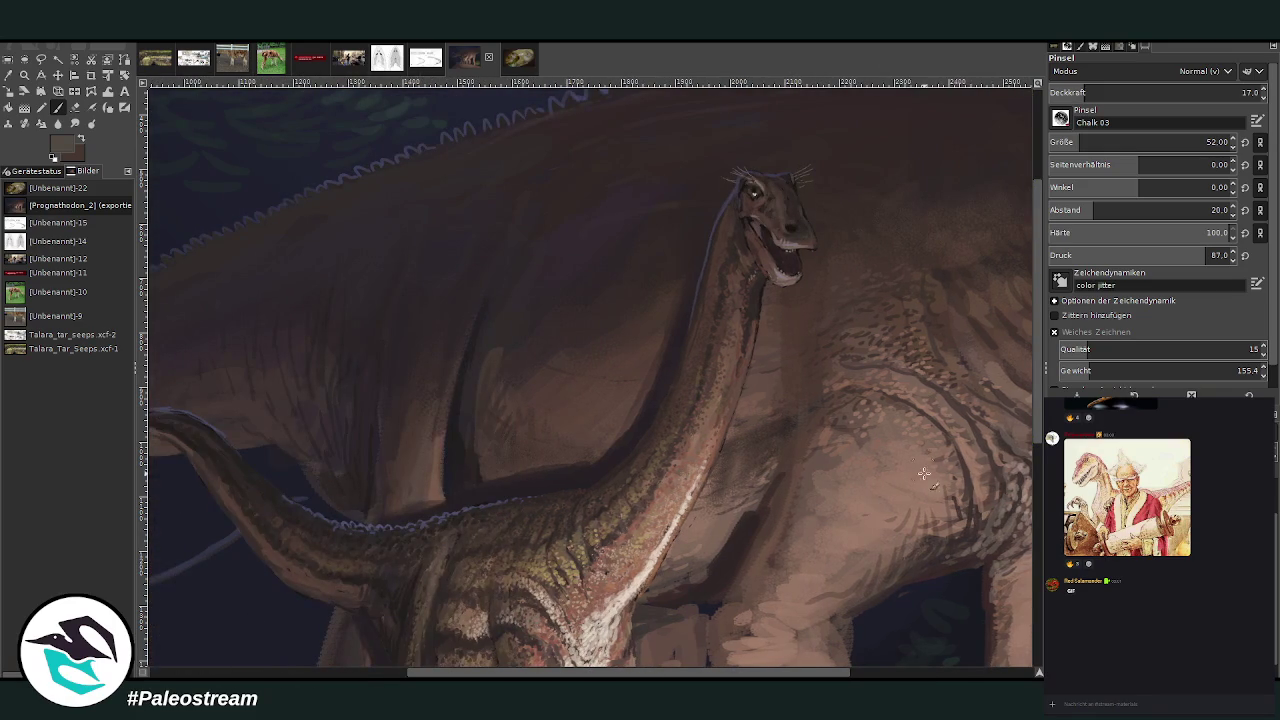
- Set the brush opacity to 30.3
scroll(1019, 381, down, 2)
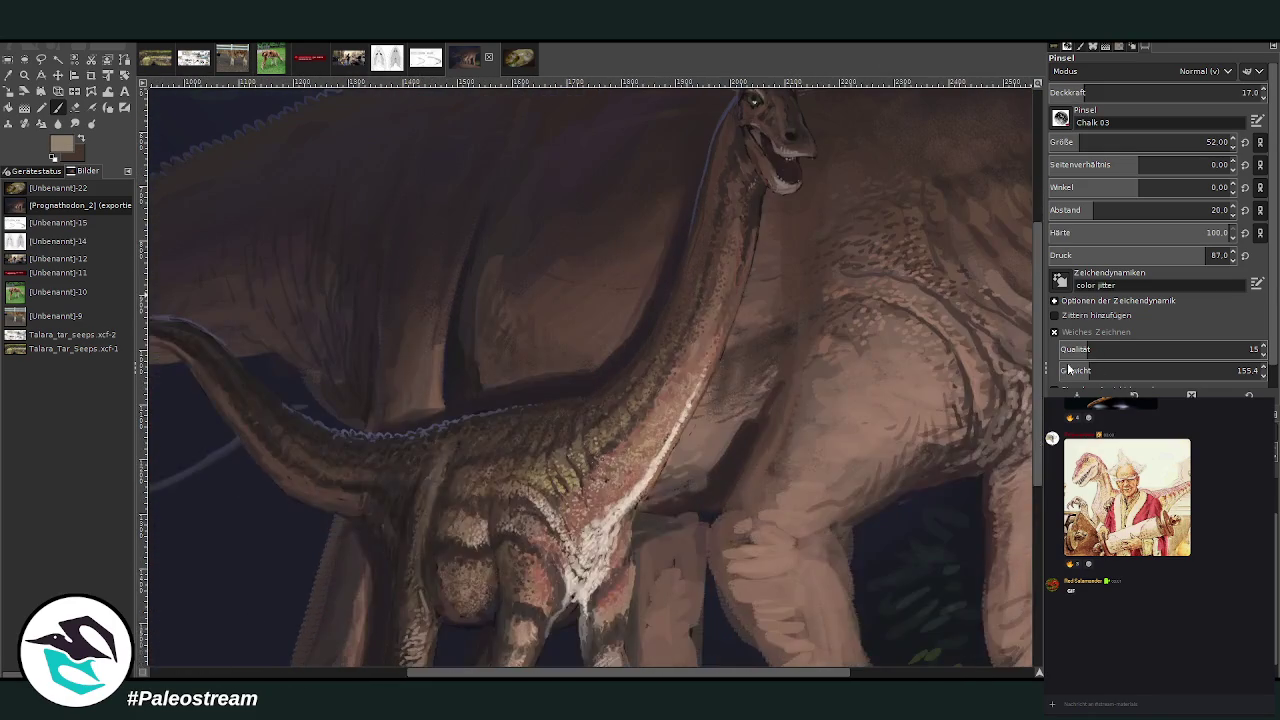
click(1113, 88)
text(30.3)
key(Return)
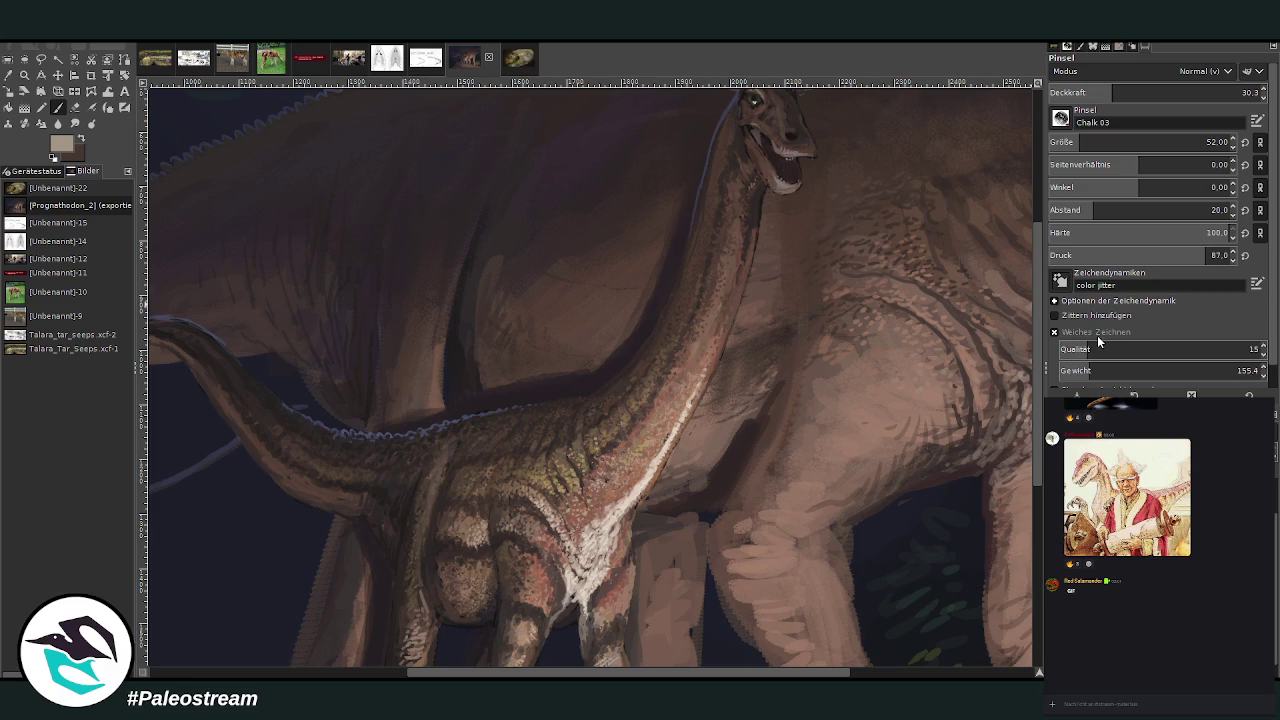
scroll(740, 480, right, 1)
scroll(787, 398, right, 2)
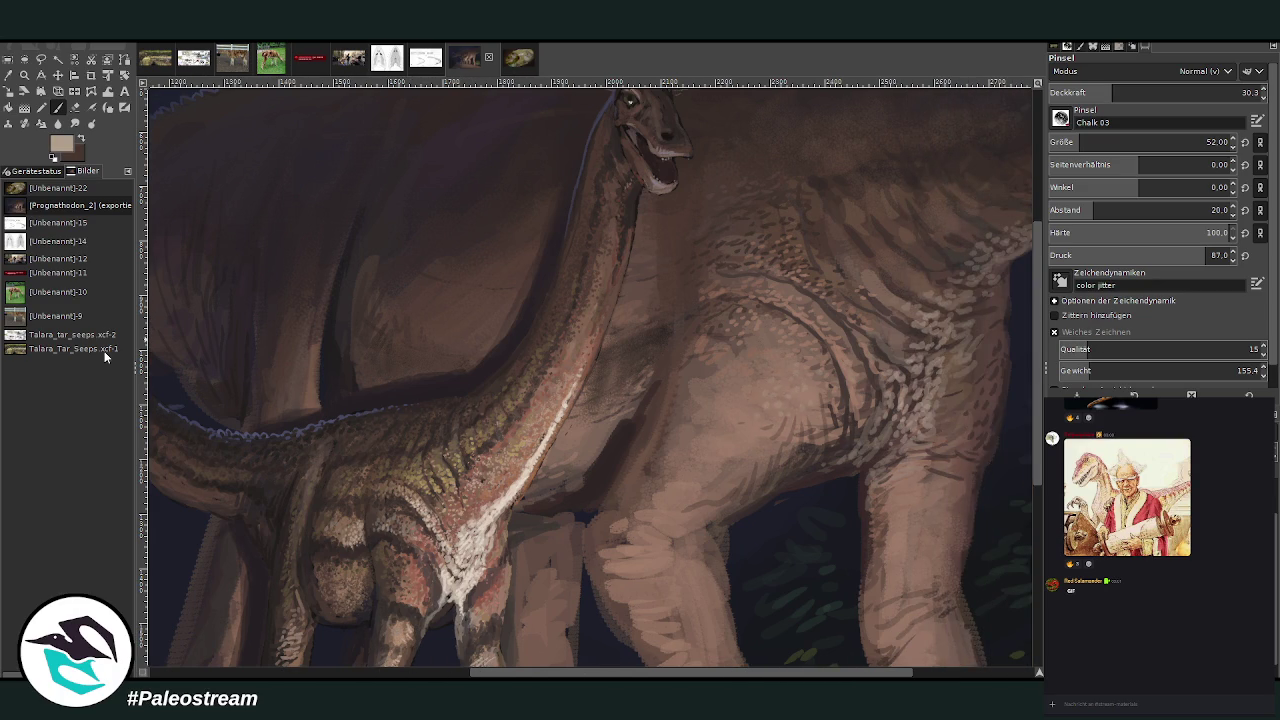
- Refit the view, zoom on the sauropods, pick a dark brown and enlarge the brush at 18.9 opacity
key(grave)
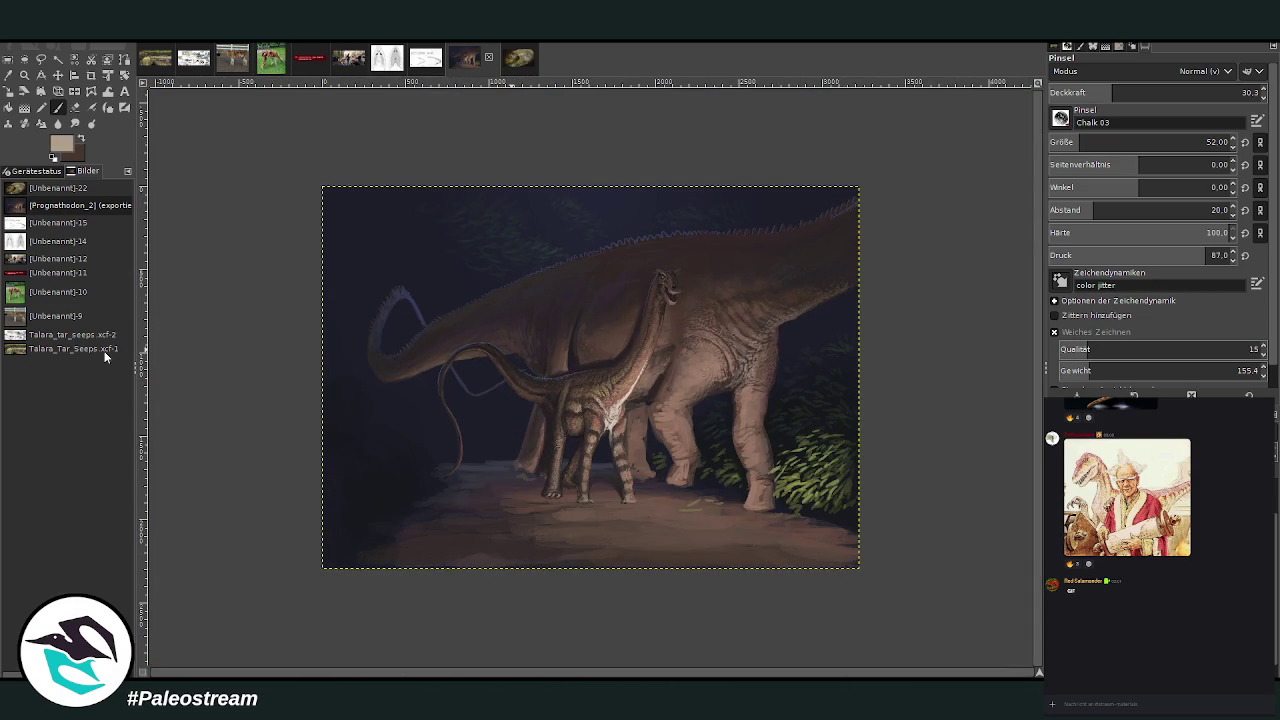
key(z)
drag(505, 208, 776, 478)
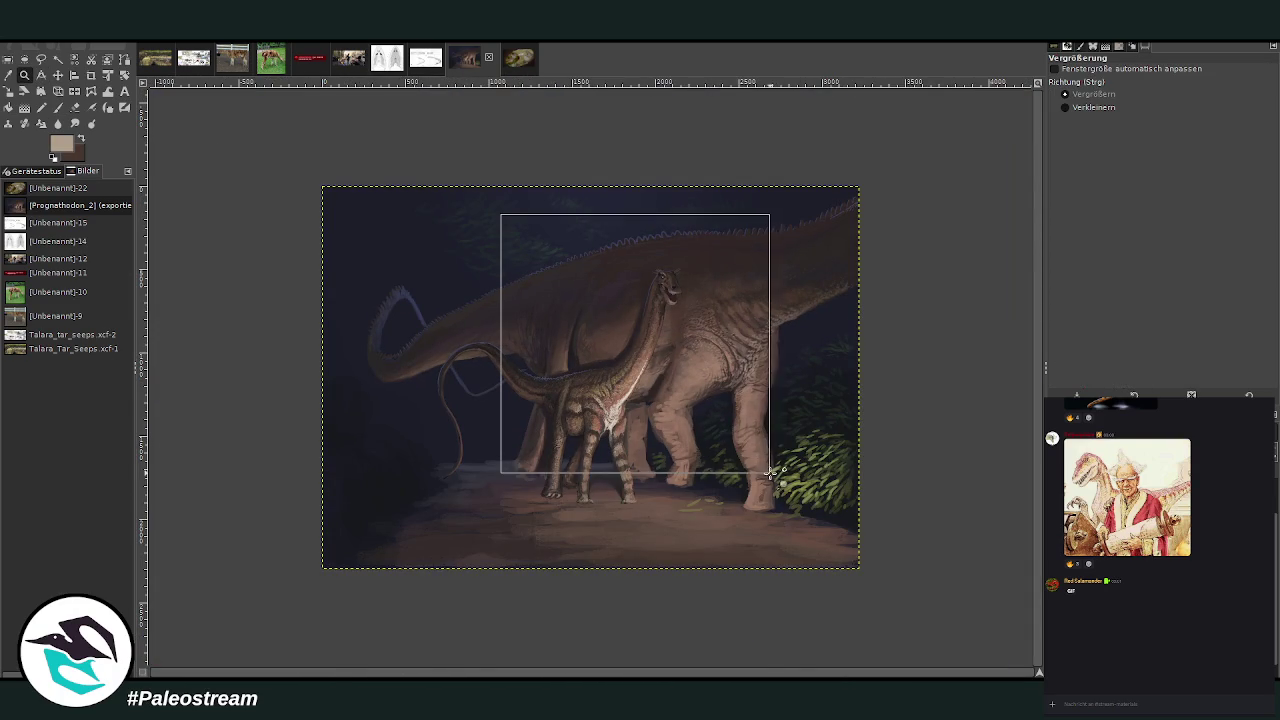
key(o)
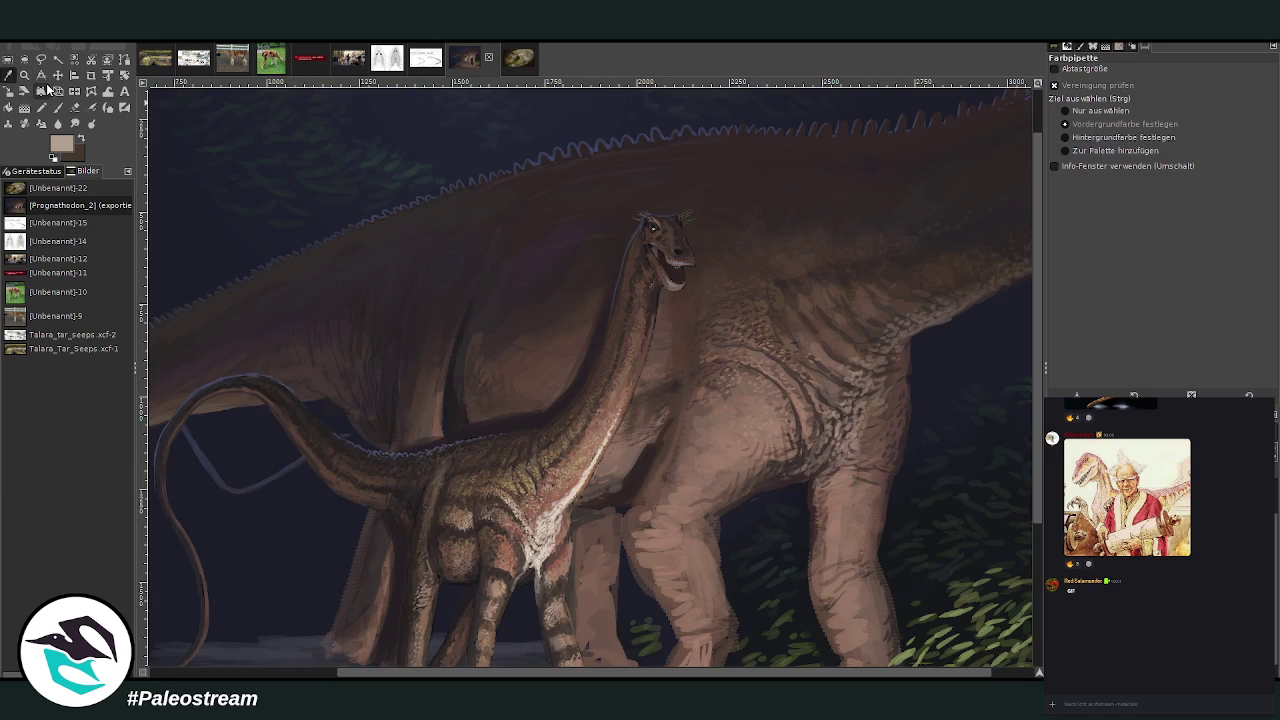
click(823, 232)
key(p)
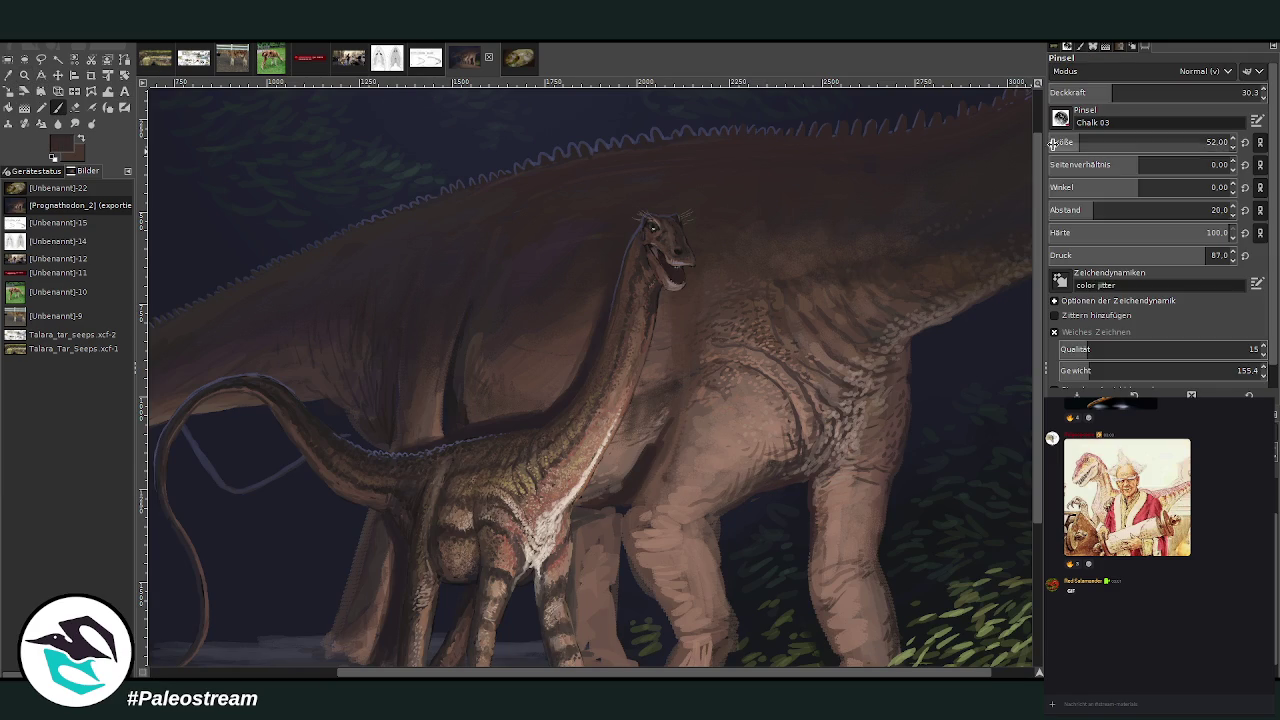
click(1206, 142)
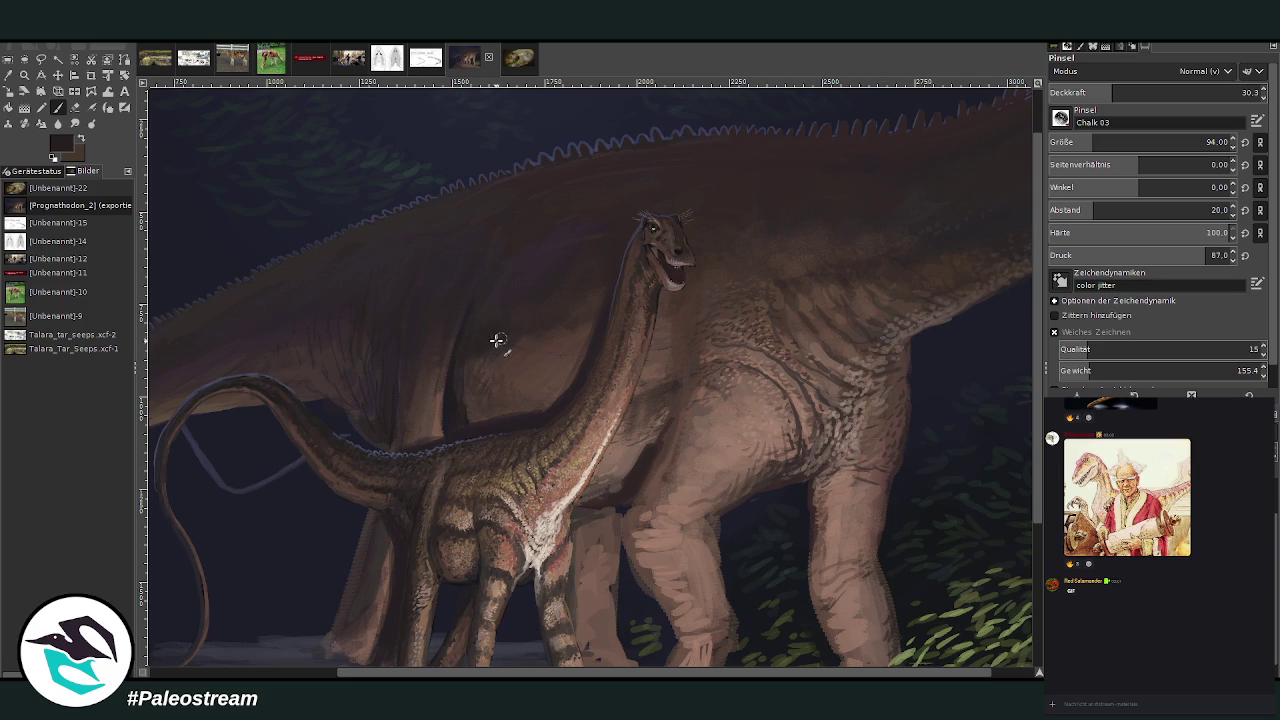
key(bracketright)
key(bracketright)
key(bracketright)
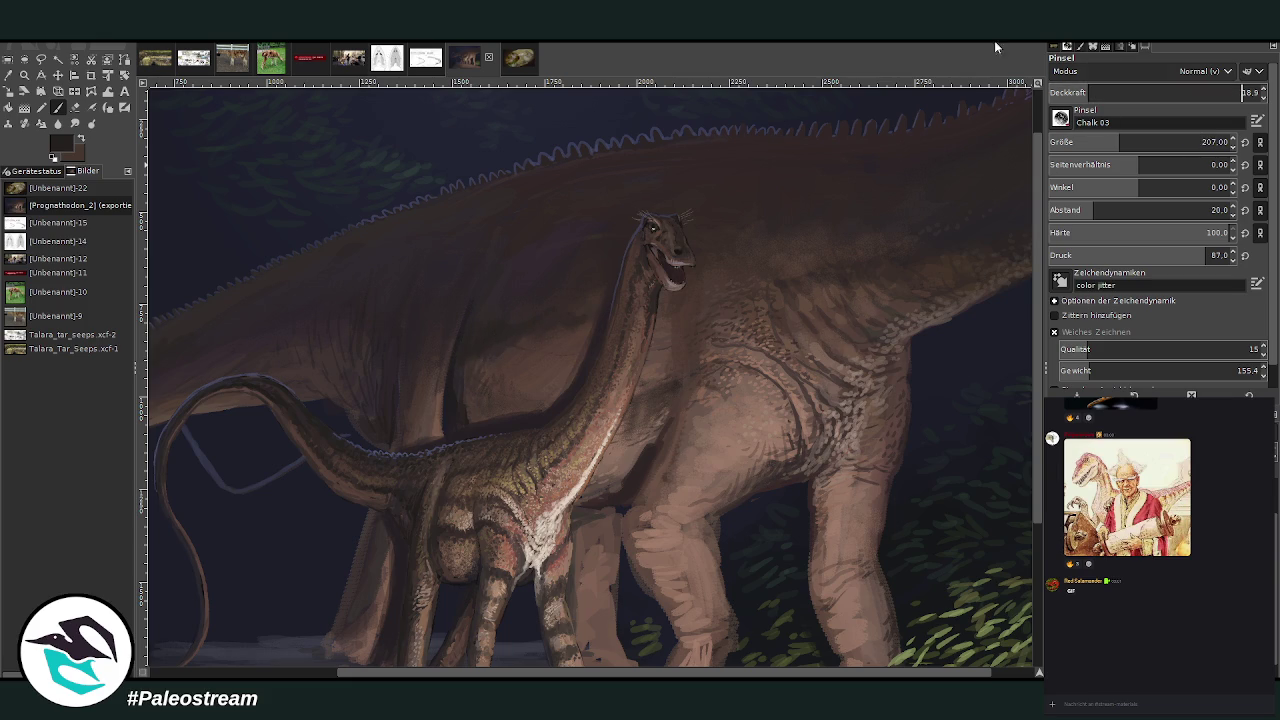
key(less)
ctrl+scroll(220, 365, down, 1)
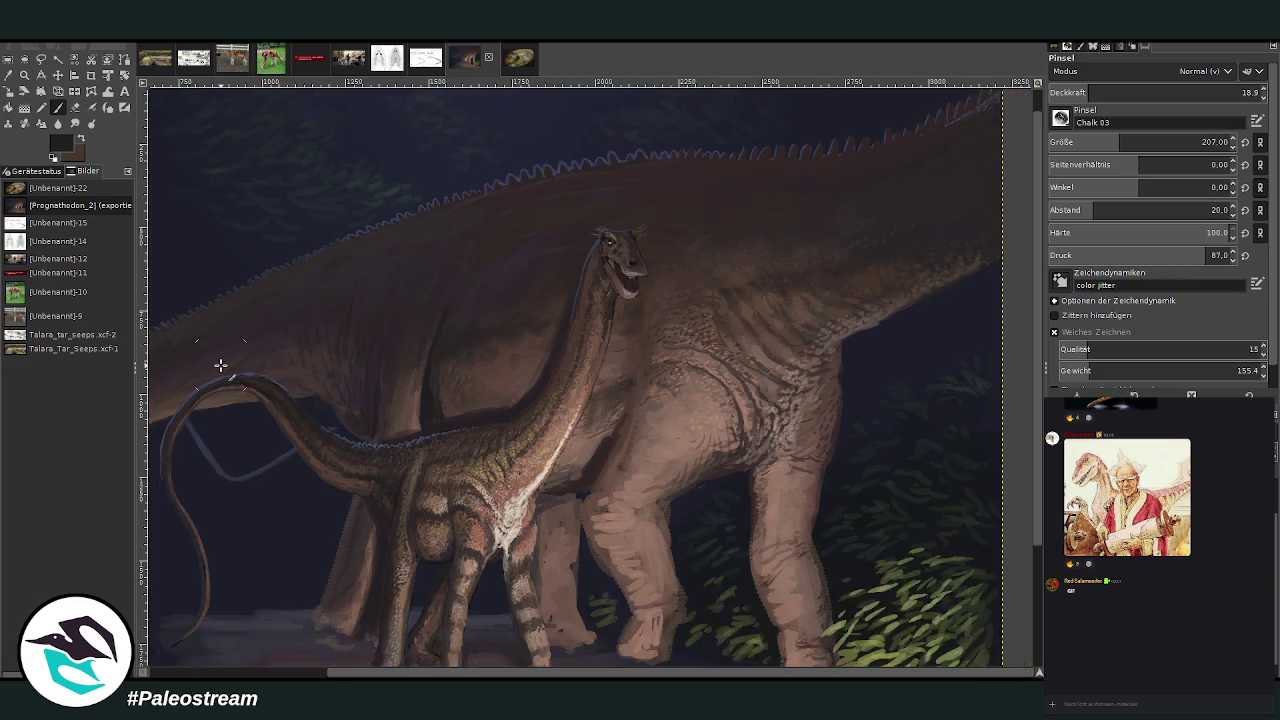
ctrl+scroll(220, 365, down, 1)
- Zoom in on the young sauropod's neck and sample its brown
key(z)
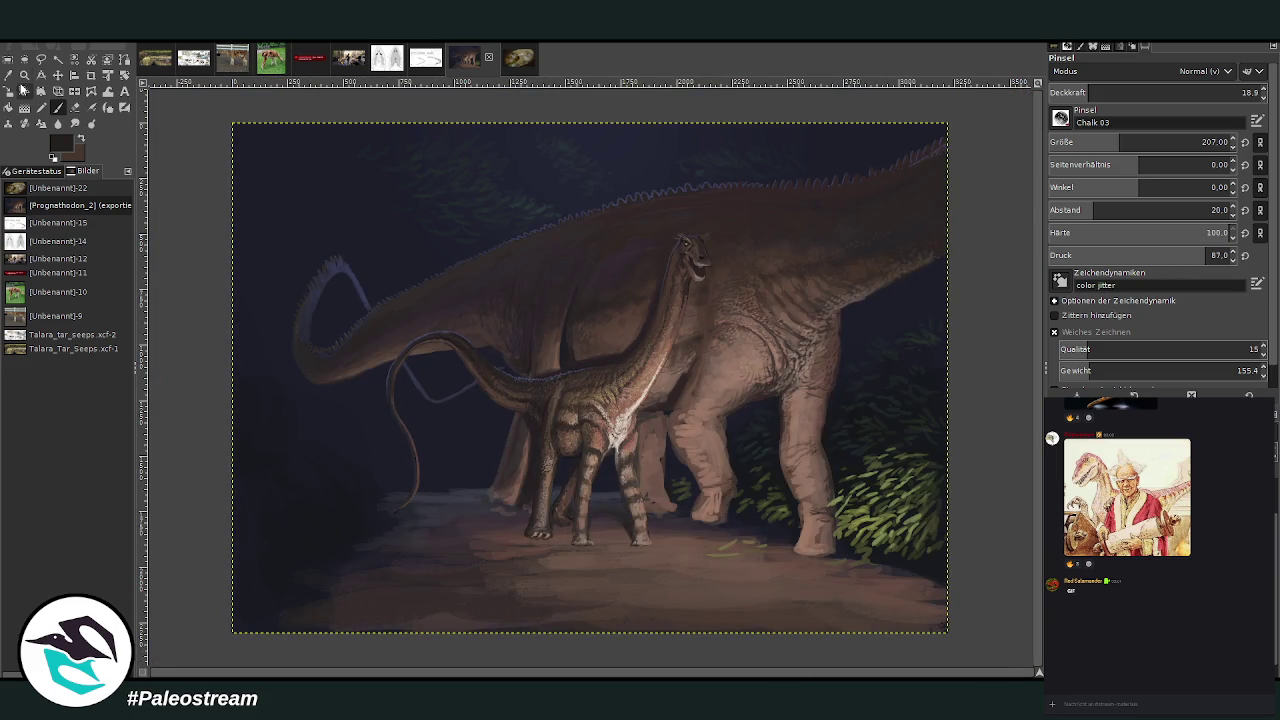
drag(553, 224, 728, 434)
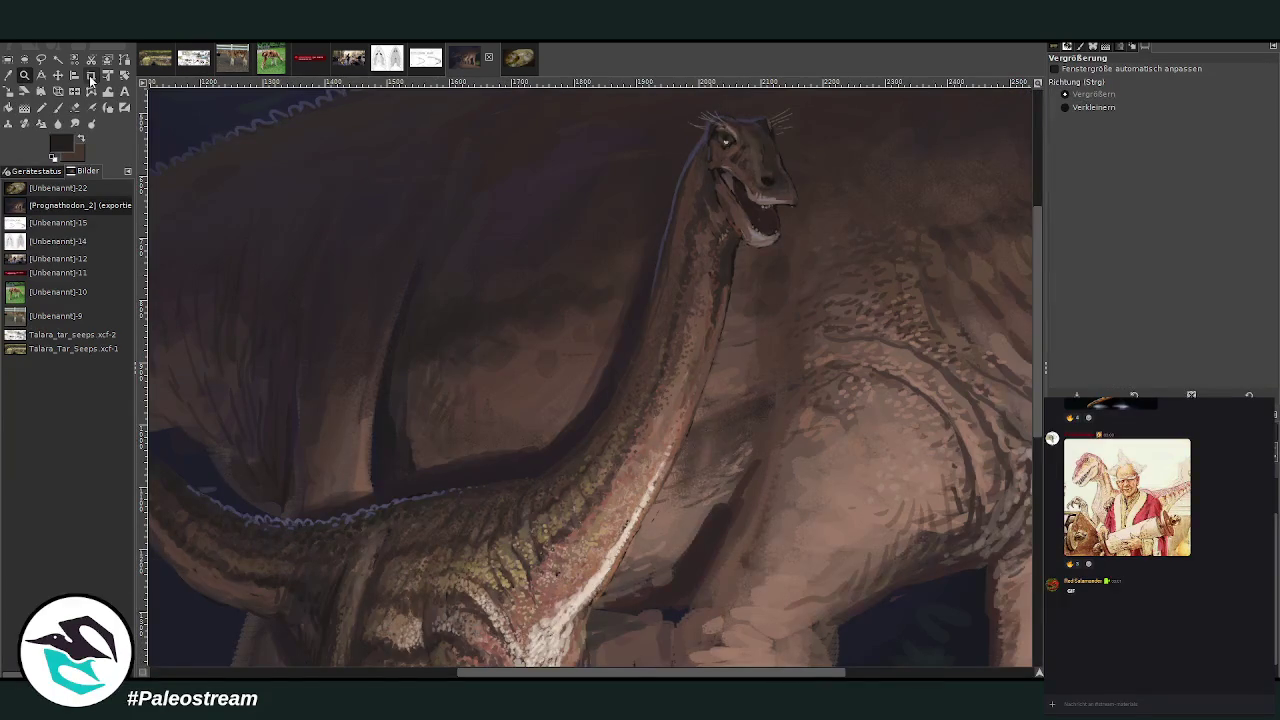
key(o)
click(418, 597)
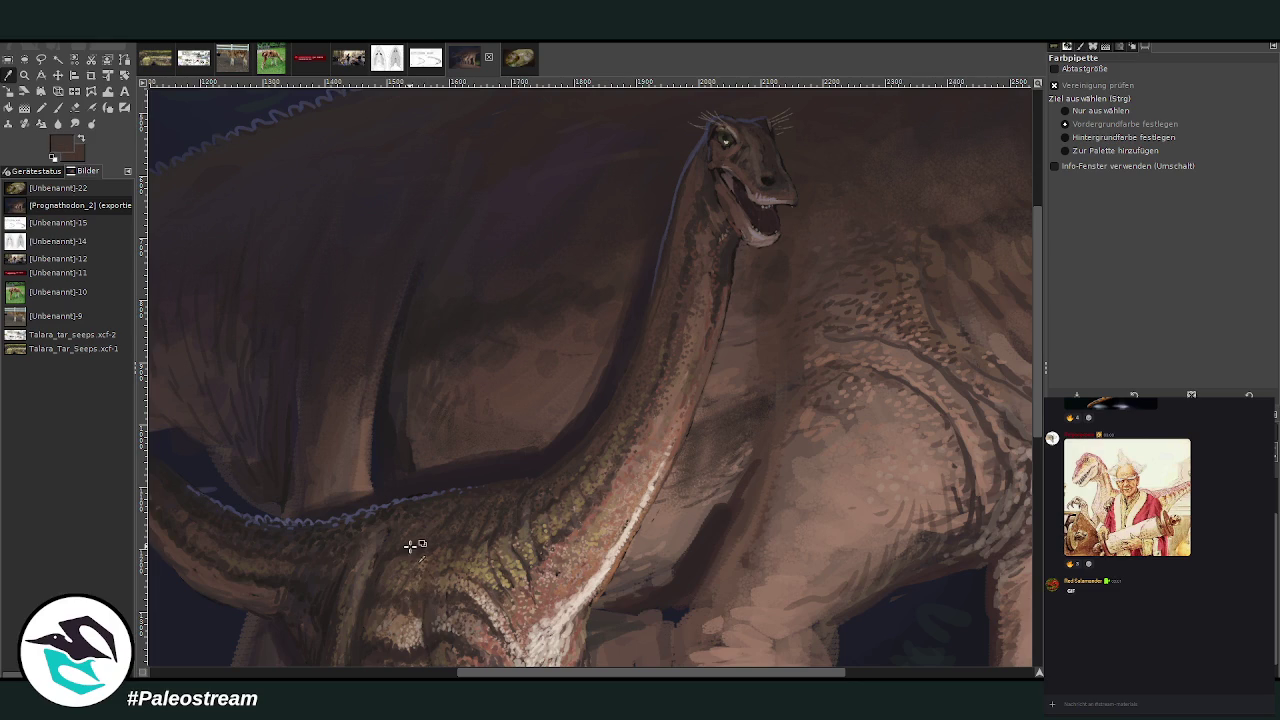
key(p)
- Set the Chalk 03 brush to size 32 and opacity 78.5 with jitter enabled
click(1088, 133)
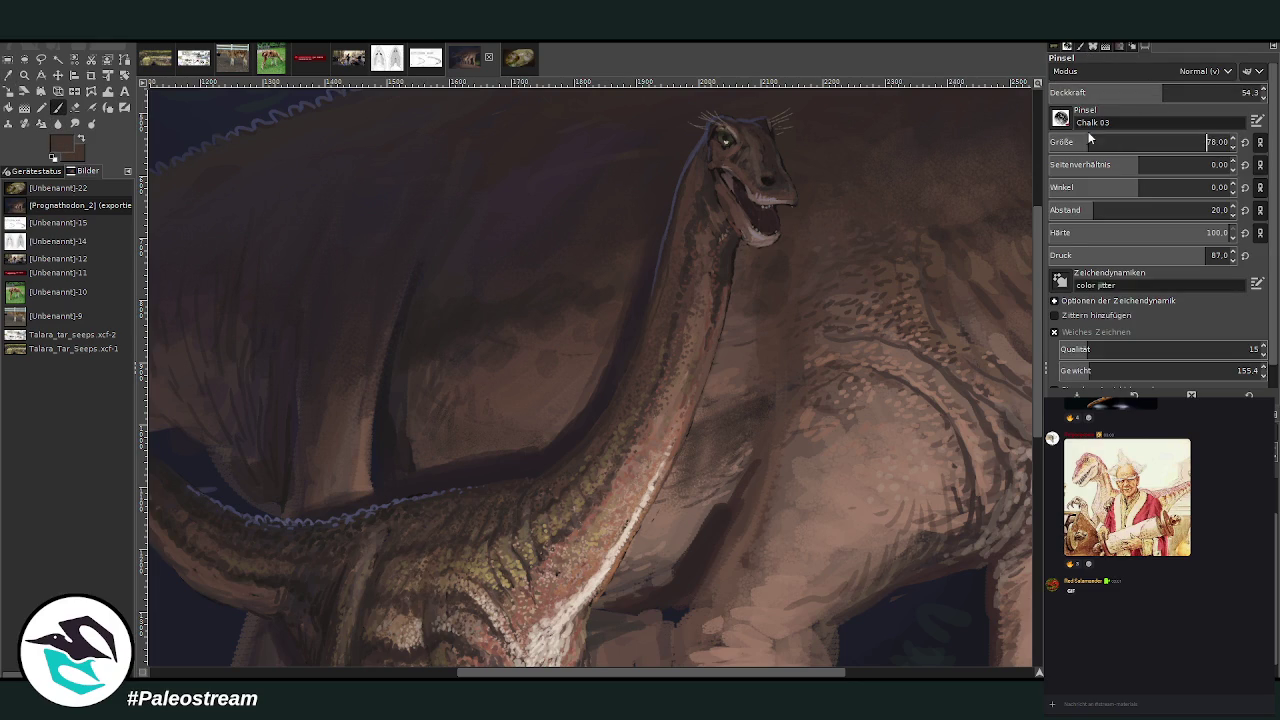
click(1196, 88)
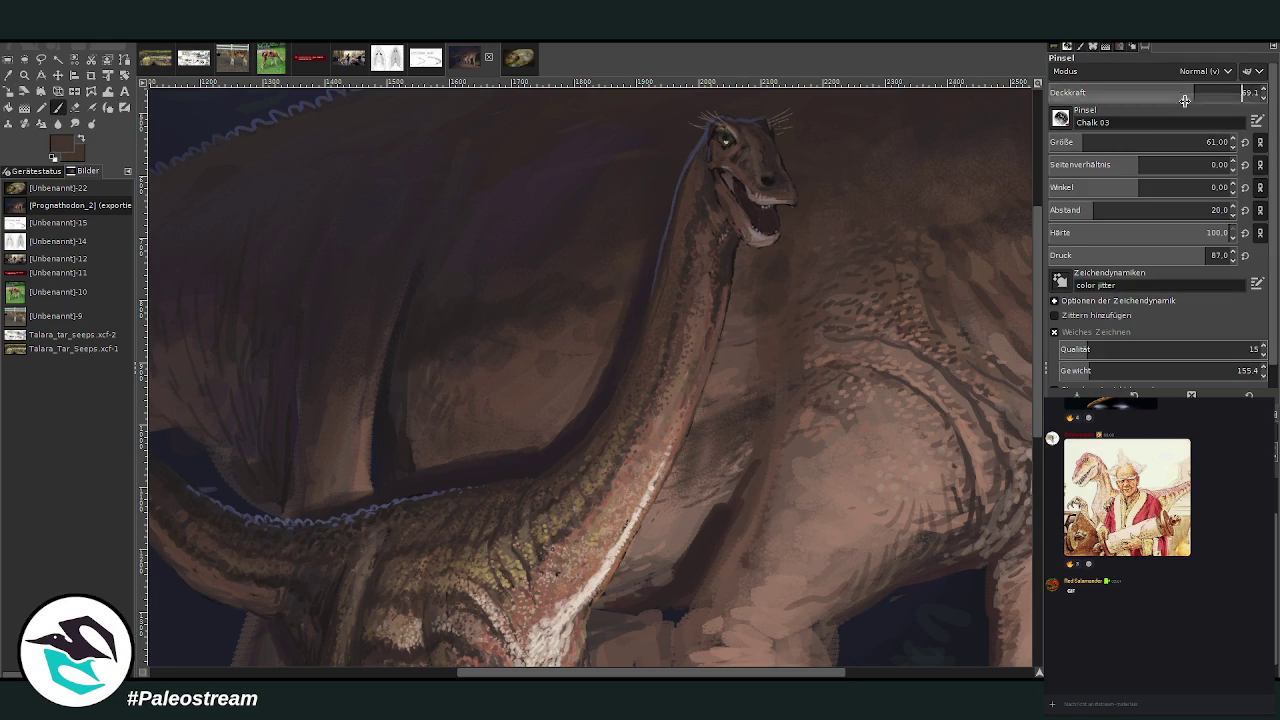
click(1194, 88)
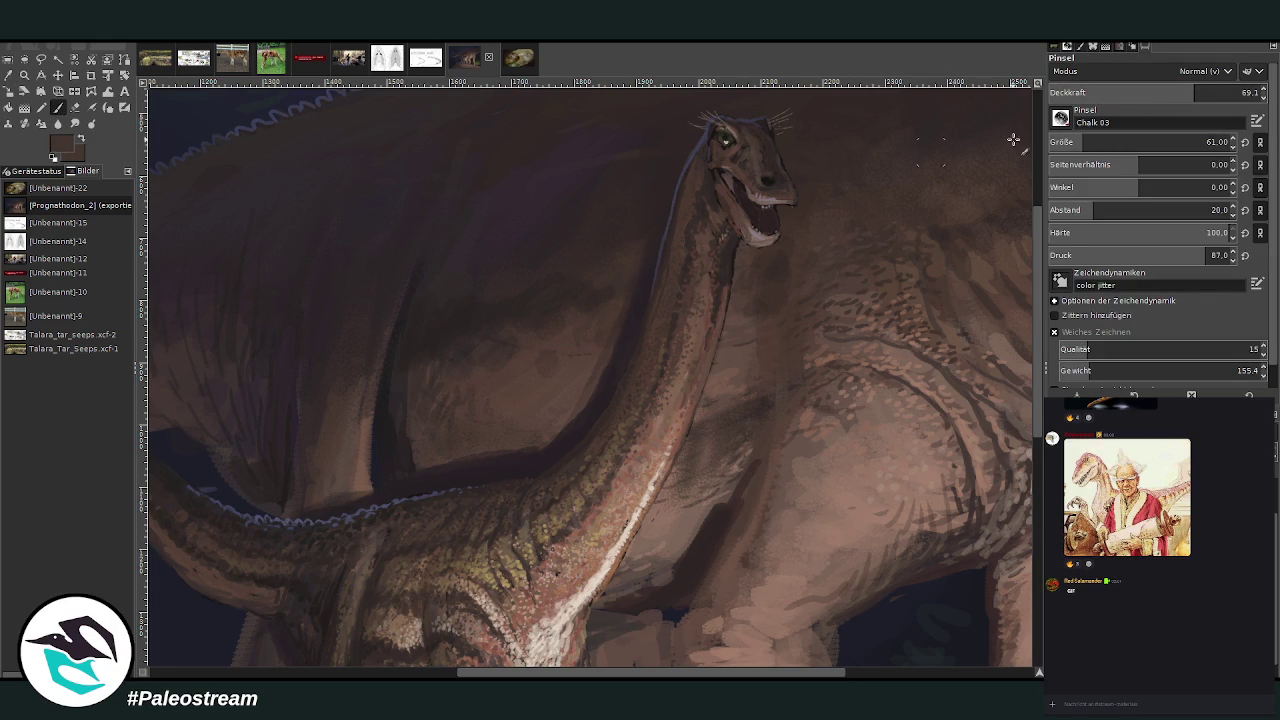
click(1090, 142)
click(1205, 90)
click(1214, 90)
click(1215, 142)
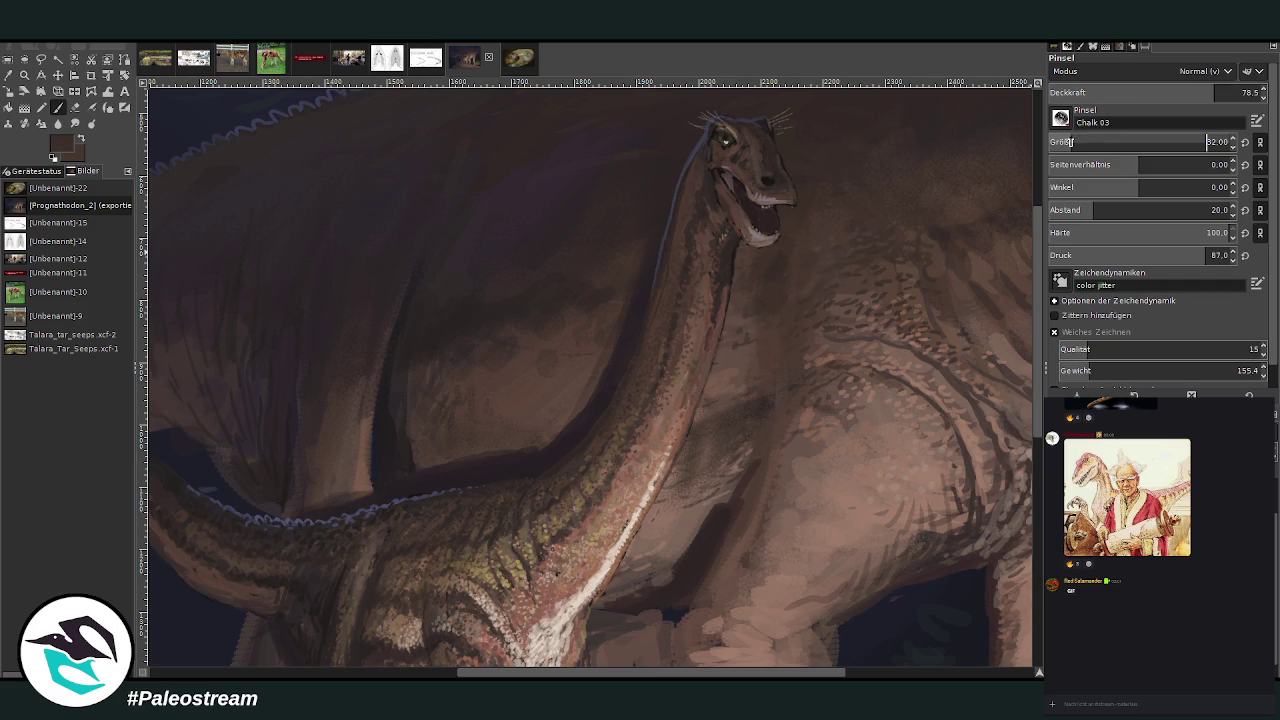
text(32)
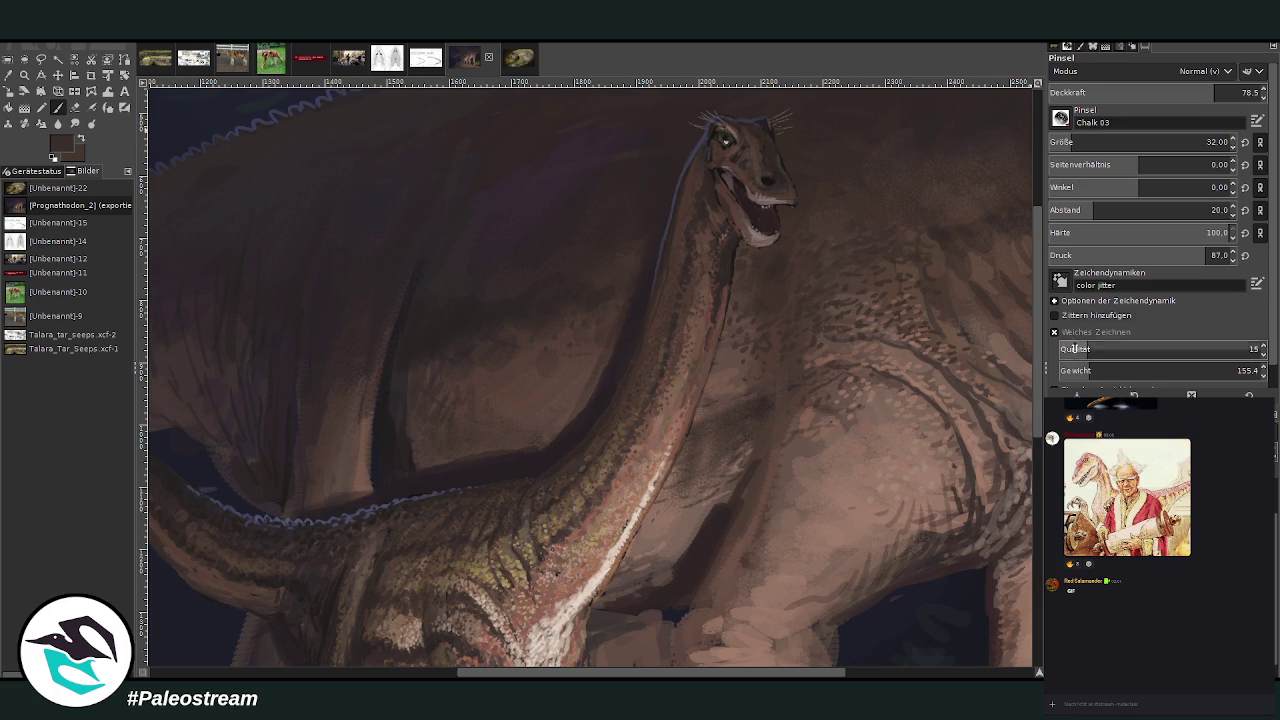
click(1054, 315)
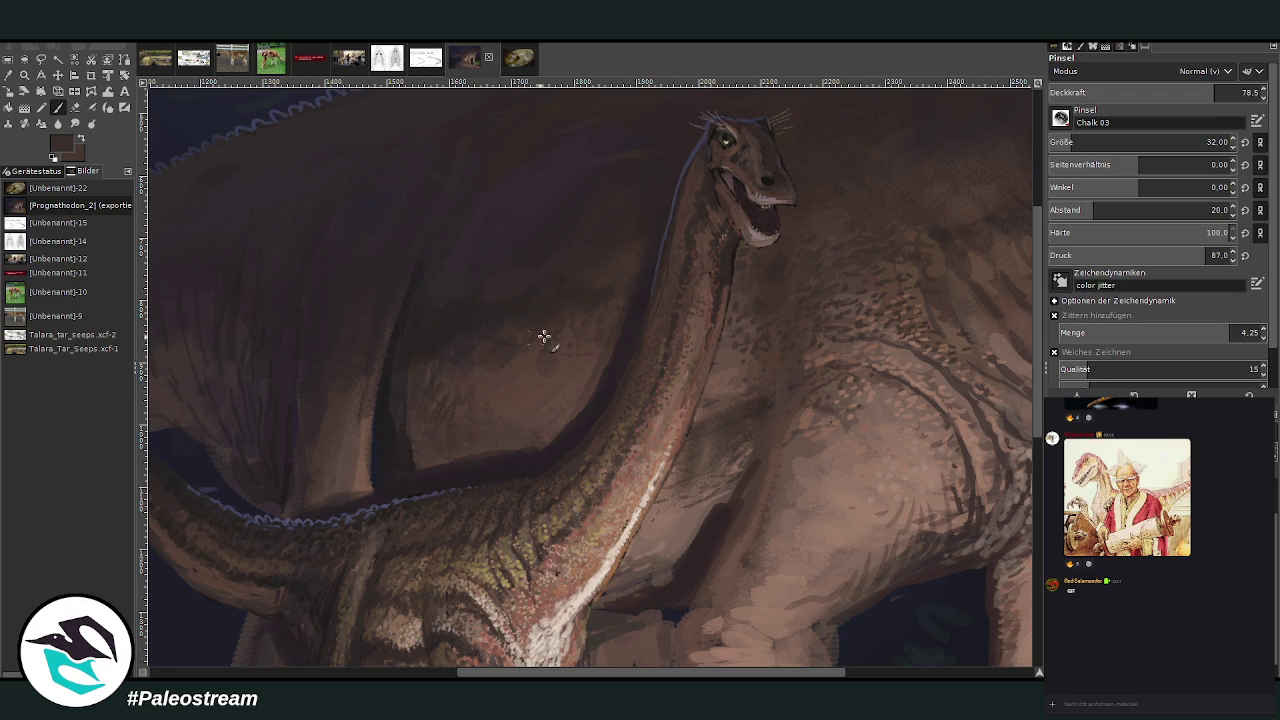
- Widen the chalk brush spacing to 56, test a dab, and set opacity to 42
drag(1093, 210, 1132, 210)
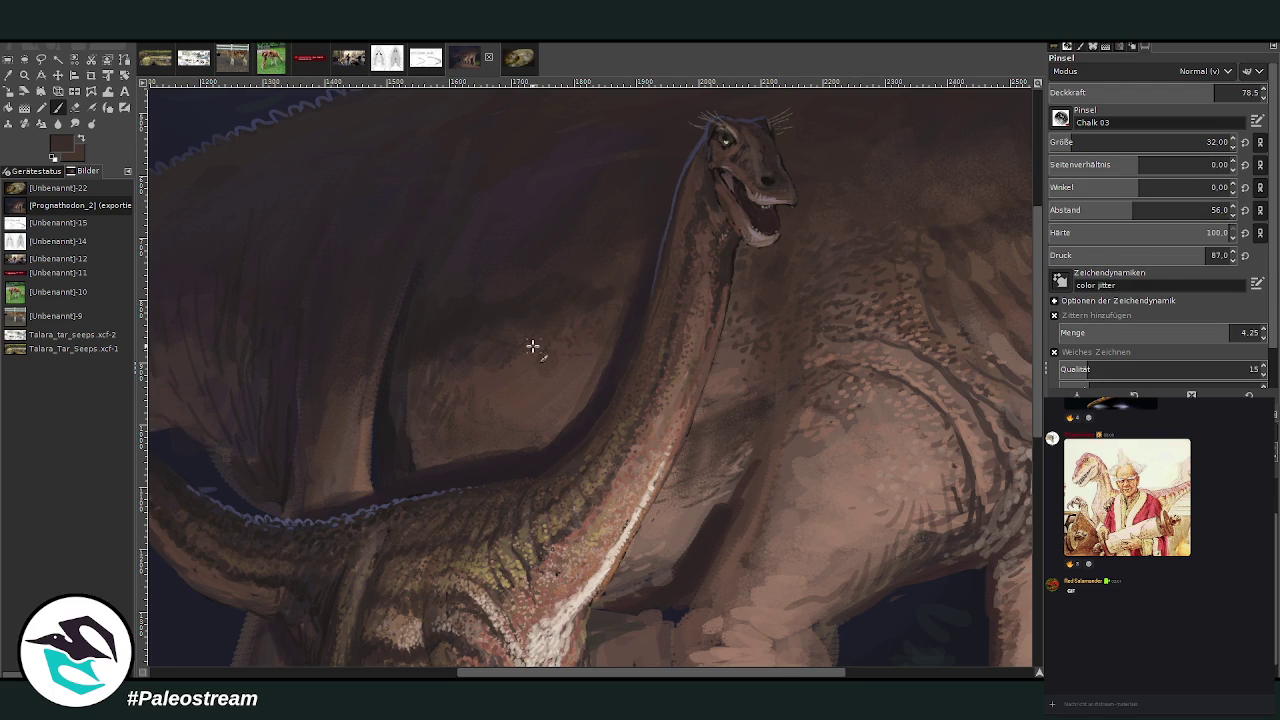
click(588, 345)
click(1104, 92)
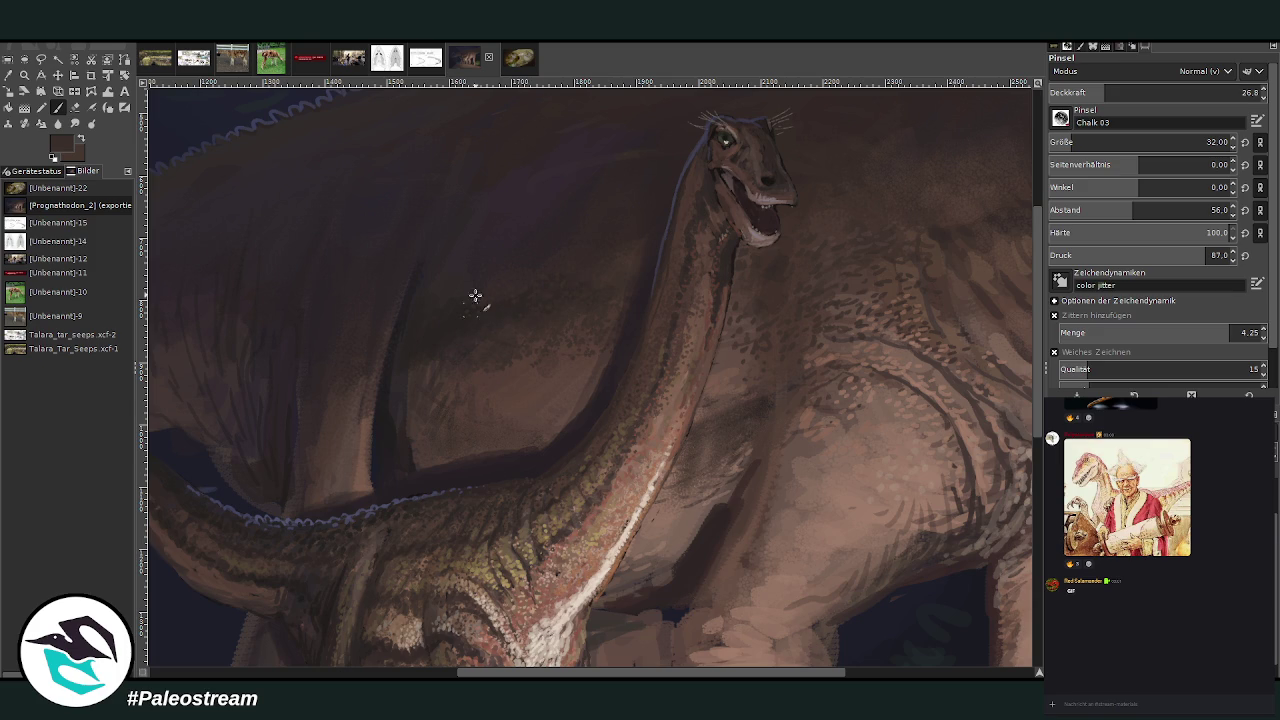
text(42)
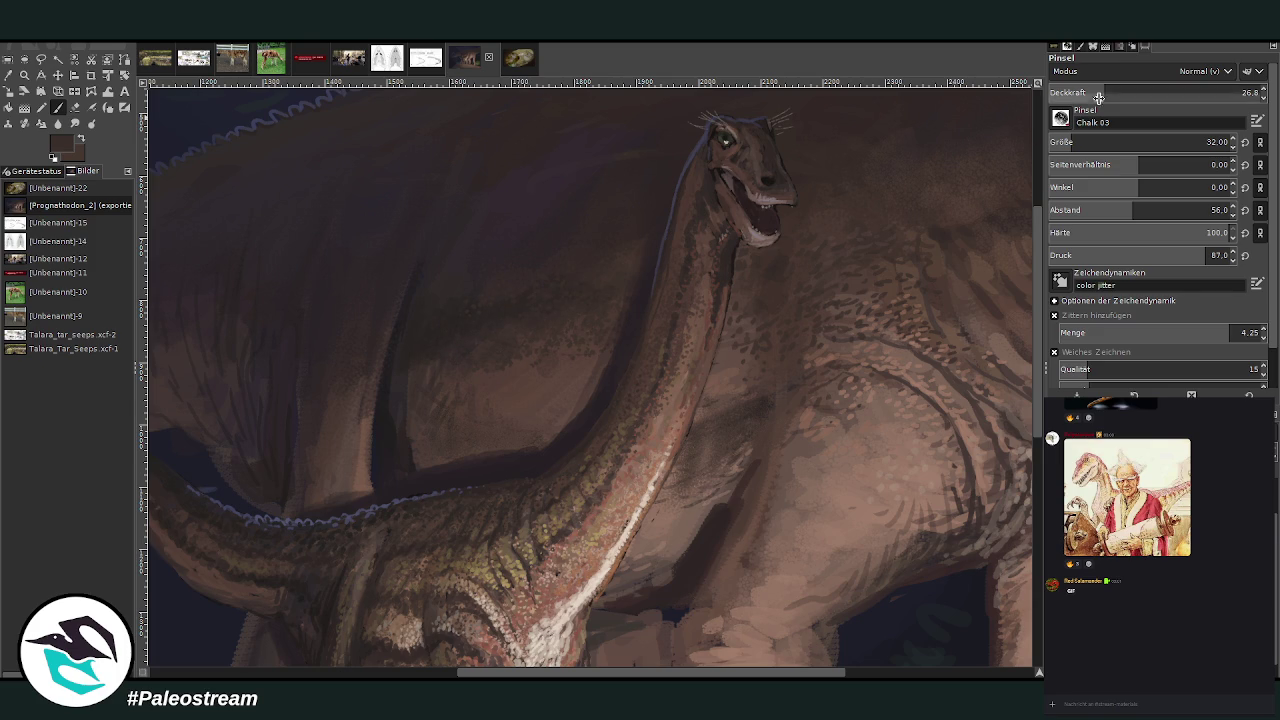
key(Return)
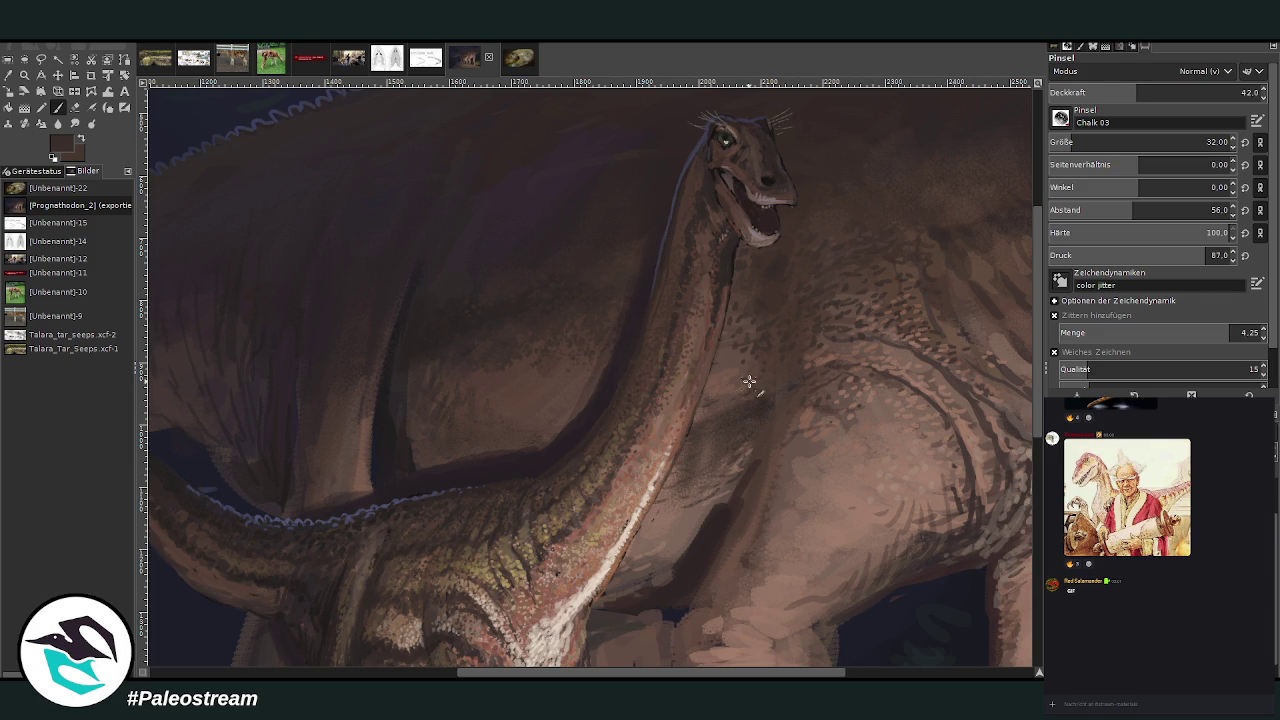
- Raise the chalk brush opacity to 54.3
drag(765, 672, 929, 672)
scroll(966, 371, up, 5)
scroll(577, 514, up, 1)
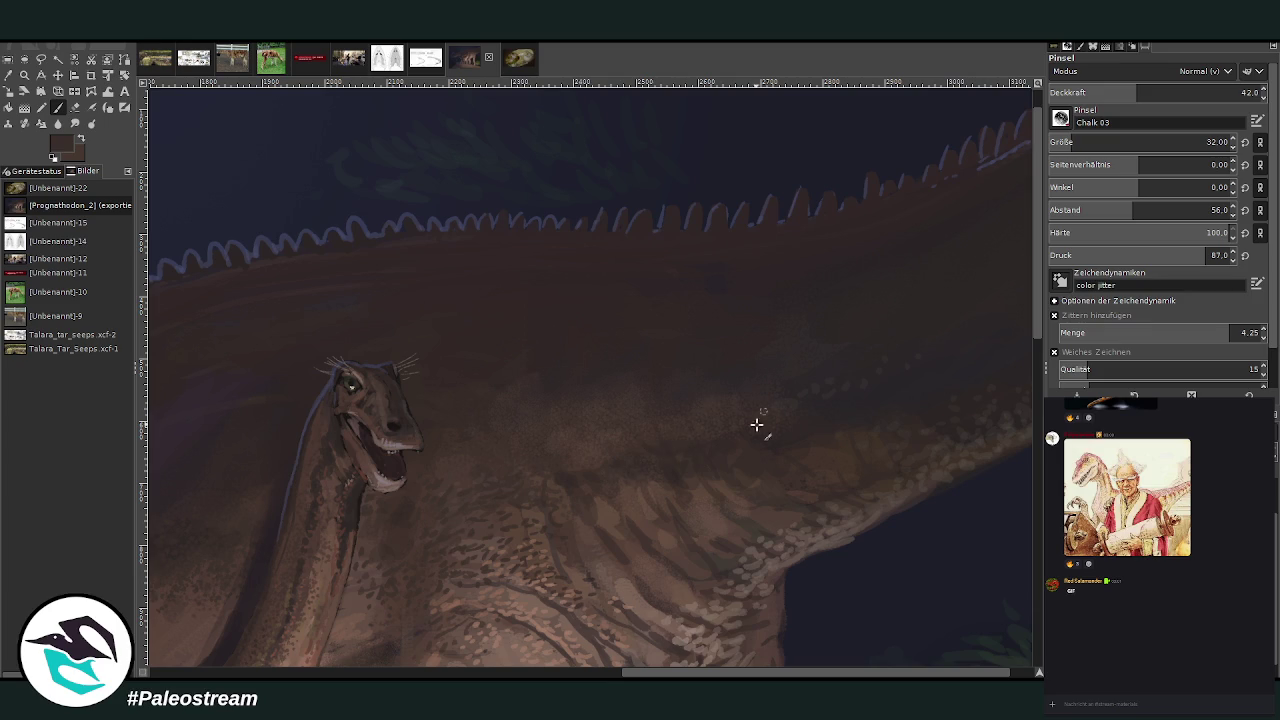
click(1162, 92)
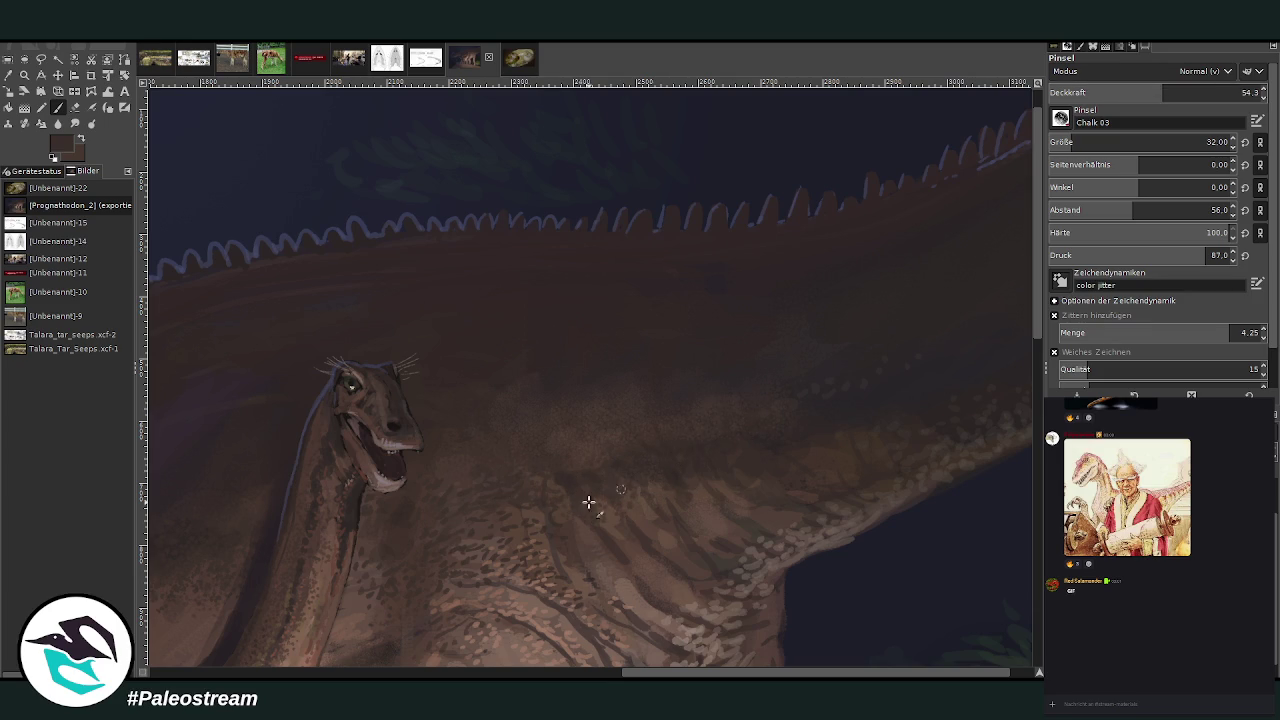
- Fit the whole painting in view, then zoom back in on the two sauropods
key(ctrl+shift+j)
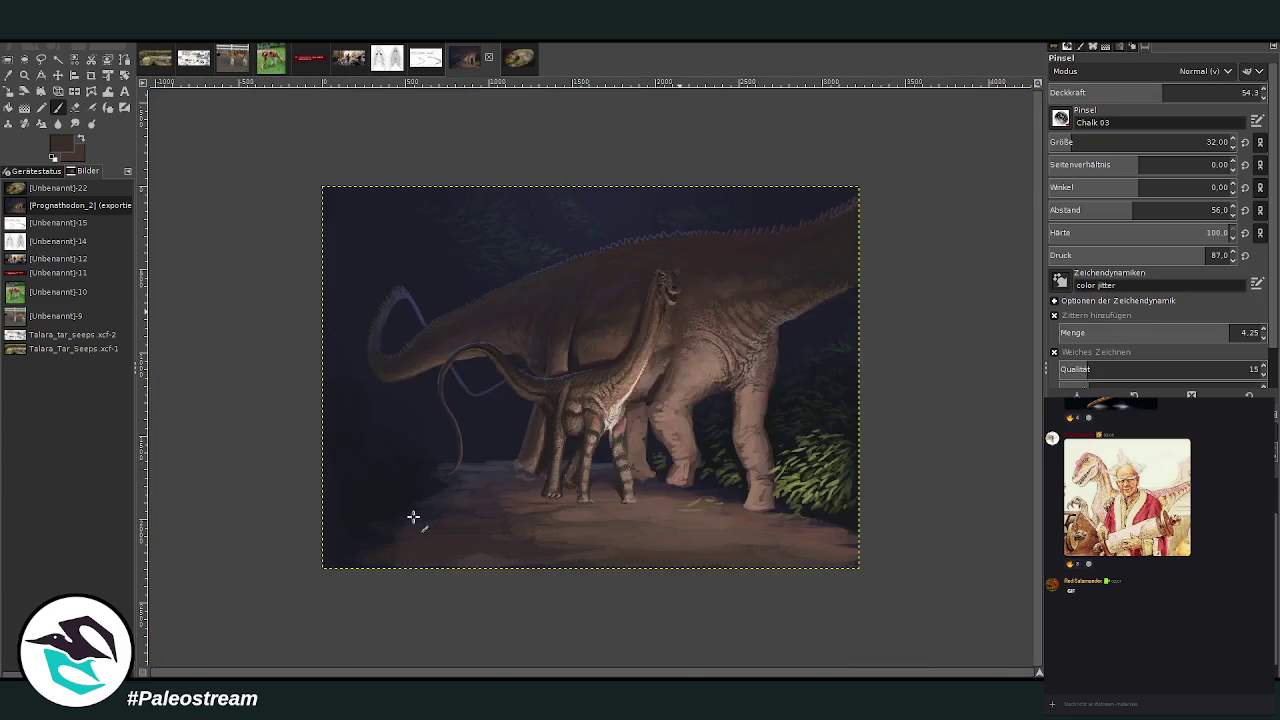
key(z)
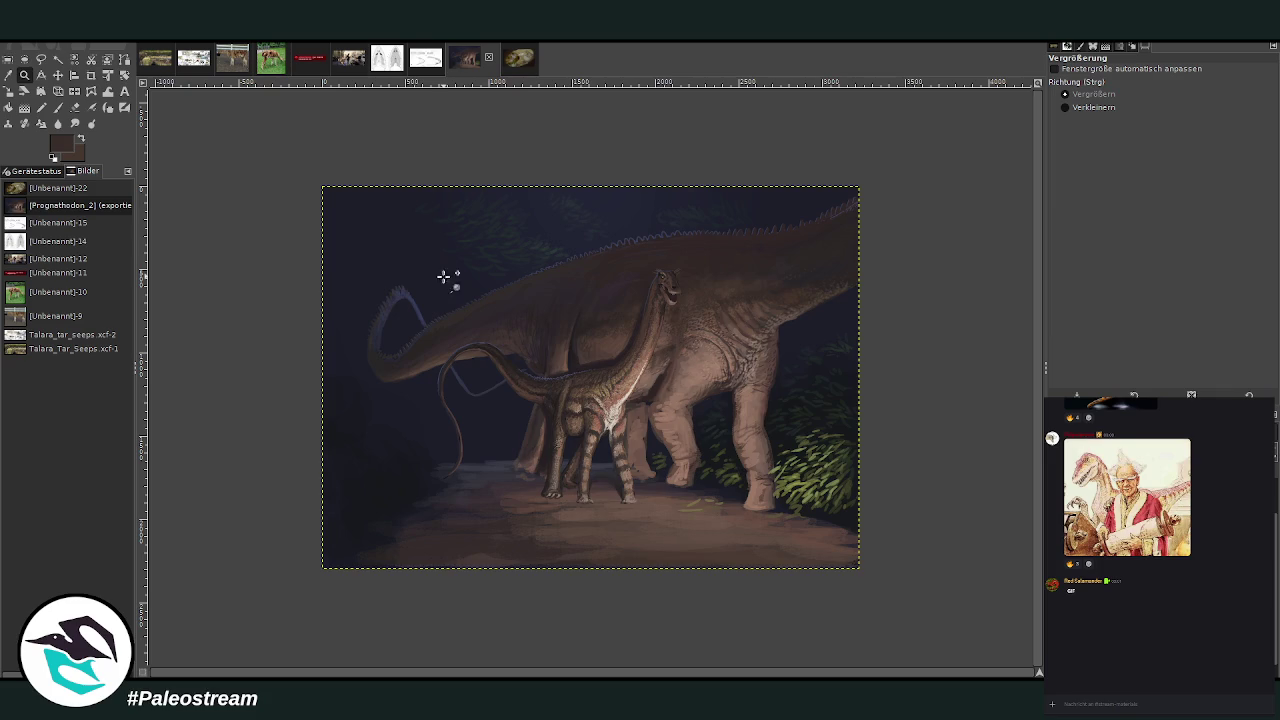
drag(588, 266, 718, 508)
key(p)
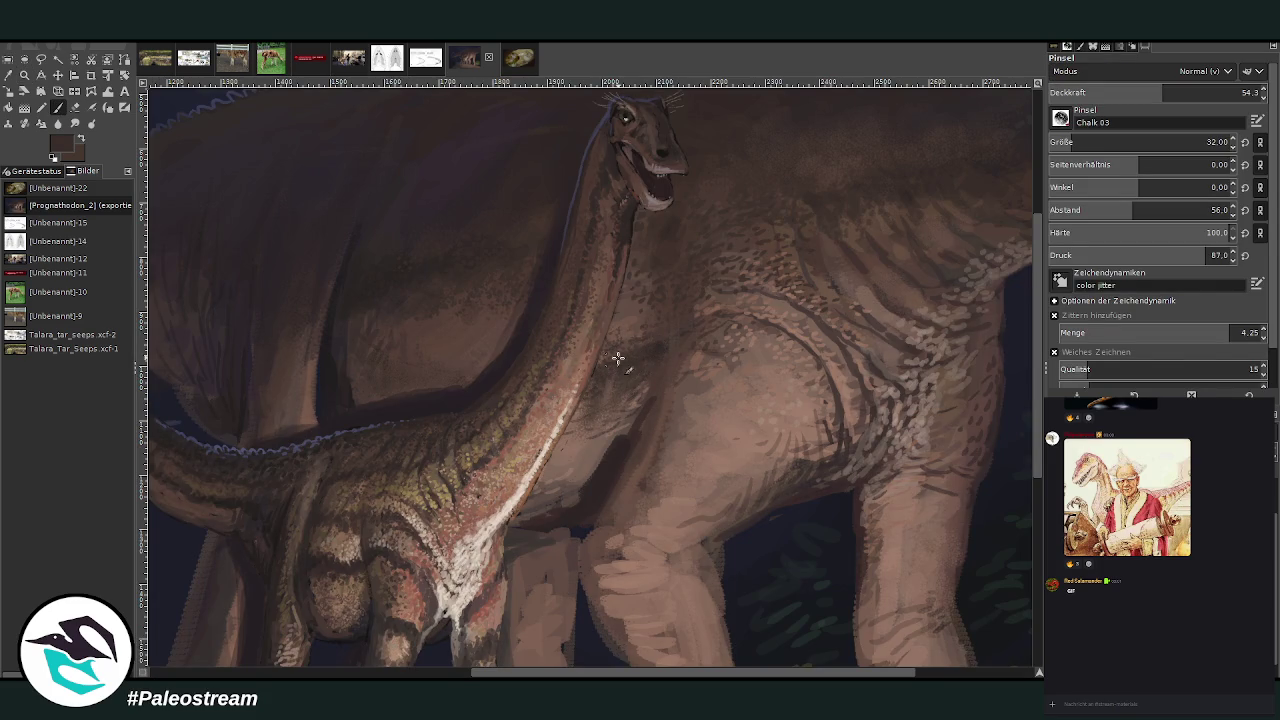
- Sample a lighter brown from the adult's skin and lower brush opacity to 36.9
click(9, 76)
click(588, 151)
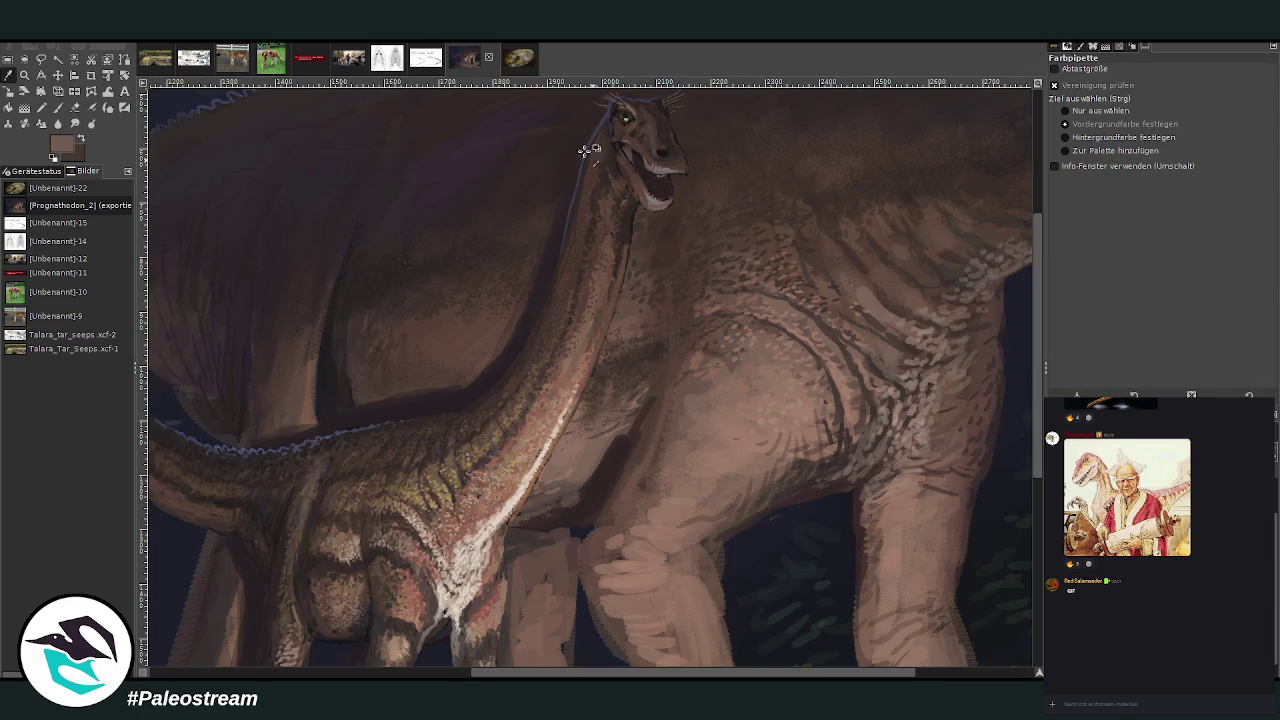
click(57, 108)
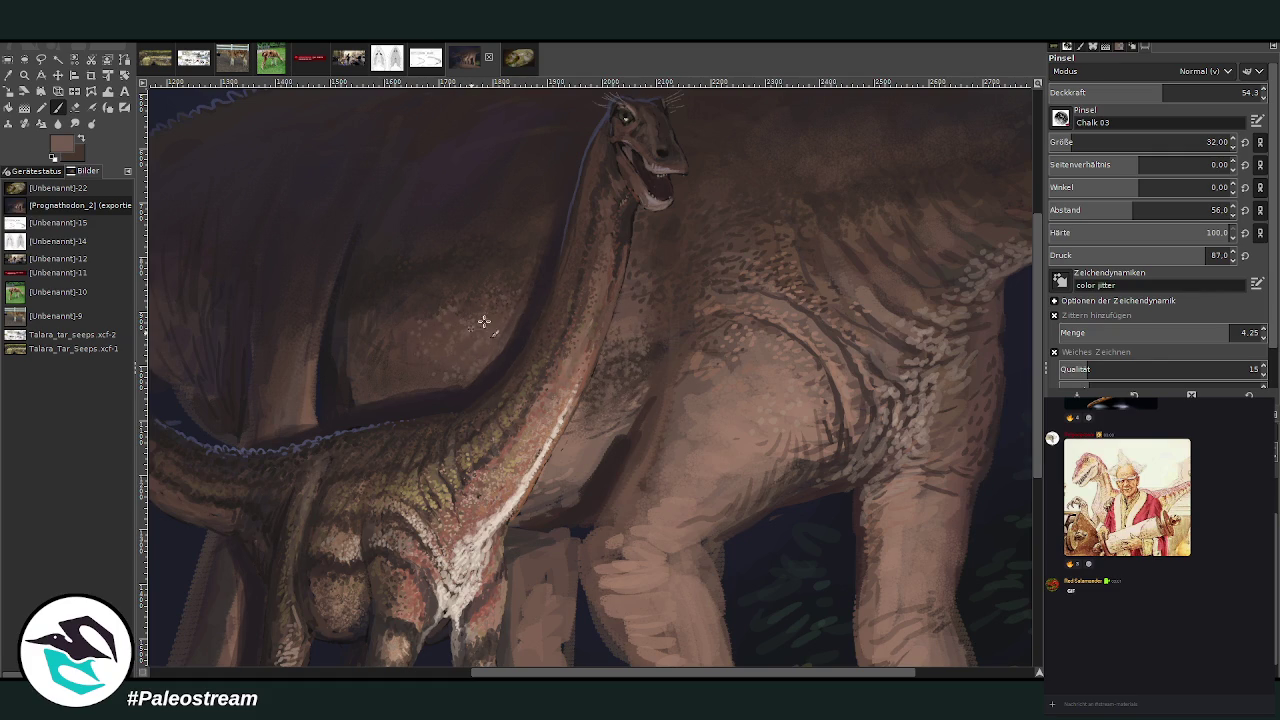
drag(1161, 92, 1126, 92)
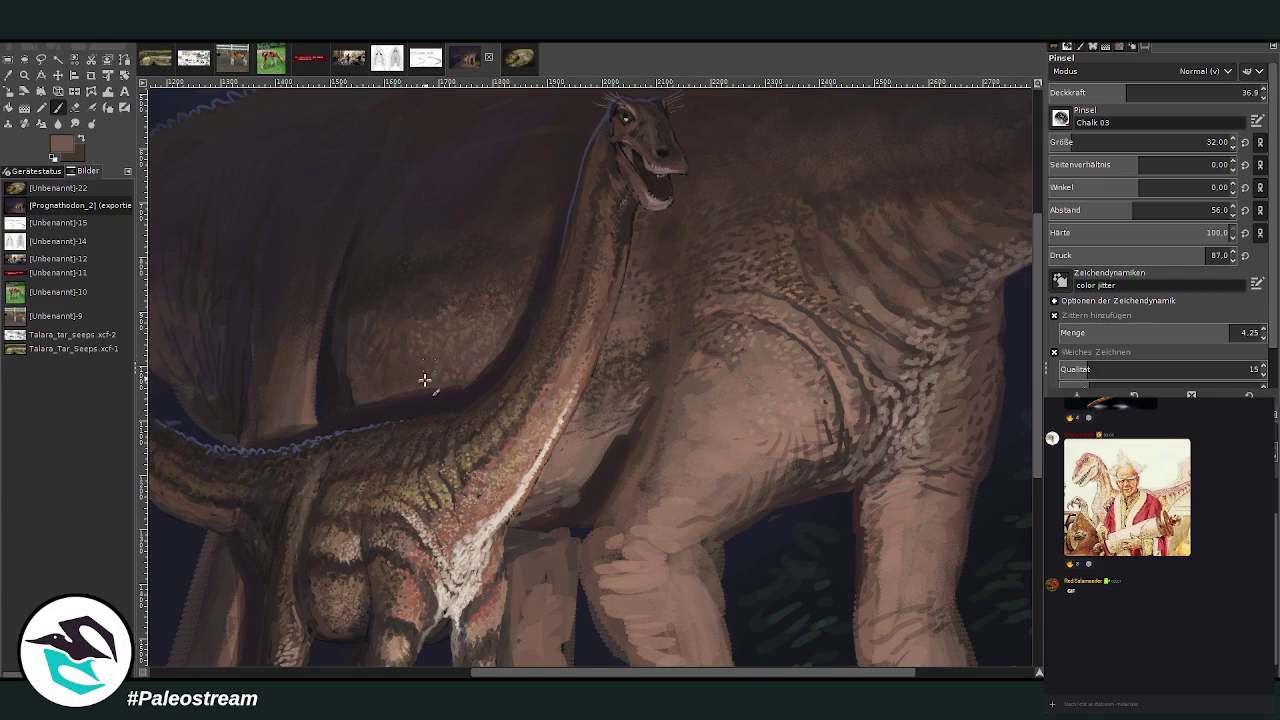
- Resample a paler pink-brown from the body and drop the brush opacity to 17
key(o)
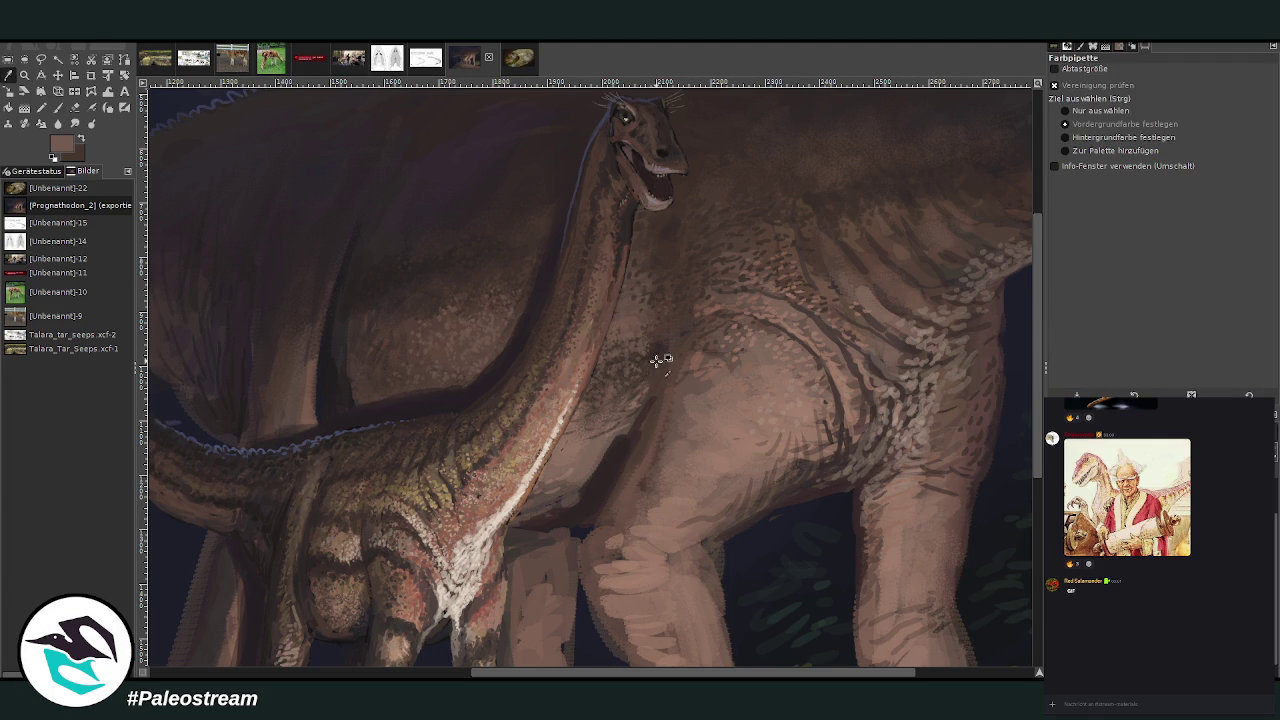
click(708, 423)
key(p)
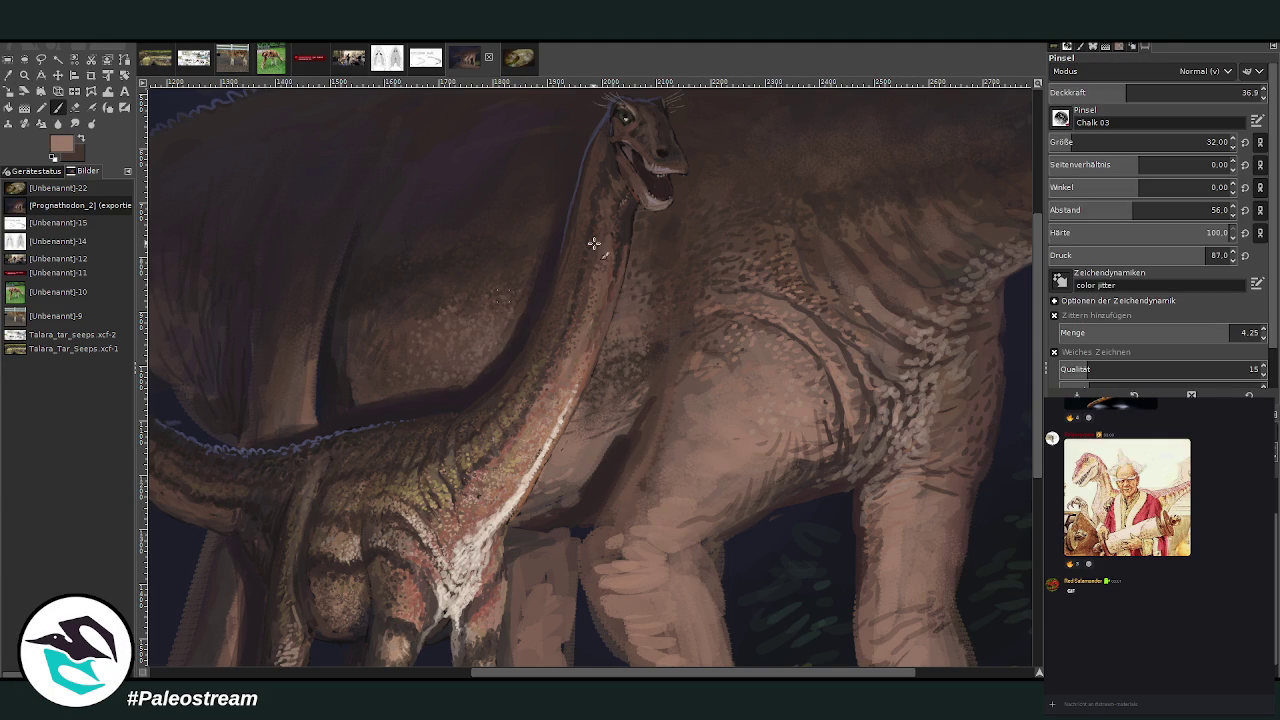
key(less)
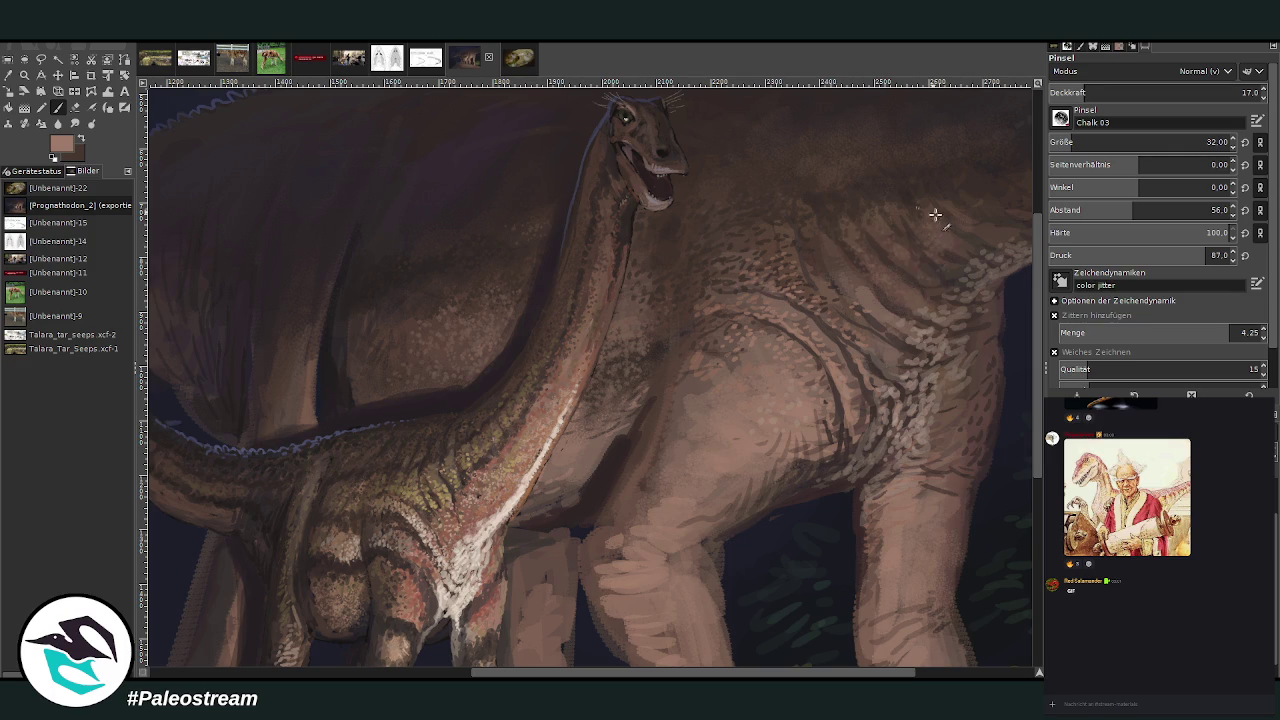
scroll(716, 323, down, 3)
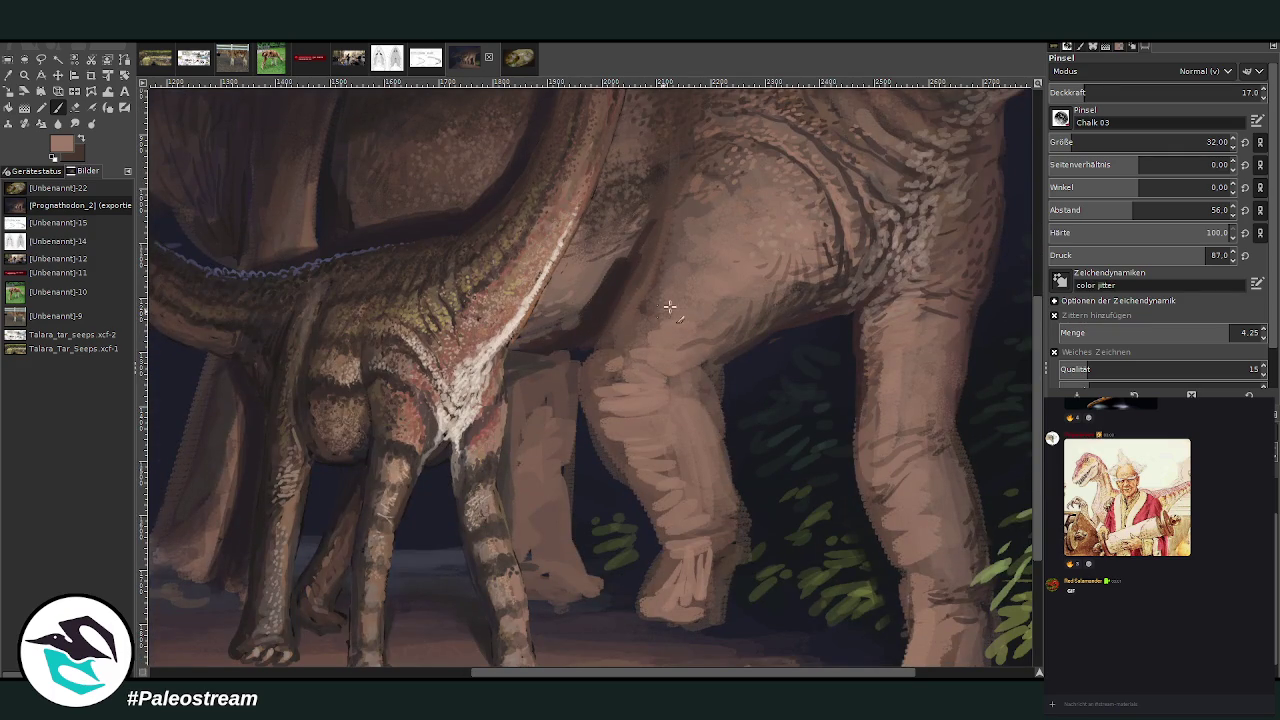
- Sample an olive tan at opacity 42.3, stroke it down the front leg, then set opacity 30
drag(1100, 94, 1240, 94)
key(Return)
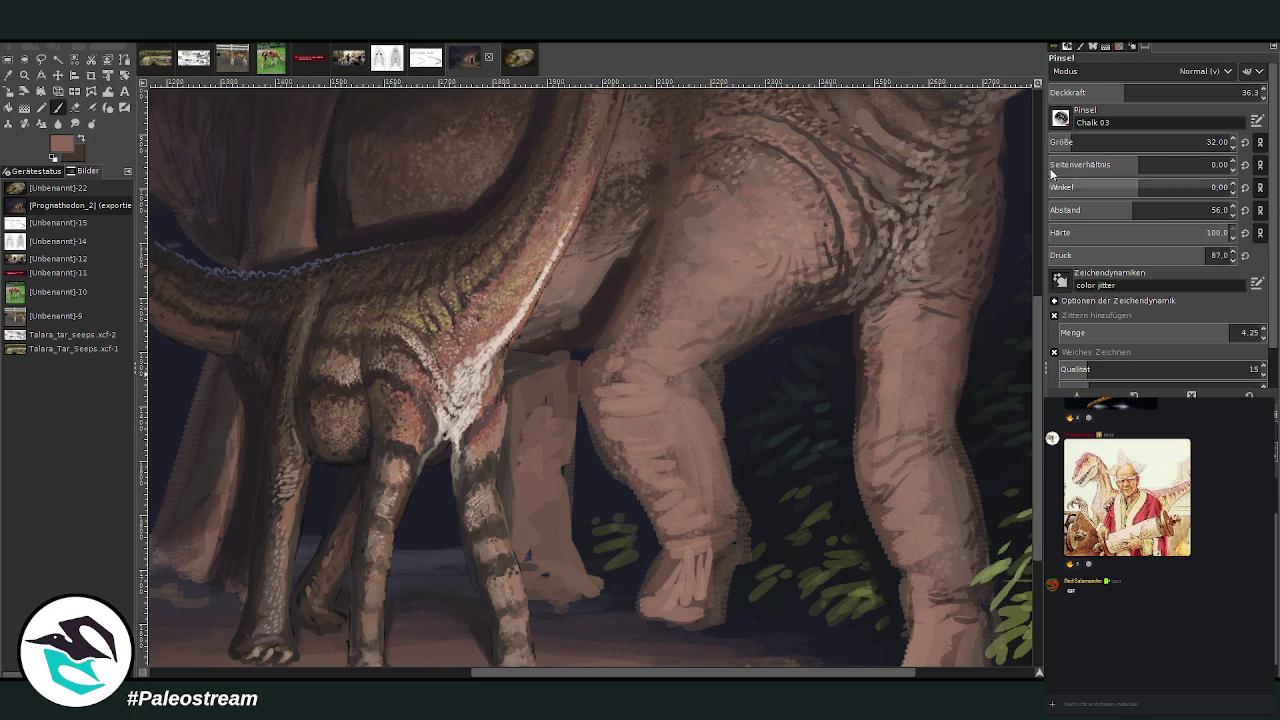
click(1138, 92)
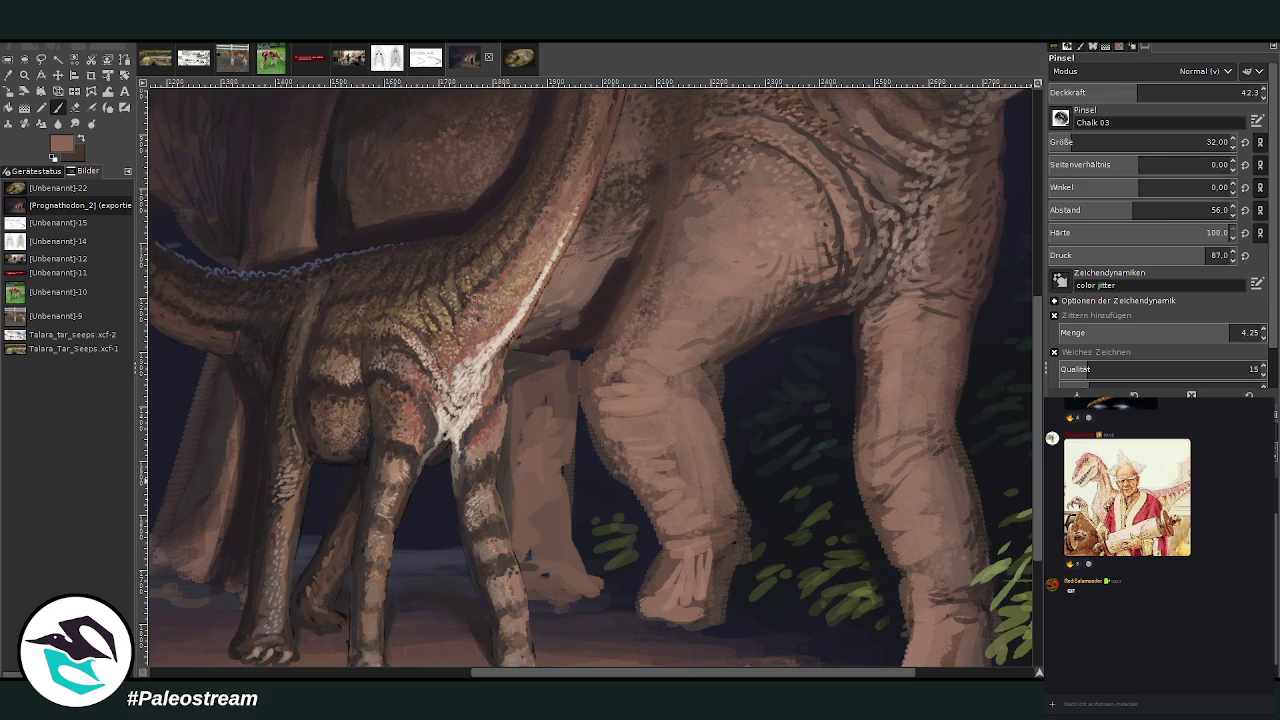
ctrl+click(700, 230)
drag(648, 428, 682, 500)
scroll(1036, 293, up, 5)
scroll(1035, 292, up, 2)
click(1113, 92)
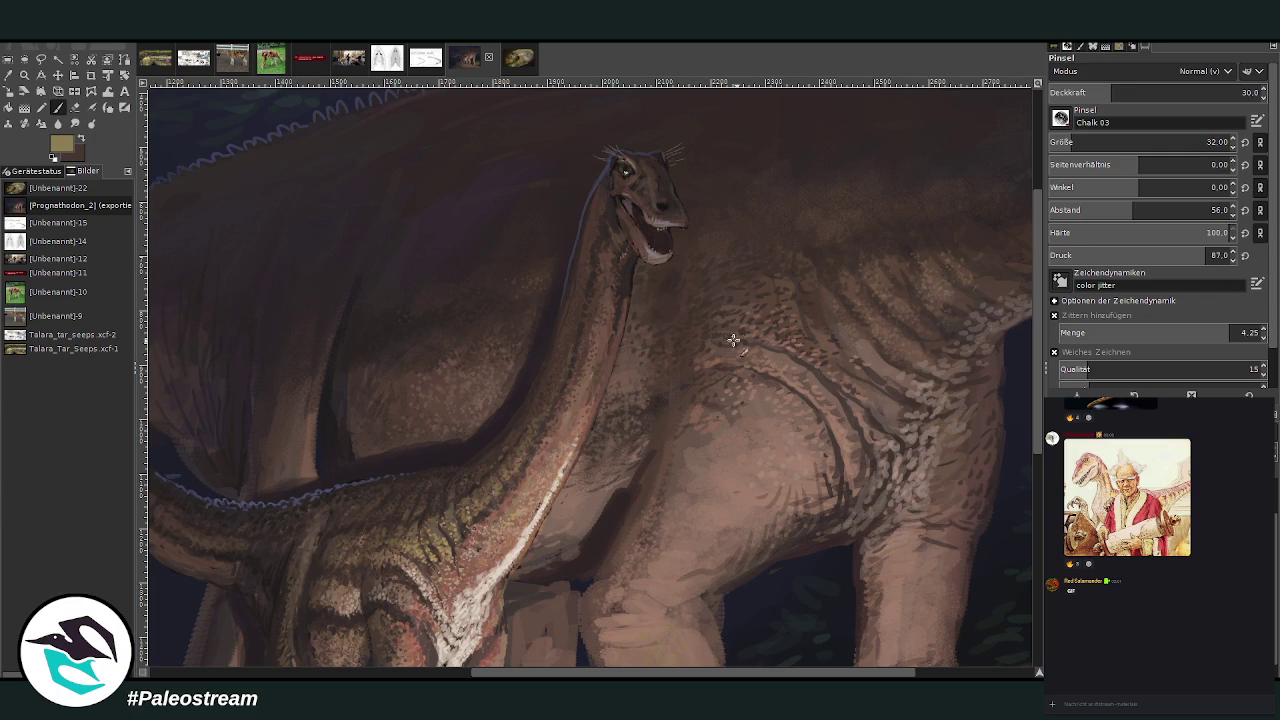
- Resize the chalk brush from 59 to 46 while lowering its opacity stepwise to 6.6
click(1088, 143)
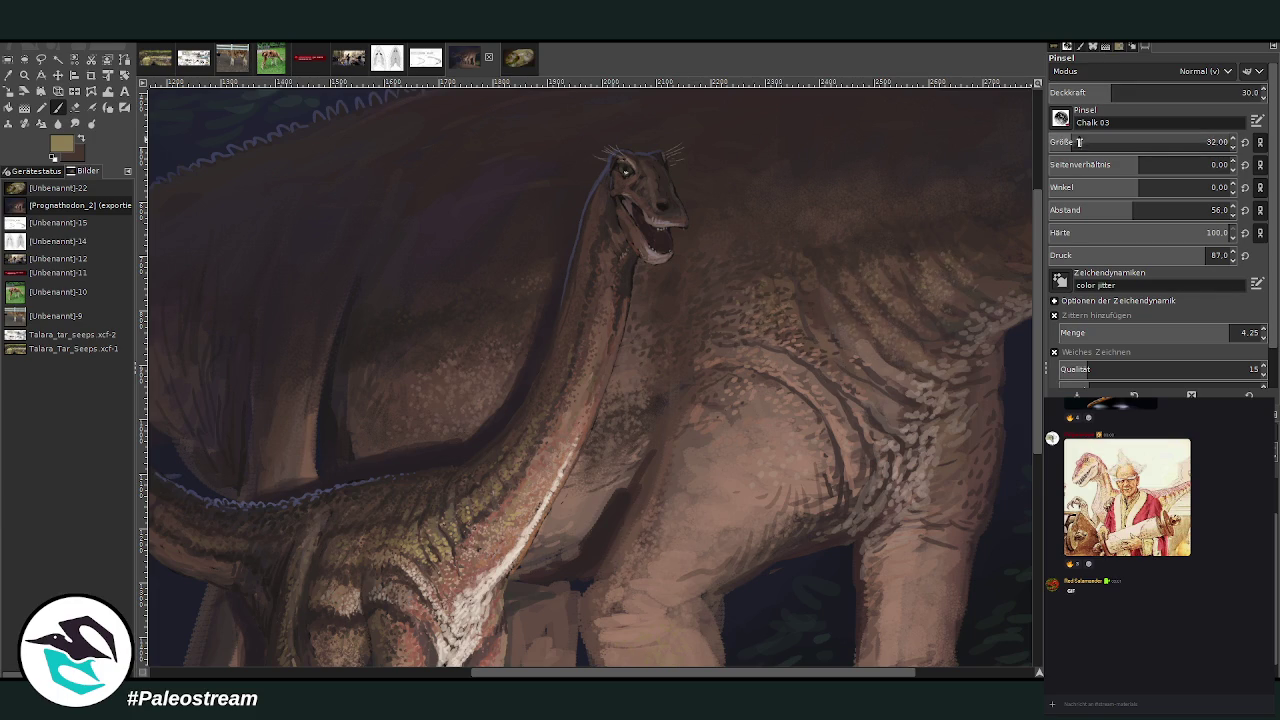
click(1094, 91)
scroll(1036, 319, up, 2)
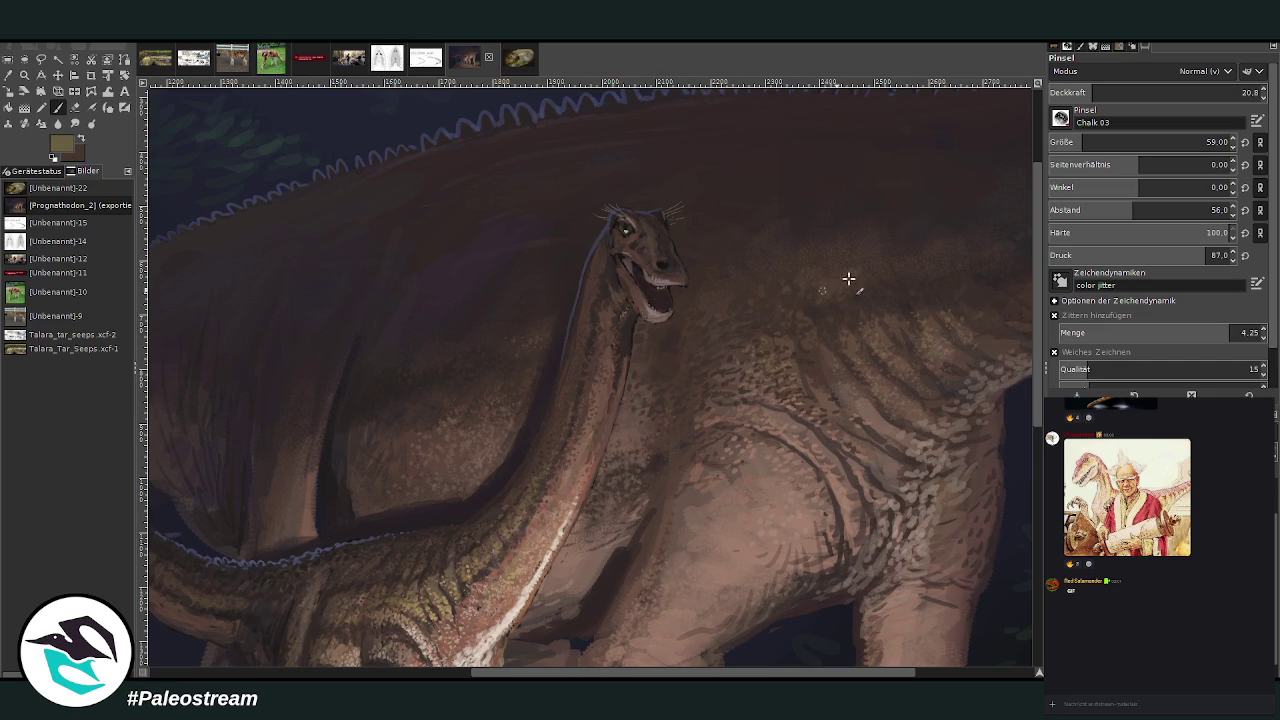
click(1084, 91)
scroll(1039, 219, up, 3)
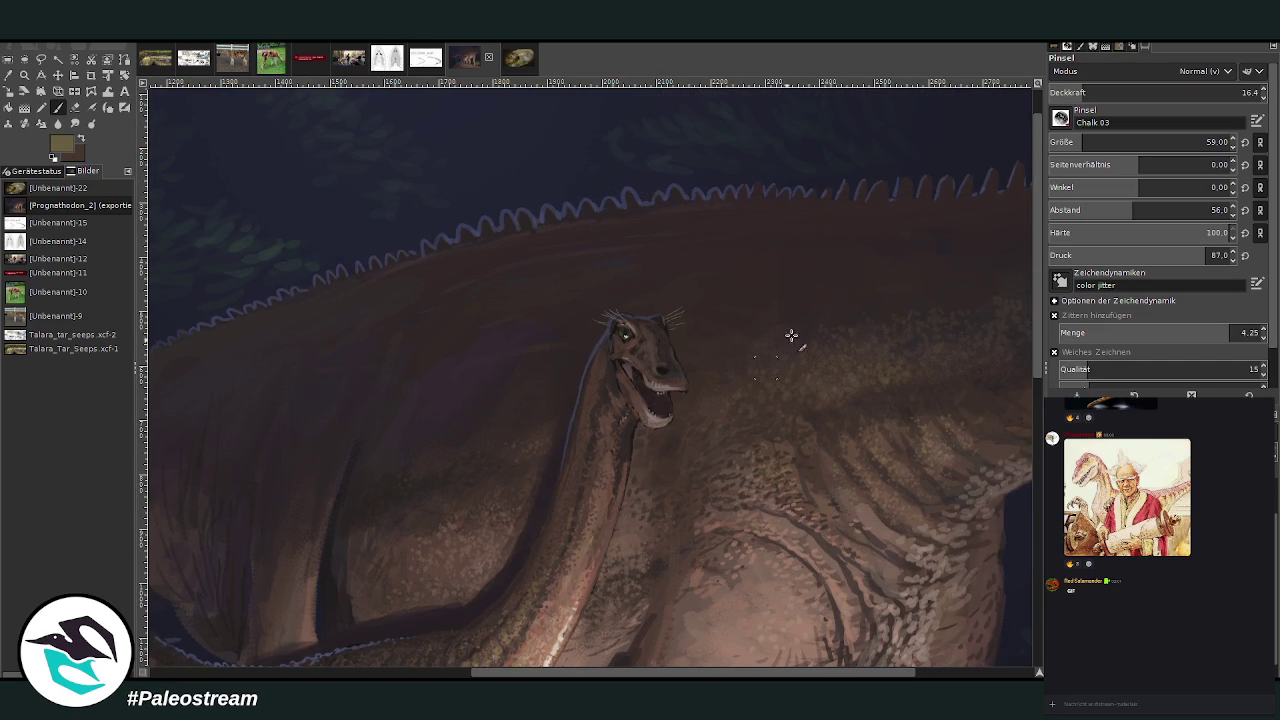
click(1069, 91)
click(1062, 91)
click(1075, 142)
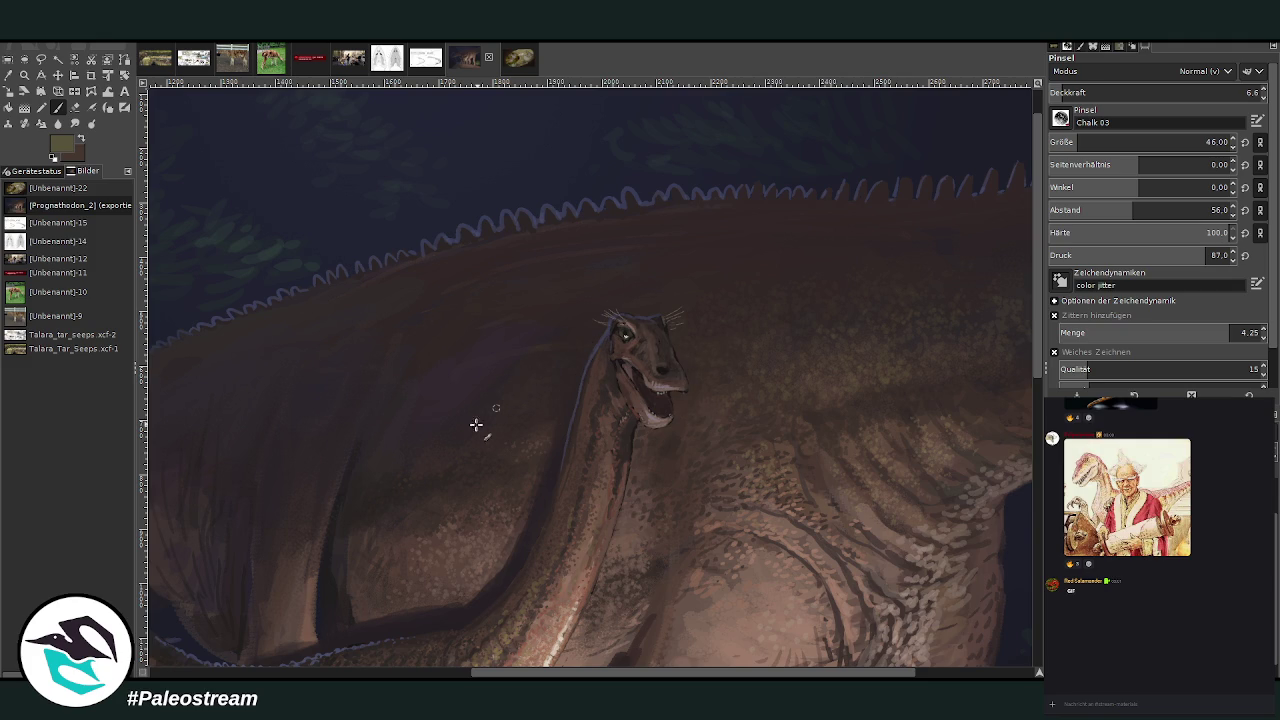
- Layer soft dark-brown texture along the back at opacities 10.7–20.8, ending at 11.4, then view everything
click(1072, 92)
scroll(595, 560, left, 5)
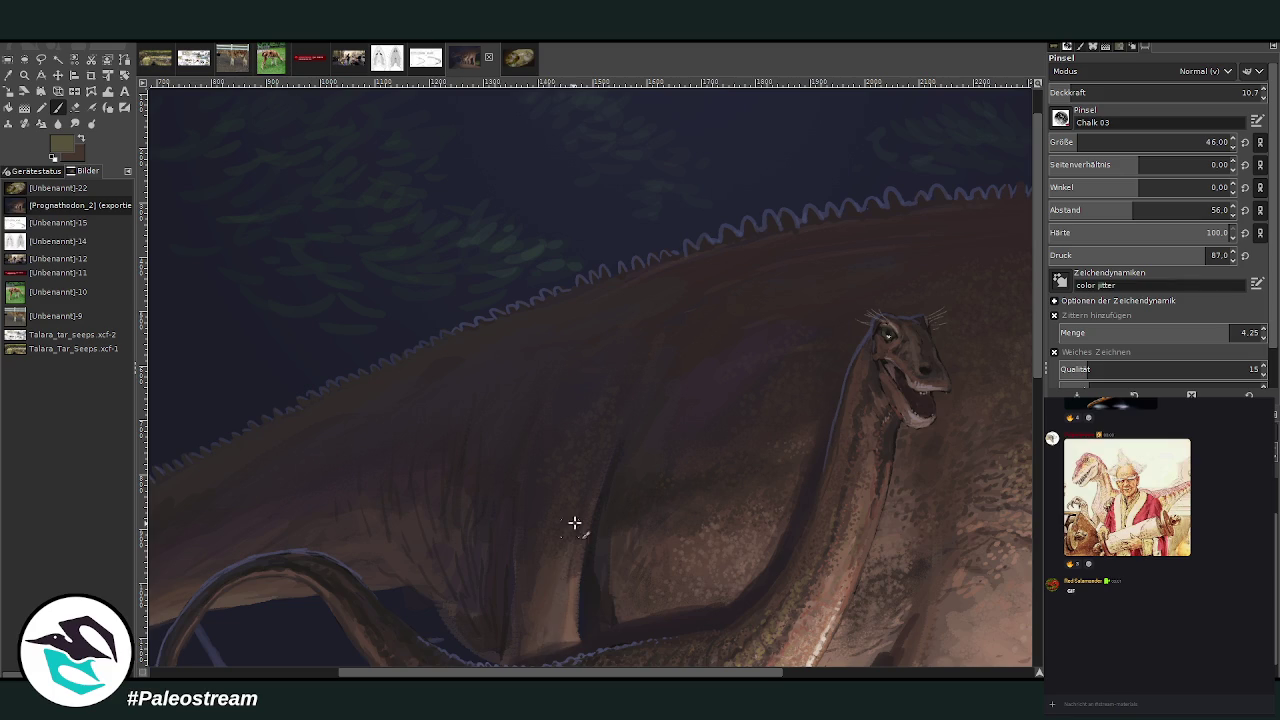
scroll(796, 647, right, 5)
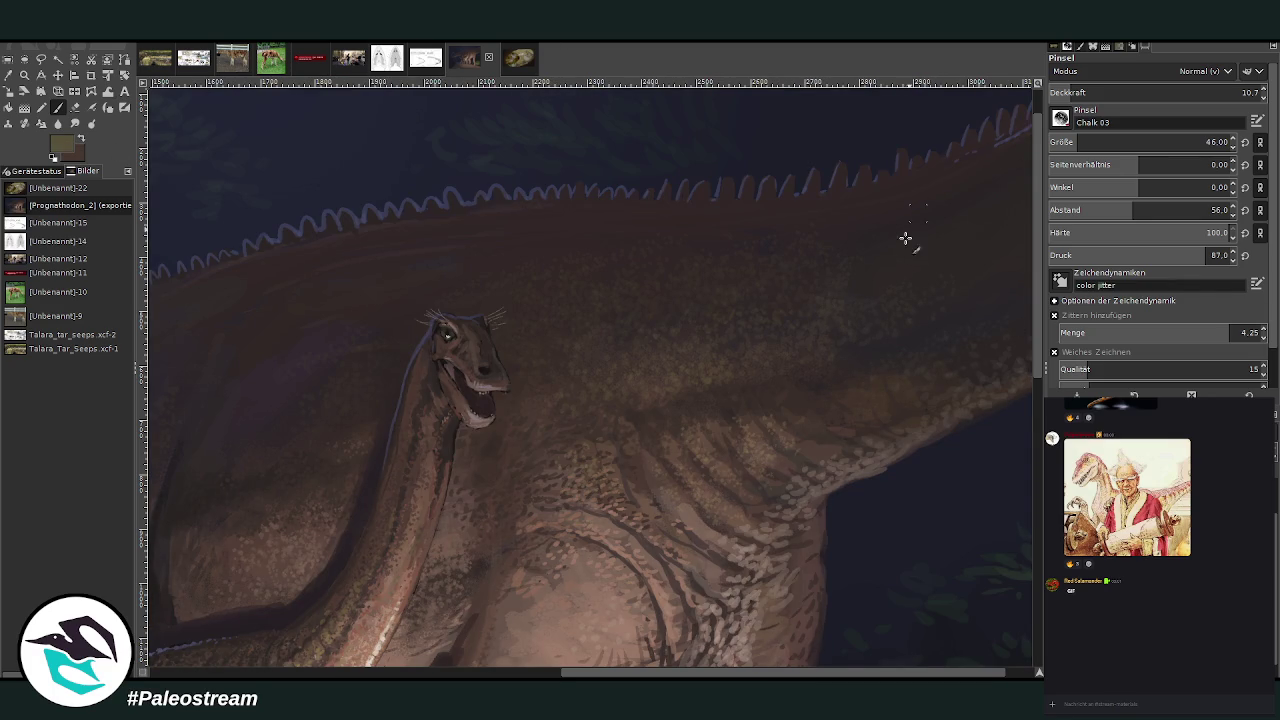
key(greater)
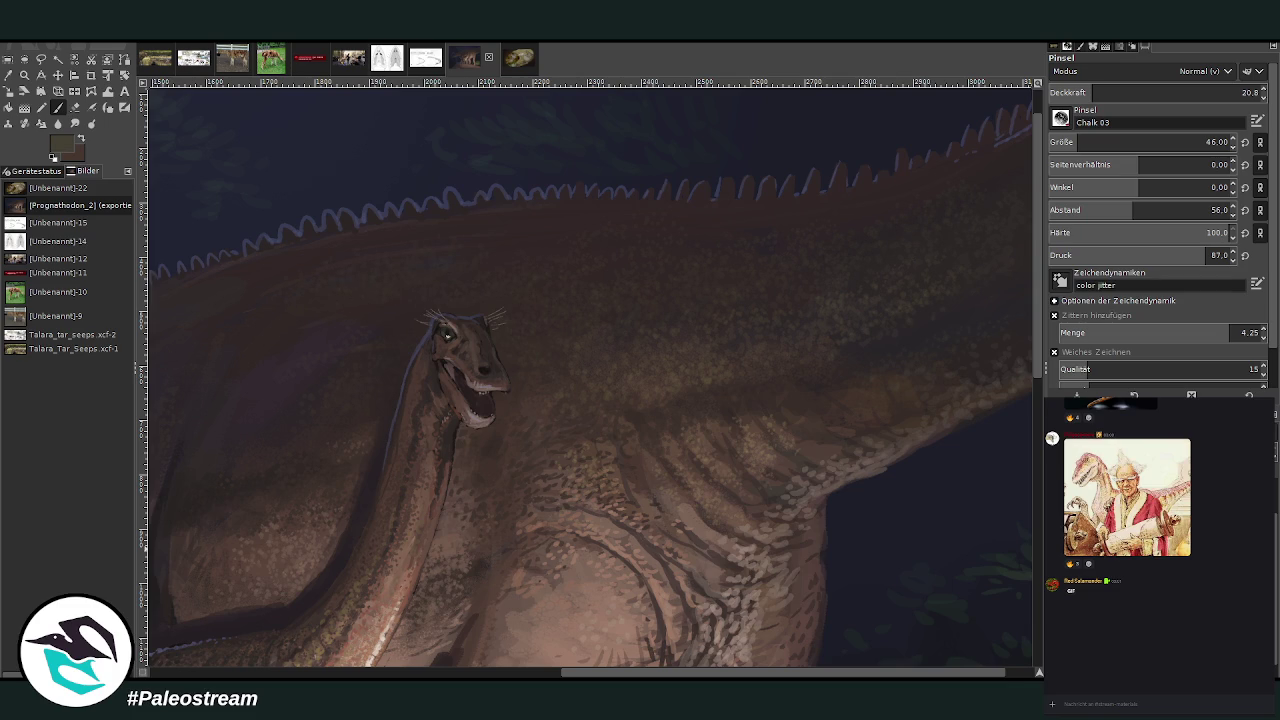
scroll(735, 146, left, 5)
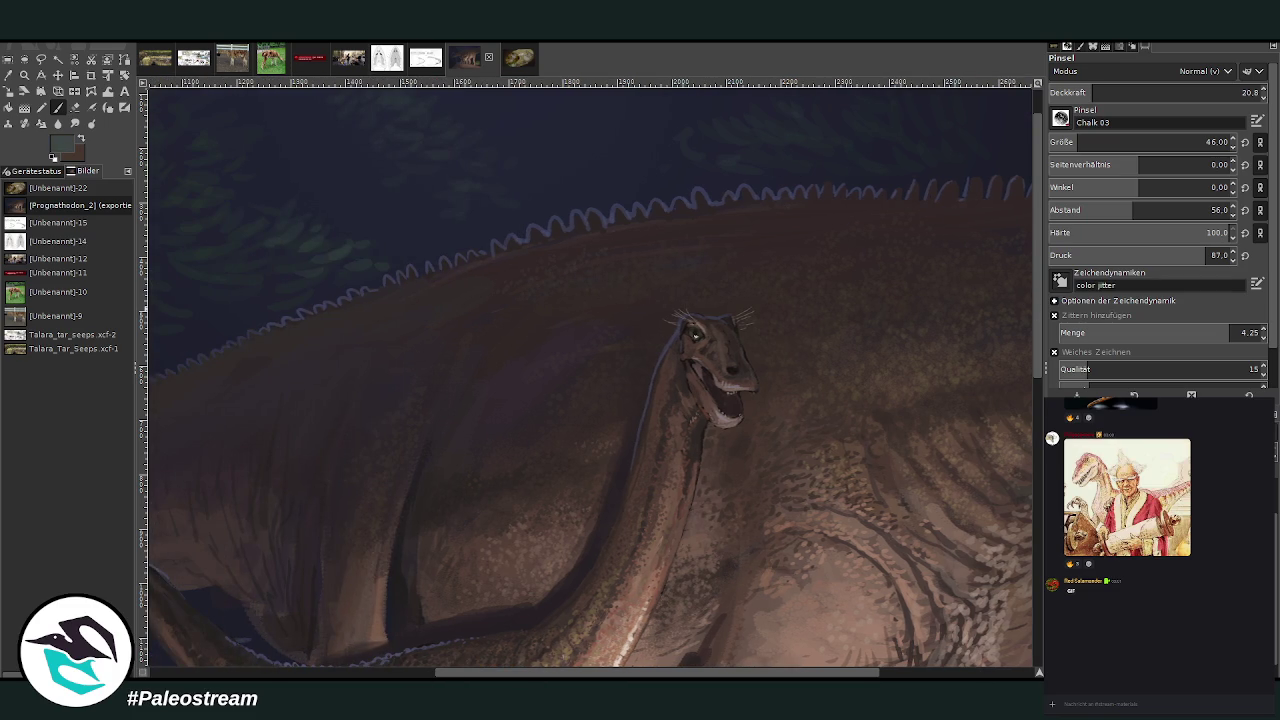
click(1074, 92)
scroll(564, 510, left, 2)
scroll(620, 420, left, 3)
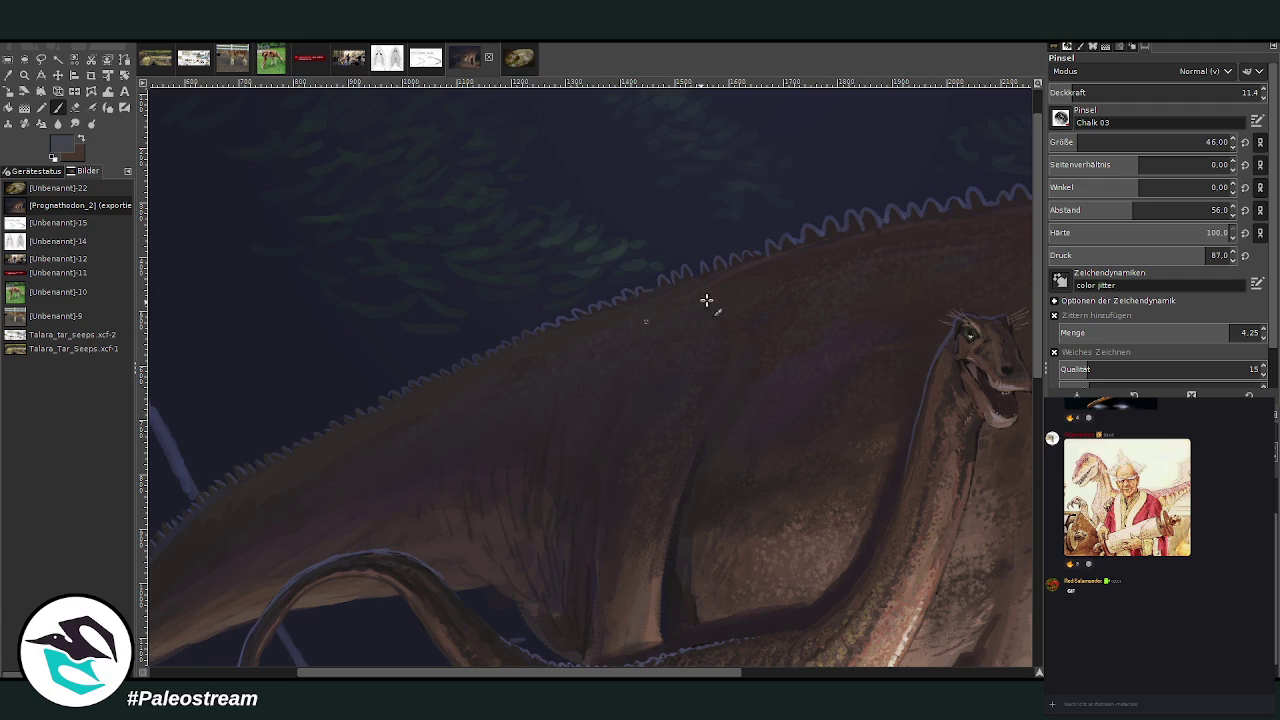
key(minus)
key(minus)
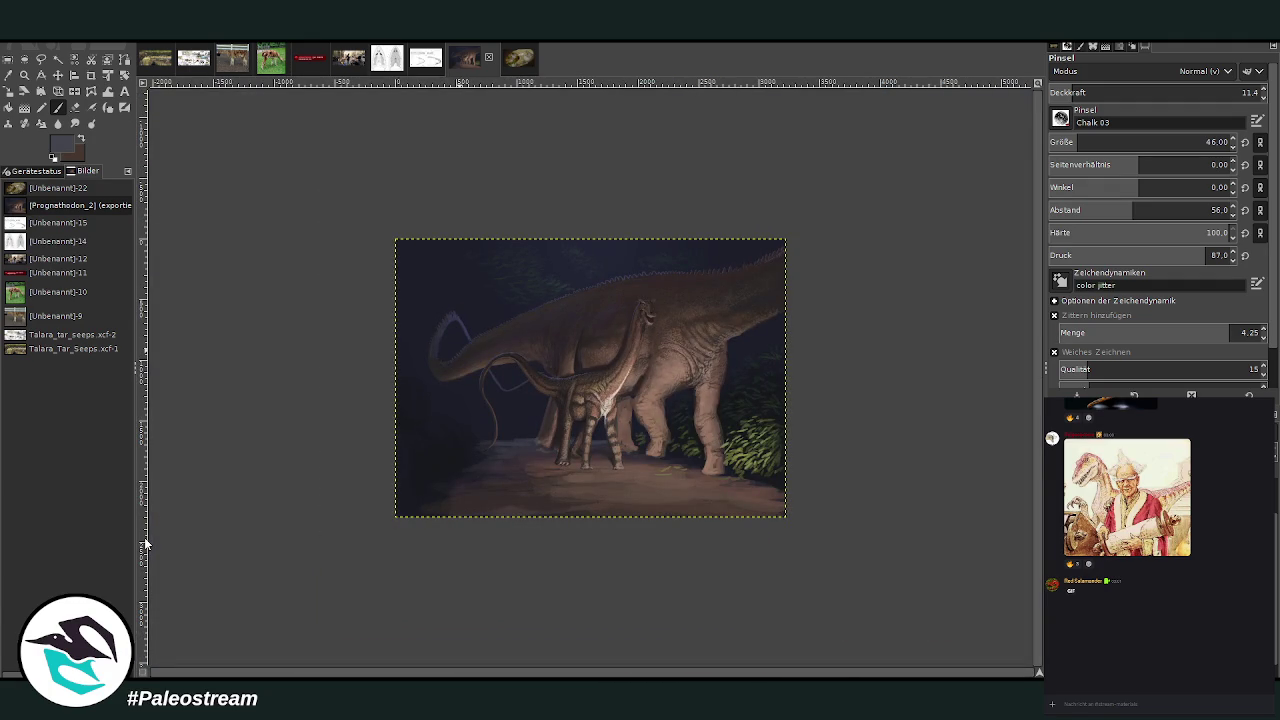
- Zoom in so the painting fills the view and sample a dark green from the foliage
key(z)
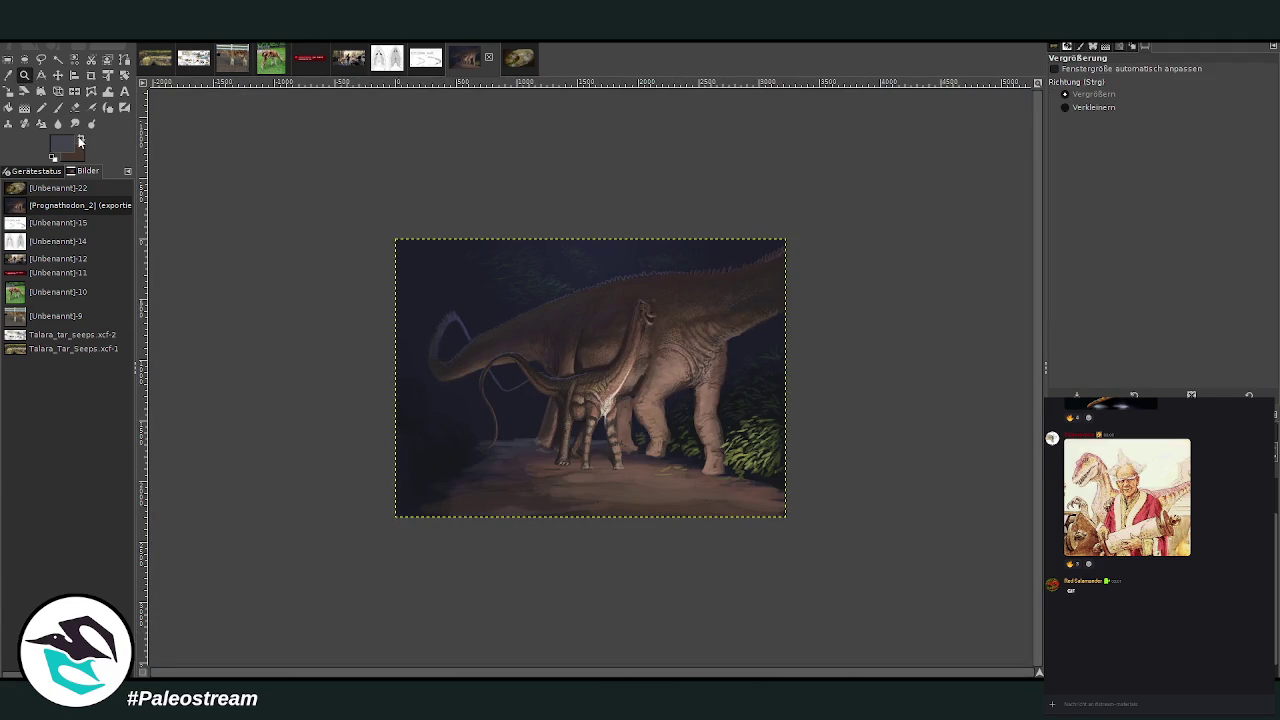
drag(455, 205, 741, 507)
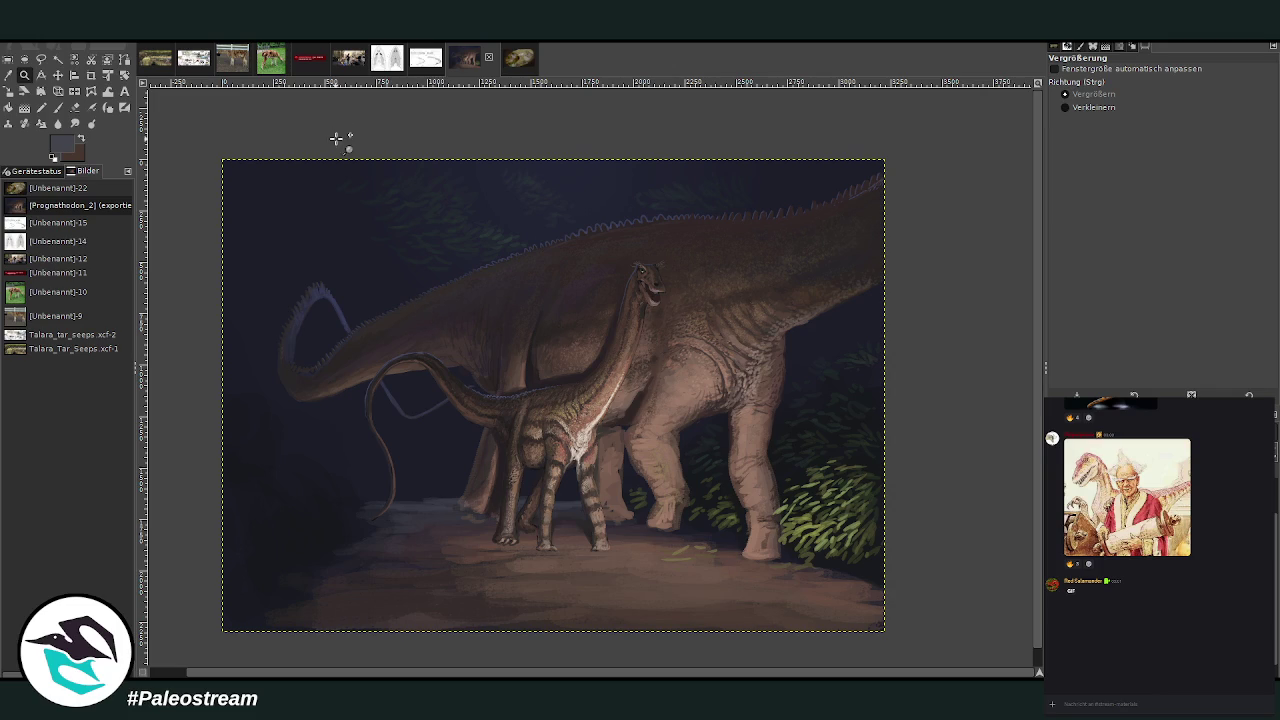
drag(235, 158, 819, 617)
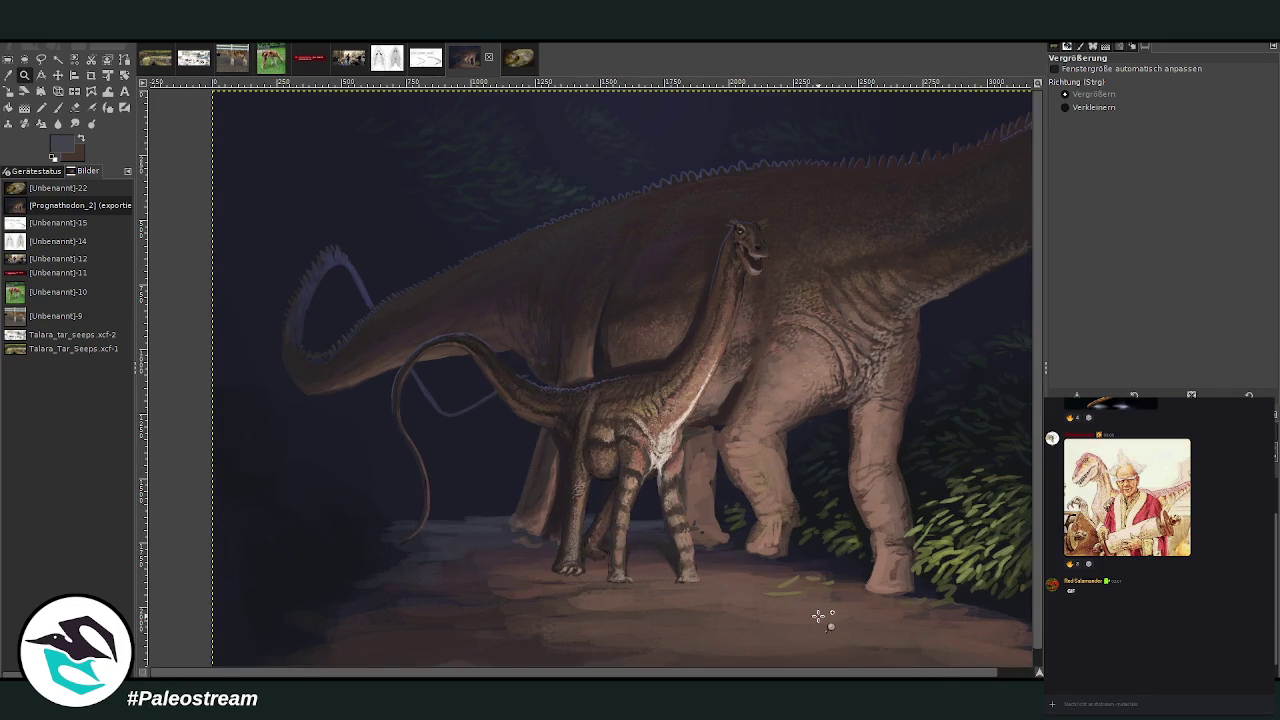
key(o)
click(1020, 508)
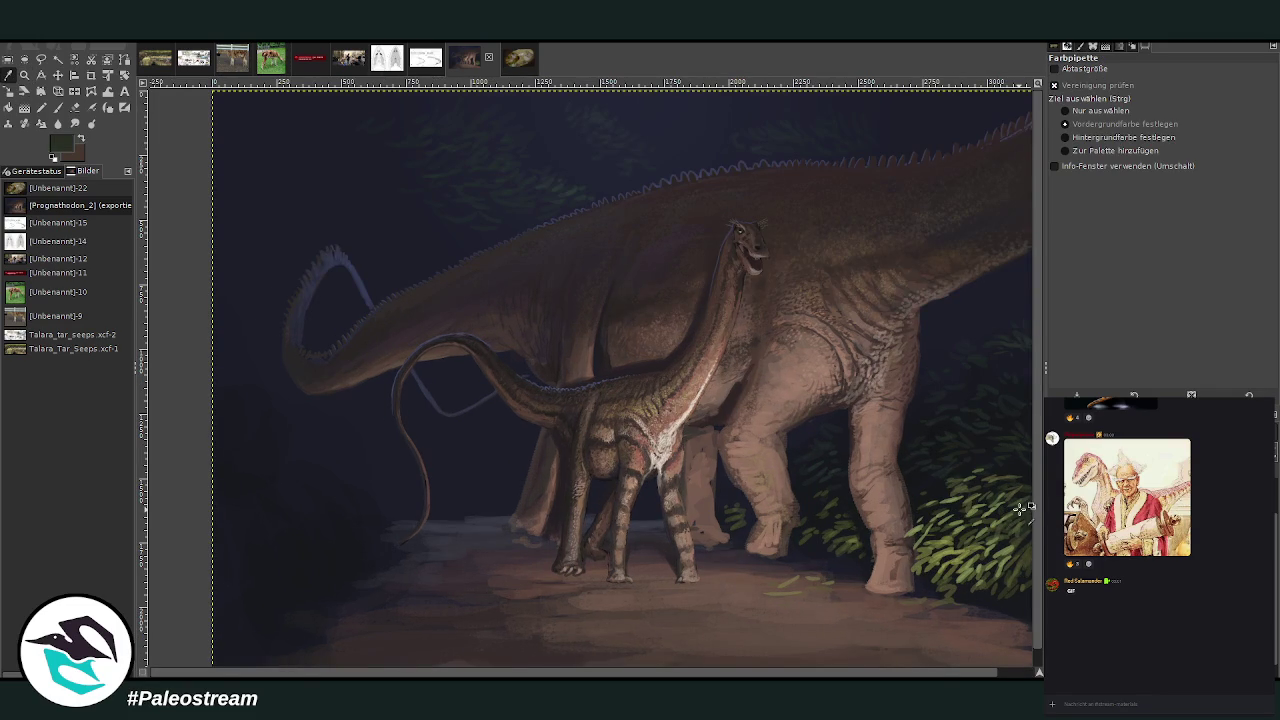
click(57, 107)
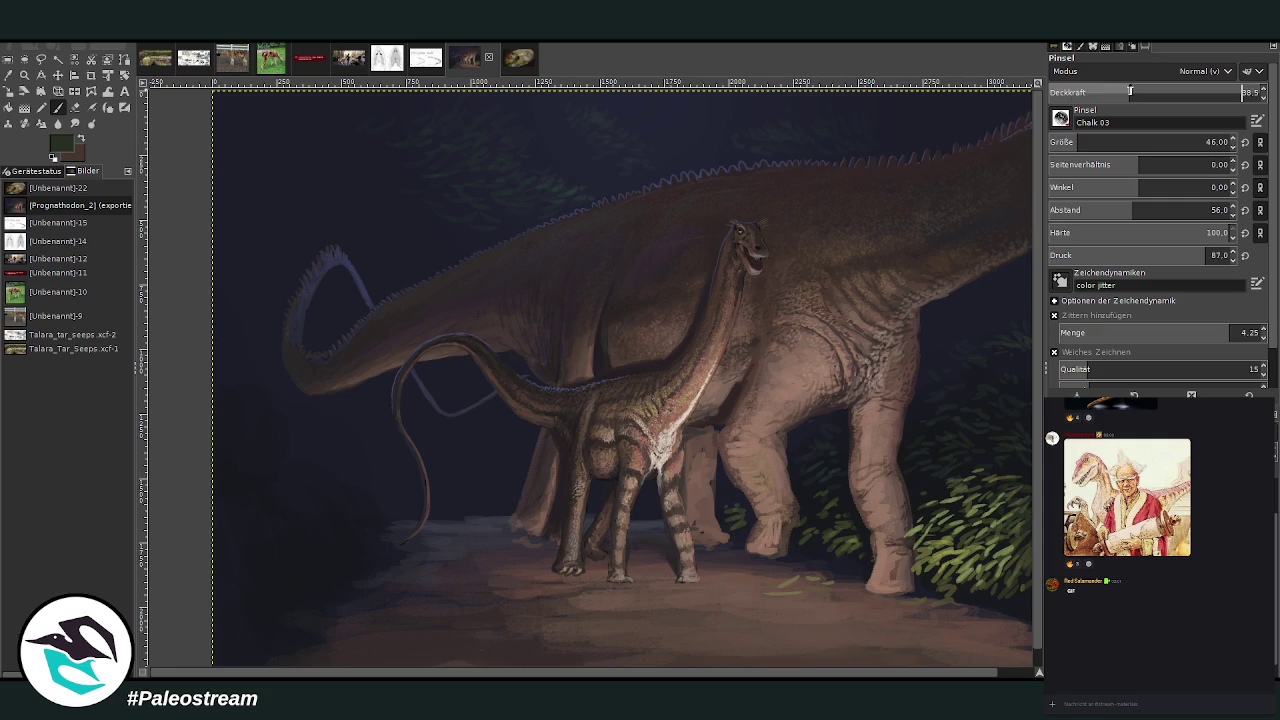
- Set the chalk brush to size 80, small spacing, jitter off, and opacity 44.8
click(1087, 142)
drag(1130, 210, 1078, 236)
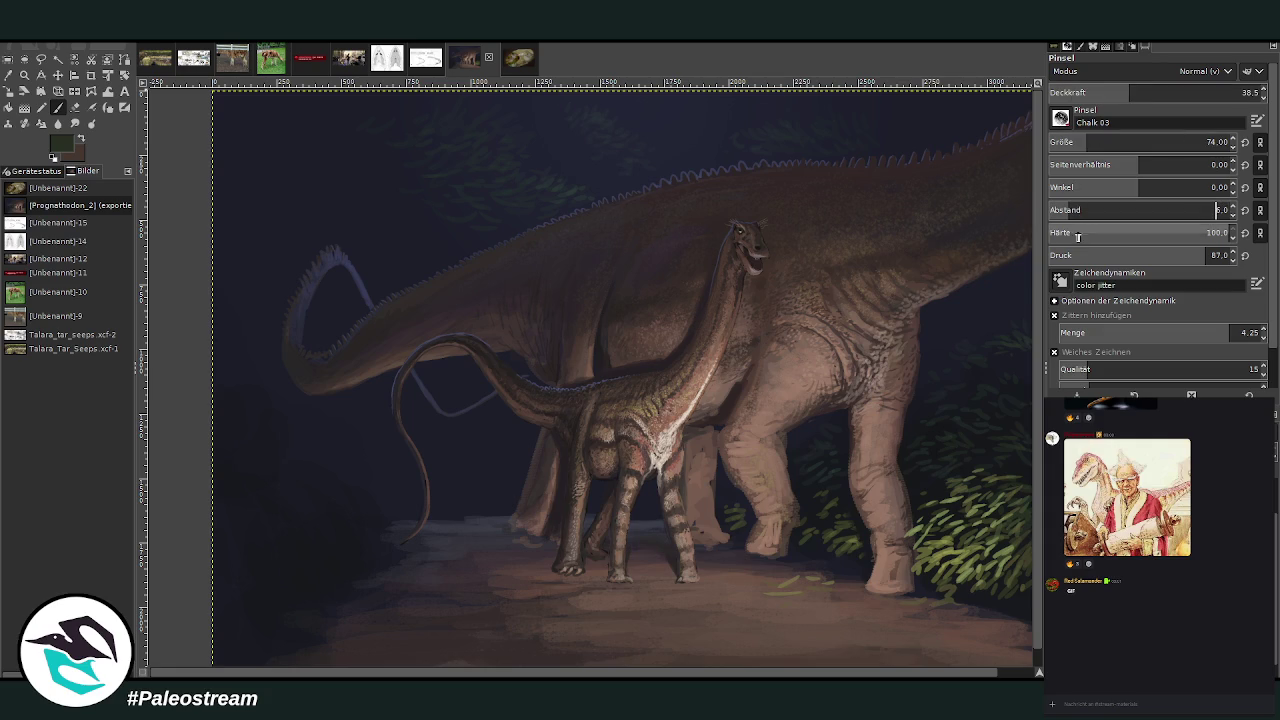
click(1054, 315)
drag(1083, 96, 1095, 96)
drag(1092, 146, 1100, 146)
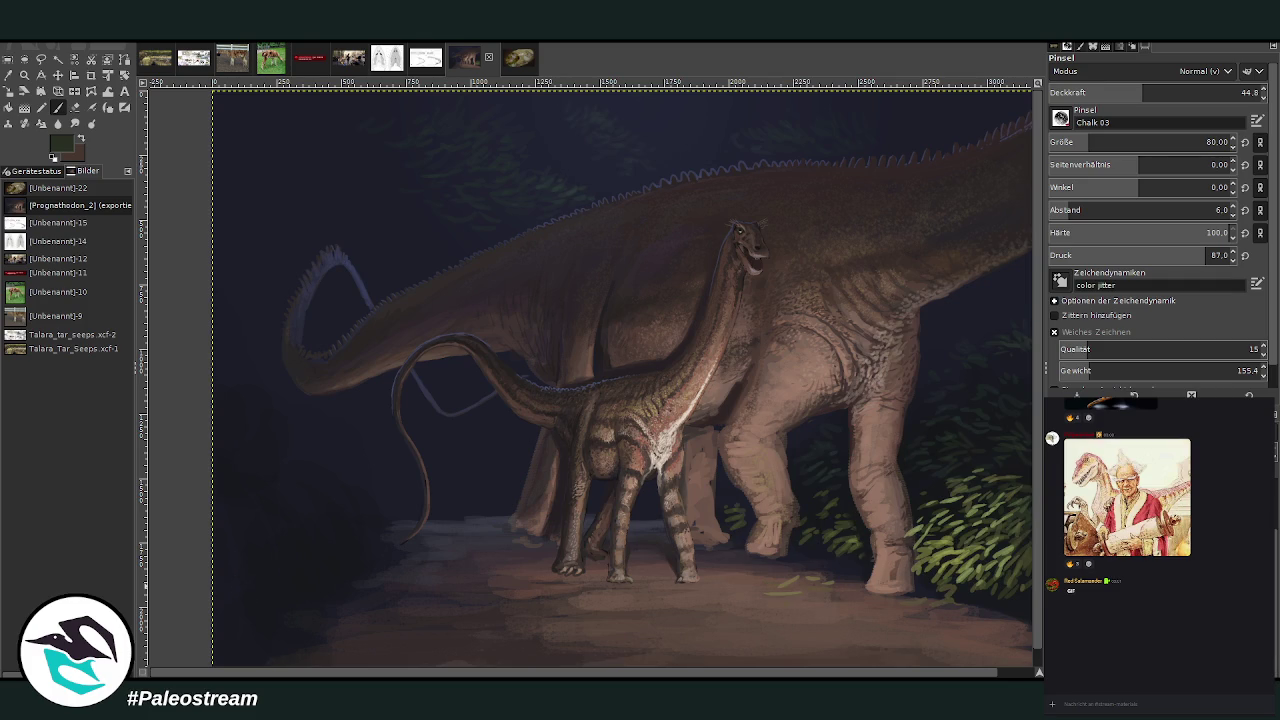
- Paint dark-green fern leaves and grass in the lower-left foreground, then sample brighter greens
mouse_move(255, 595)
mouse_down()
mouse_move(232, 580)
mouse_move(251, 571)
mouse_move(277, 600)
mouse_move(272, 613)
mouse_move(294, 551)
mouse_move(343, 562)
mouse_move(251, 551)
mouse_move(291, 591)
mouse_move(285, 534)
mouse_up()
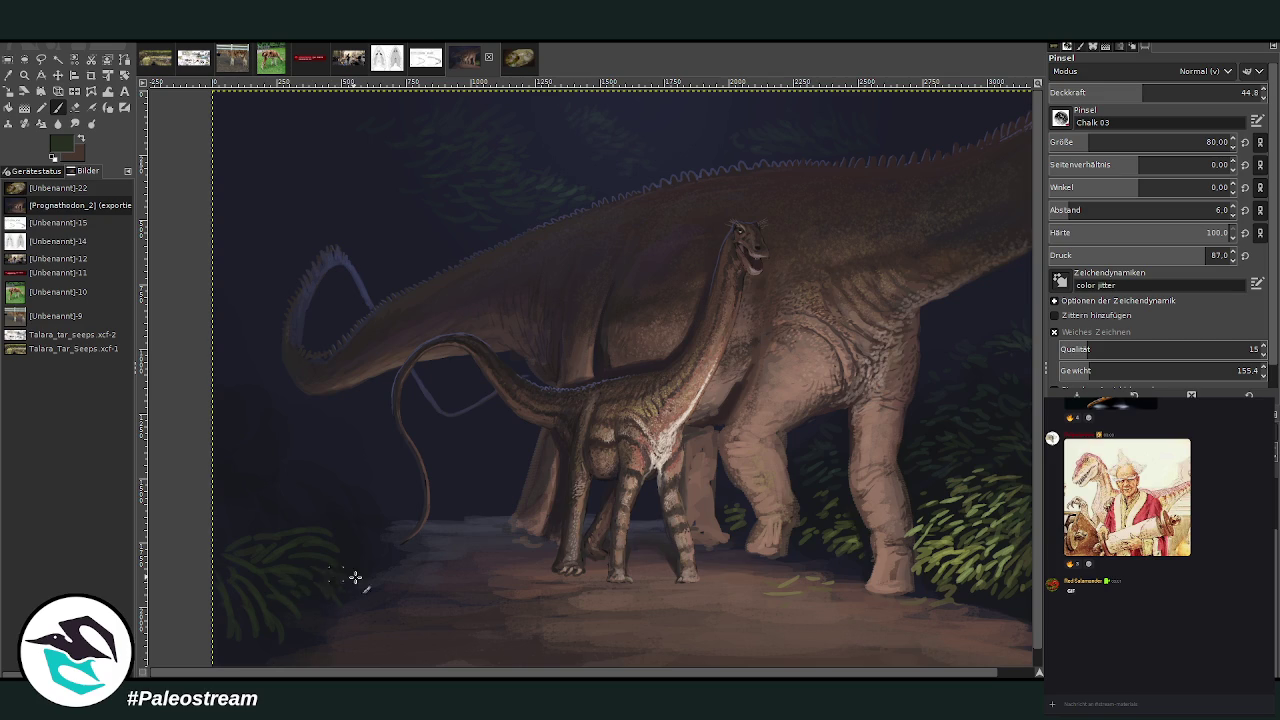
drag(384, 549, 320, 519)
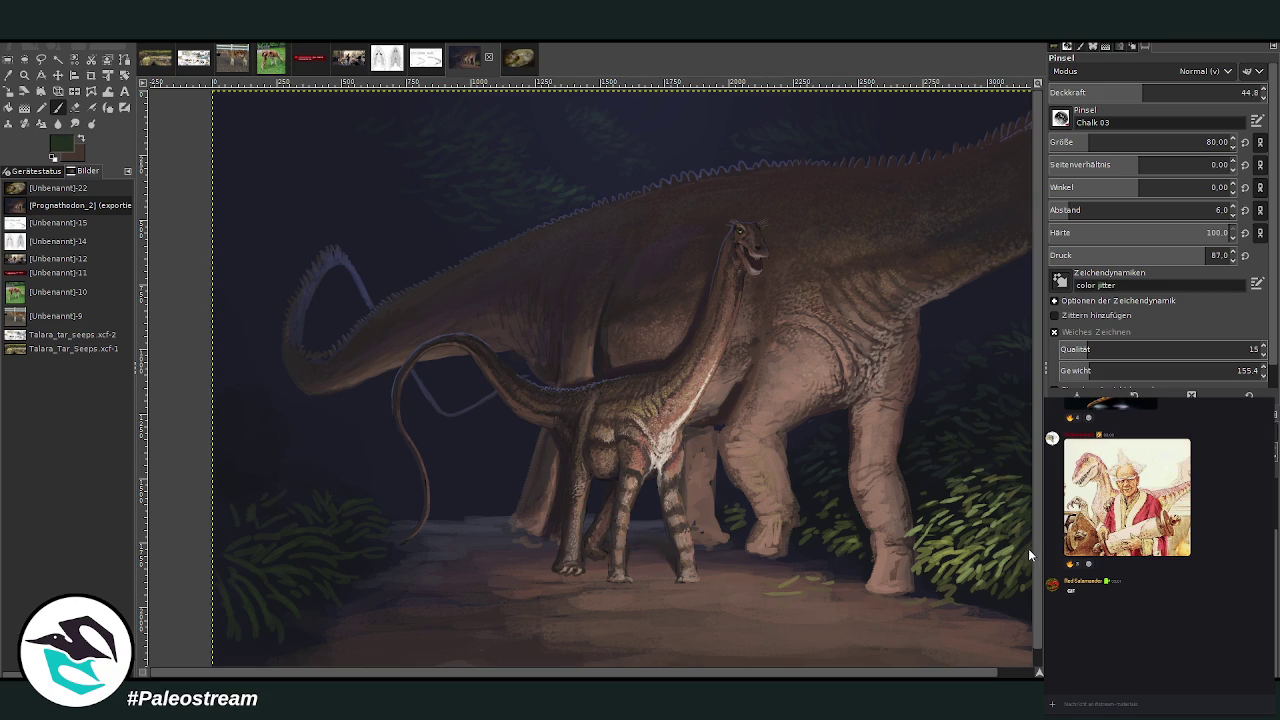
mouse_move(268, 485)
mouse_down()
mouse_move(243, 485)
mouse_move(297, 497)
mouse_move(223, 480)
mouse_move(267, 505)
mouse_up()
key(greater)
ctrl+click(1022, 547)
ctrl+click(1021, 533)
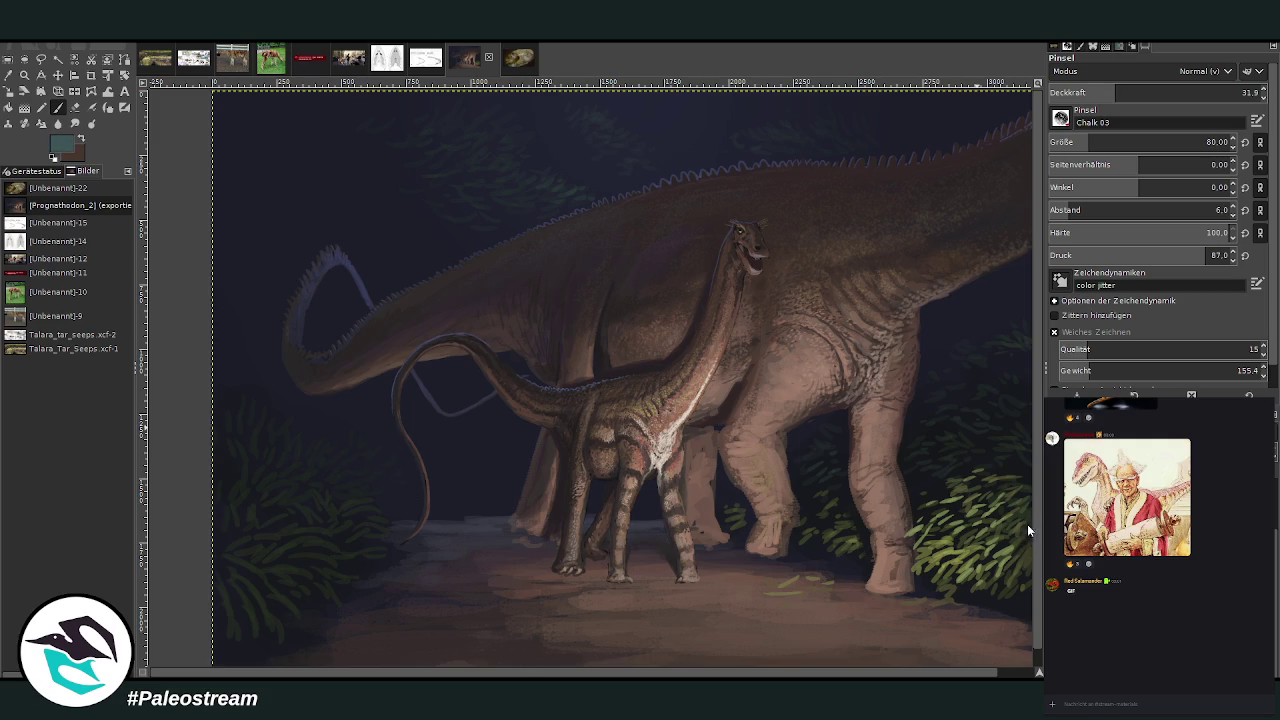
- Zoom into the left side, sample a bluish-purple from the tail, and set brush size 38, opacity 40.4
key(z)
mouse_move(218, 210)
mouse_down()
mouse_move(310, 302)
mouse_move(481, 574)
mouse_up()
key(o)
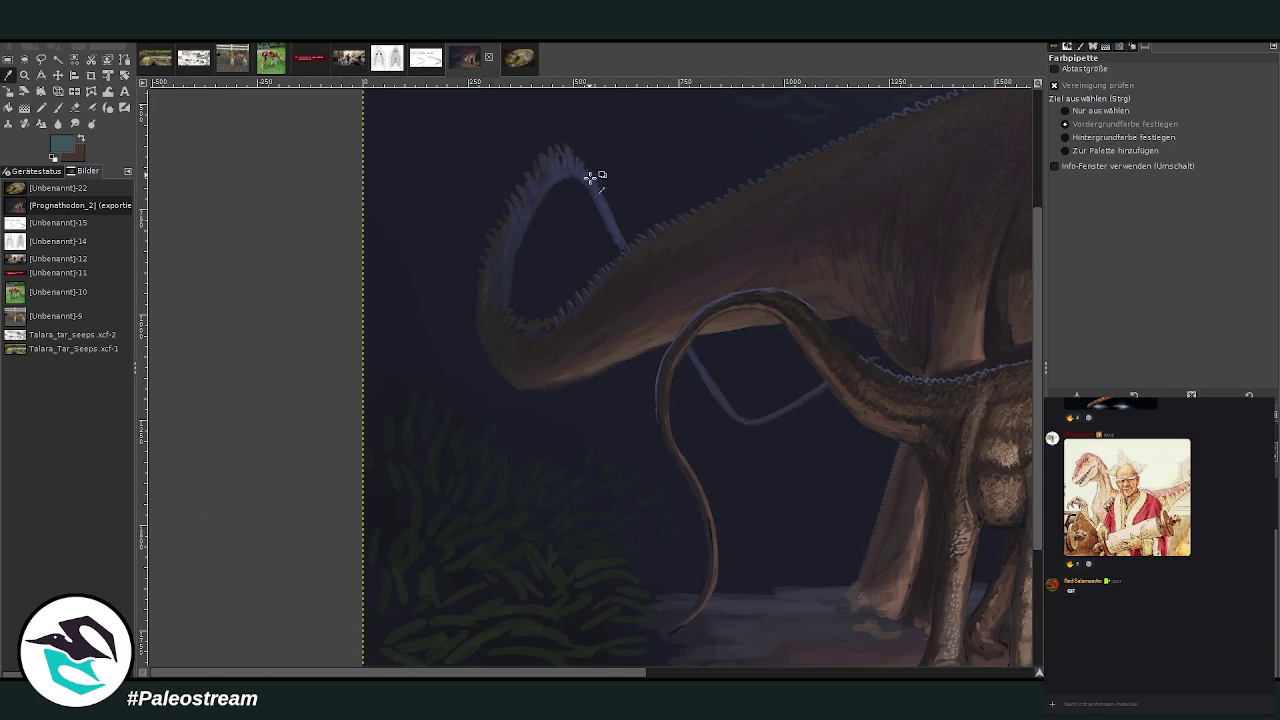
click(590, 182)
click(58, 109)
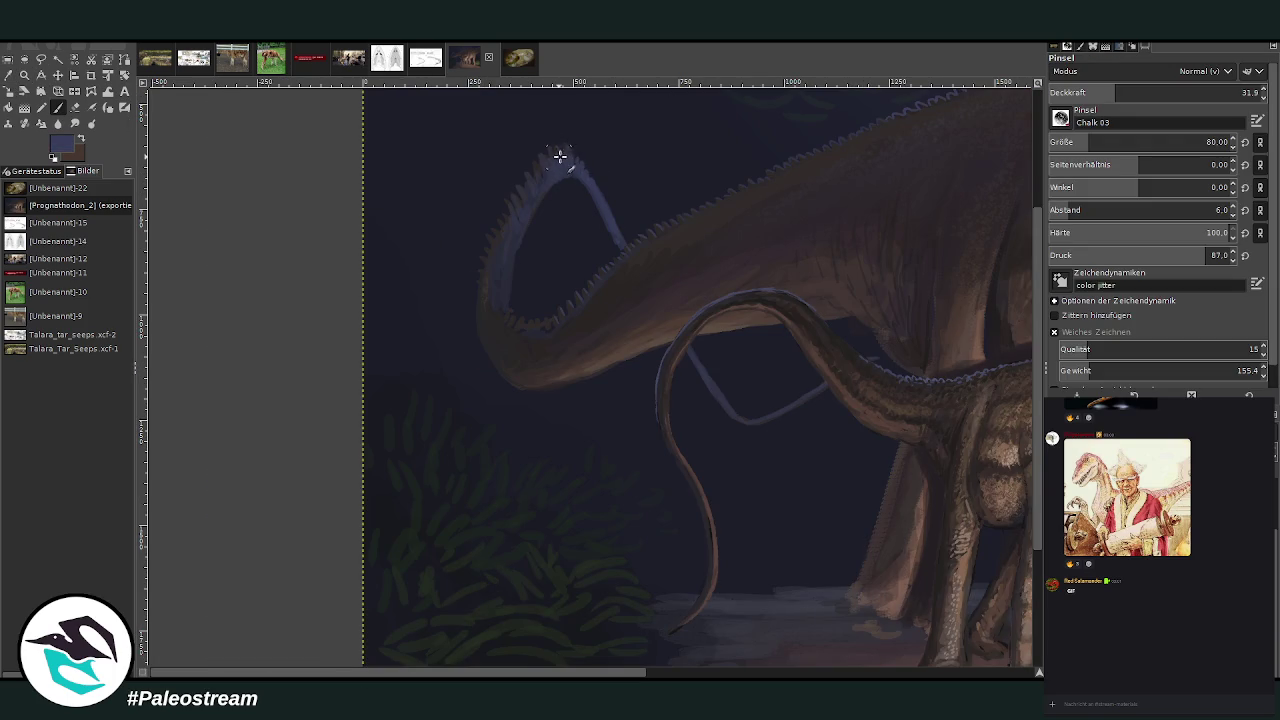
drag(1117, 92, 1163, 92)
drag(1065, 142, 1056, 142)
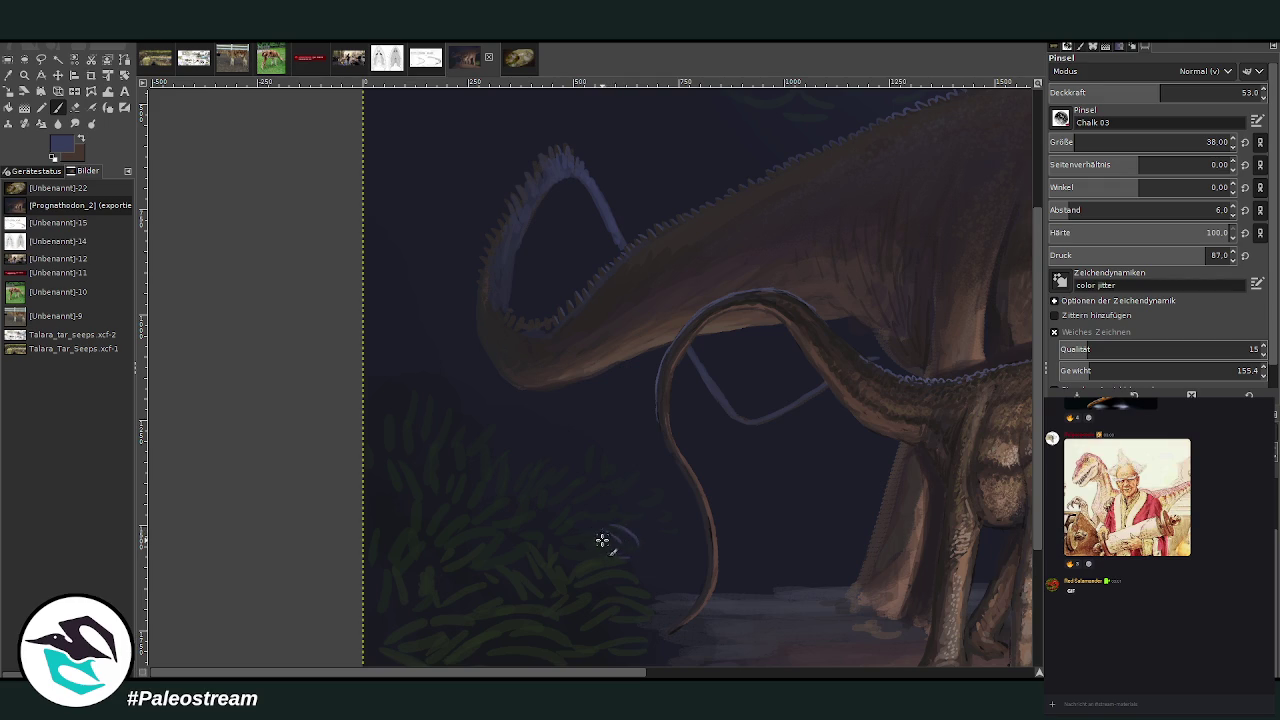
click(1133, 92)
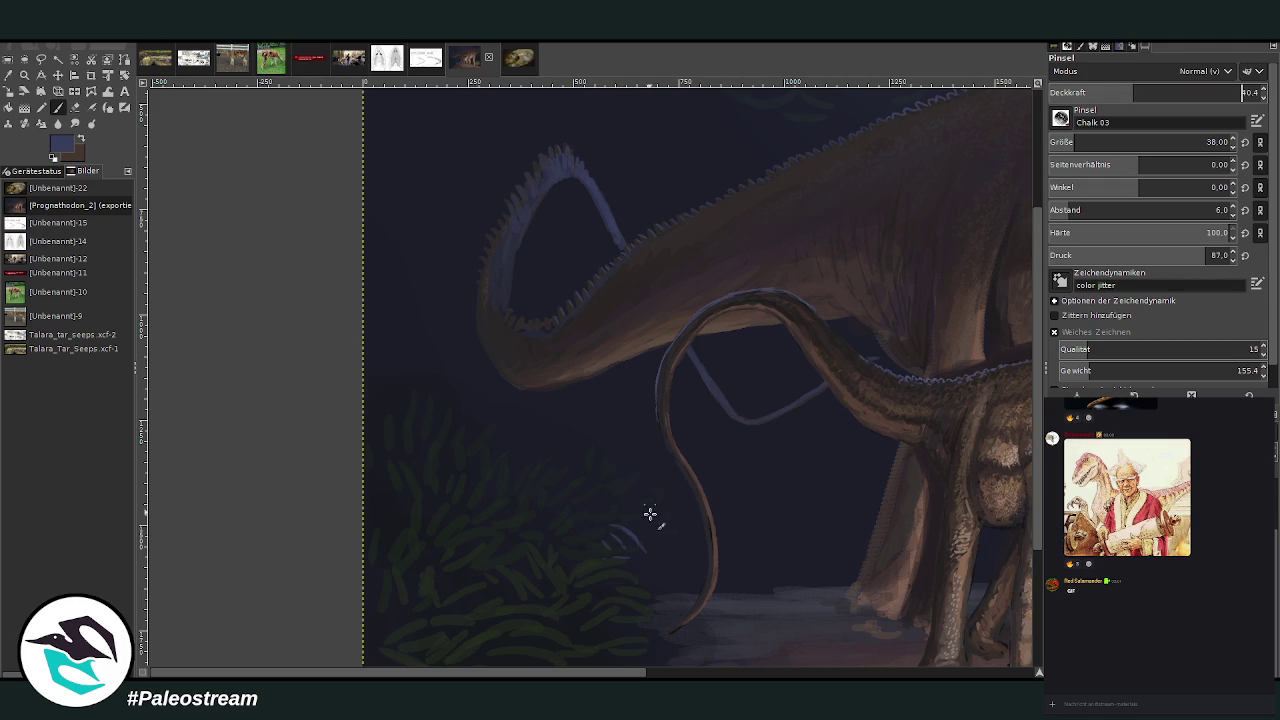
- Dab pale bluish highlights across the lower-left grass, dropping opacity to 25.2
mouse_move(640, 535)
mouse_down()
mouse_move(586, 503)
mouse_move(600, 501)
mouse_move(551, 514)
mouse_move(600, 491)
mouse_move(524, 475)
mouse_move(516, 520)
mouse_up()
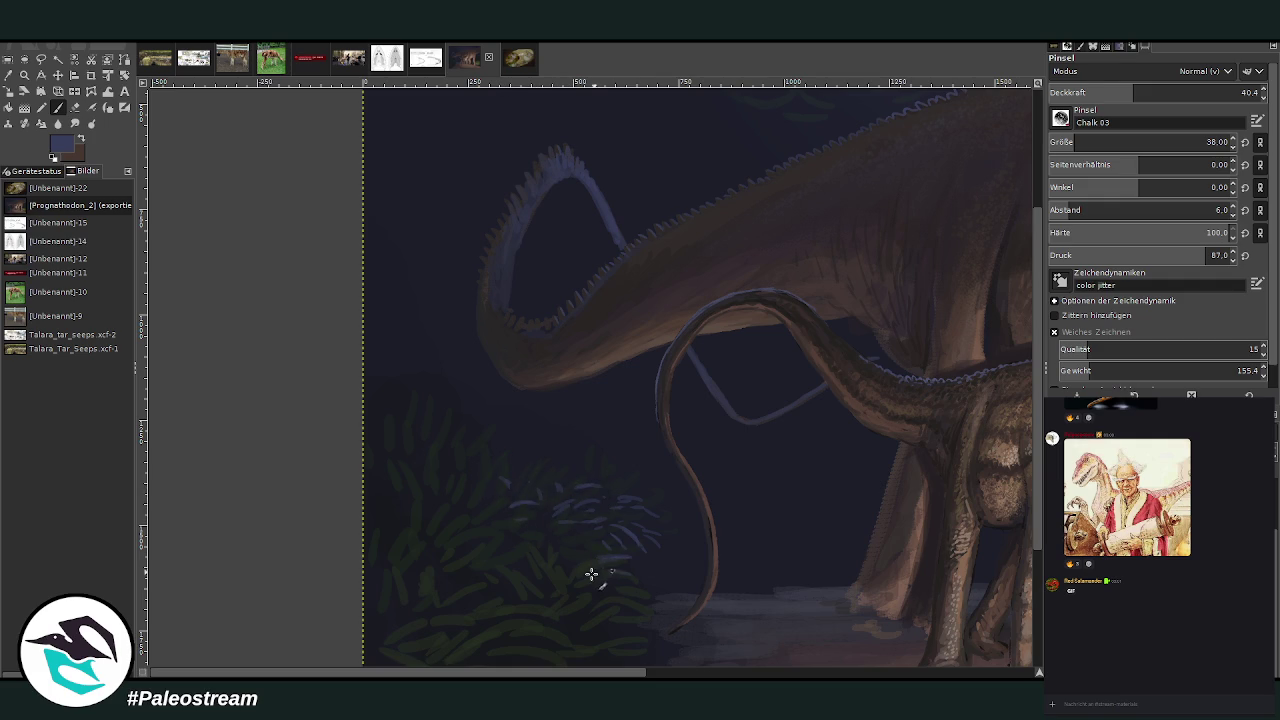
drag(497, 460, 510, 465)
click(1101, 92)
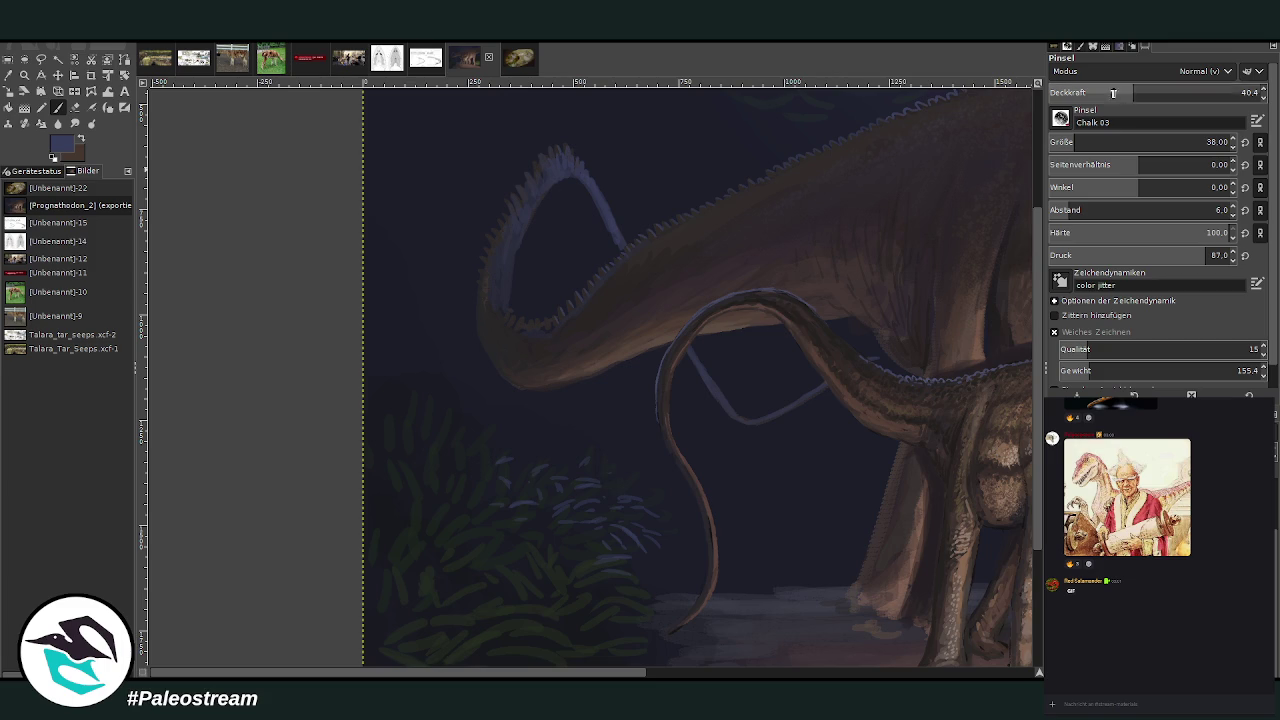
drag(511, 448, 471, 480)
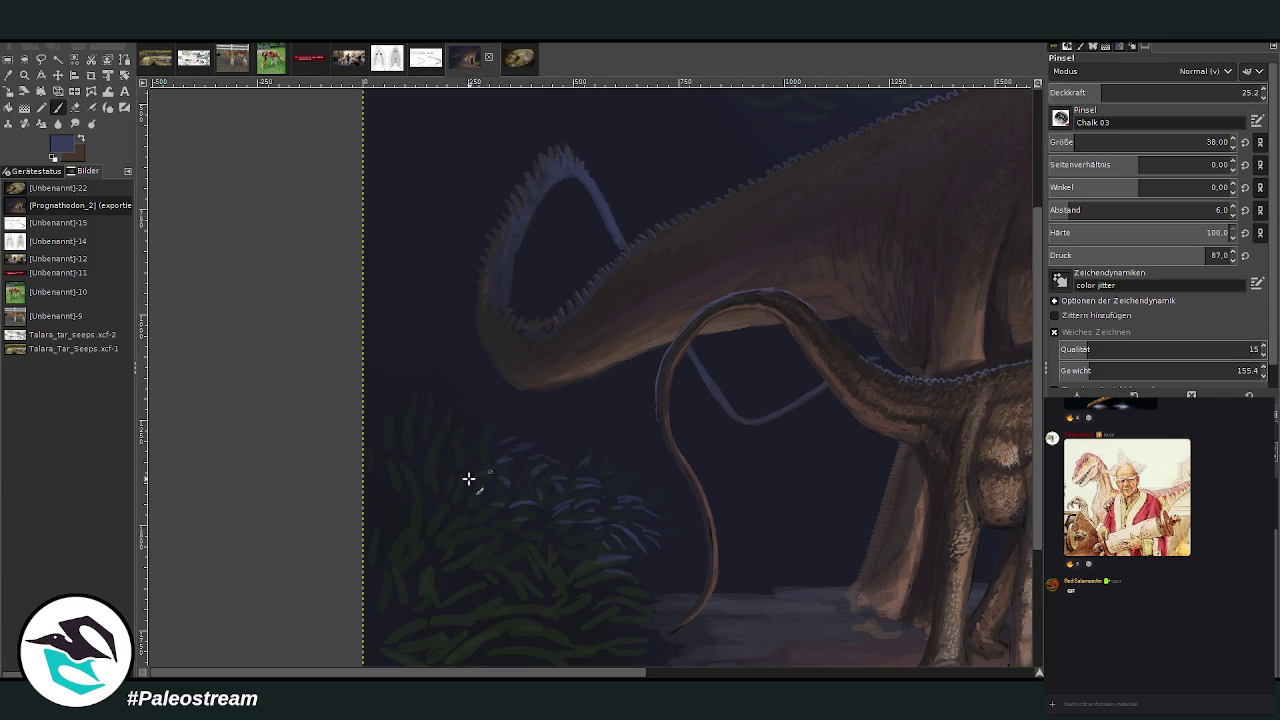
drag(594, 471, 642, 500)
ctrl+click(1034, 528)
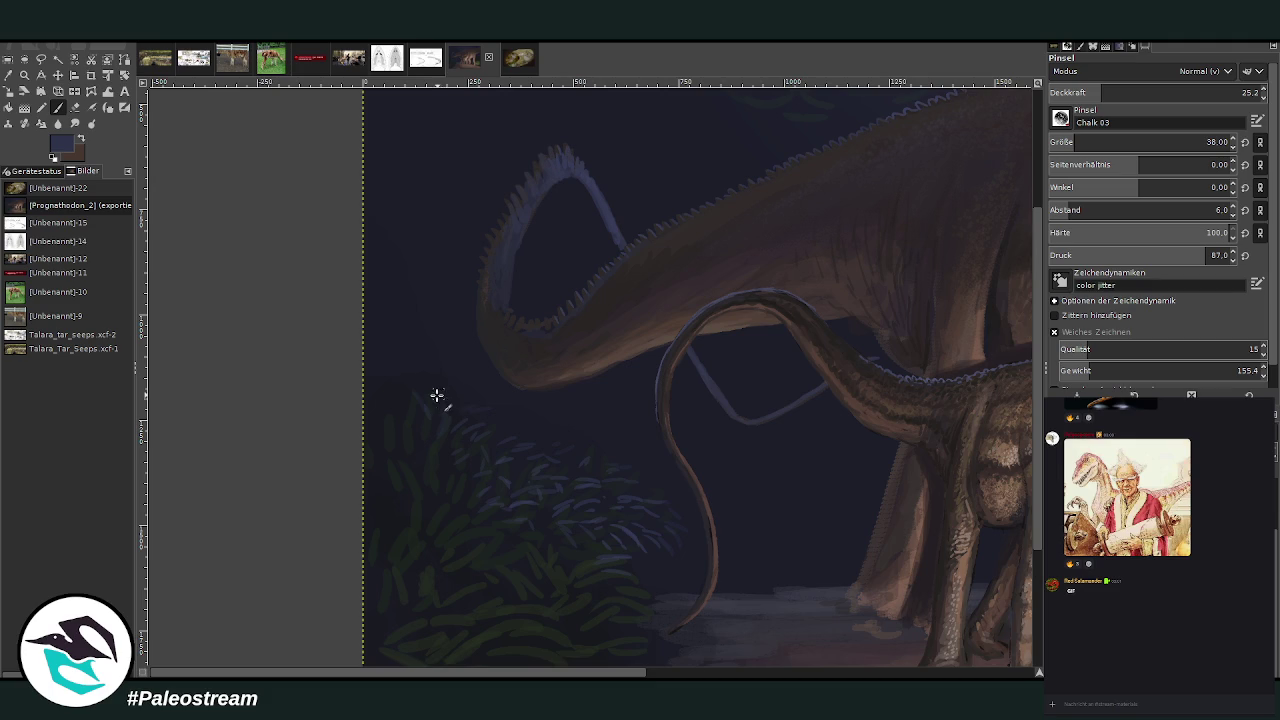
- Fit the painting, zoom onto the adult's flank and legs, and paint at opacity 33.4
key(shift+ctrl+j)
key(z)
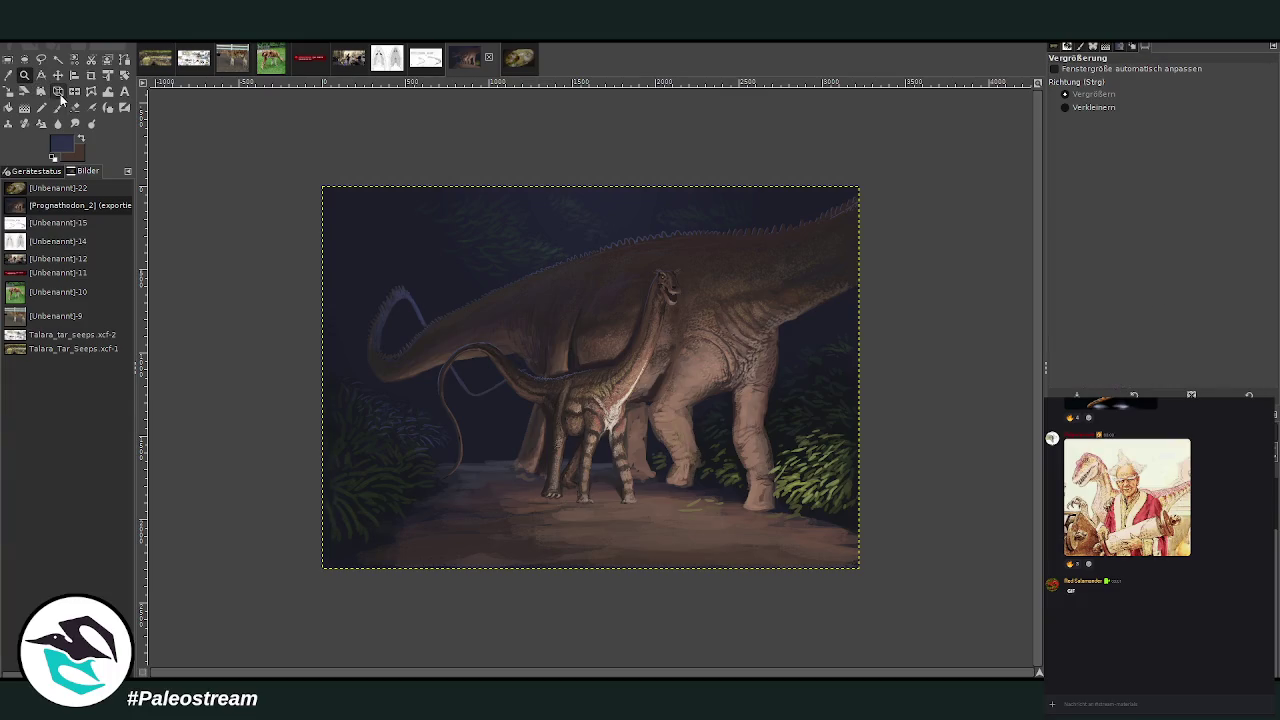
drag(608, 234, 797, 423)
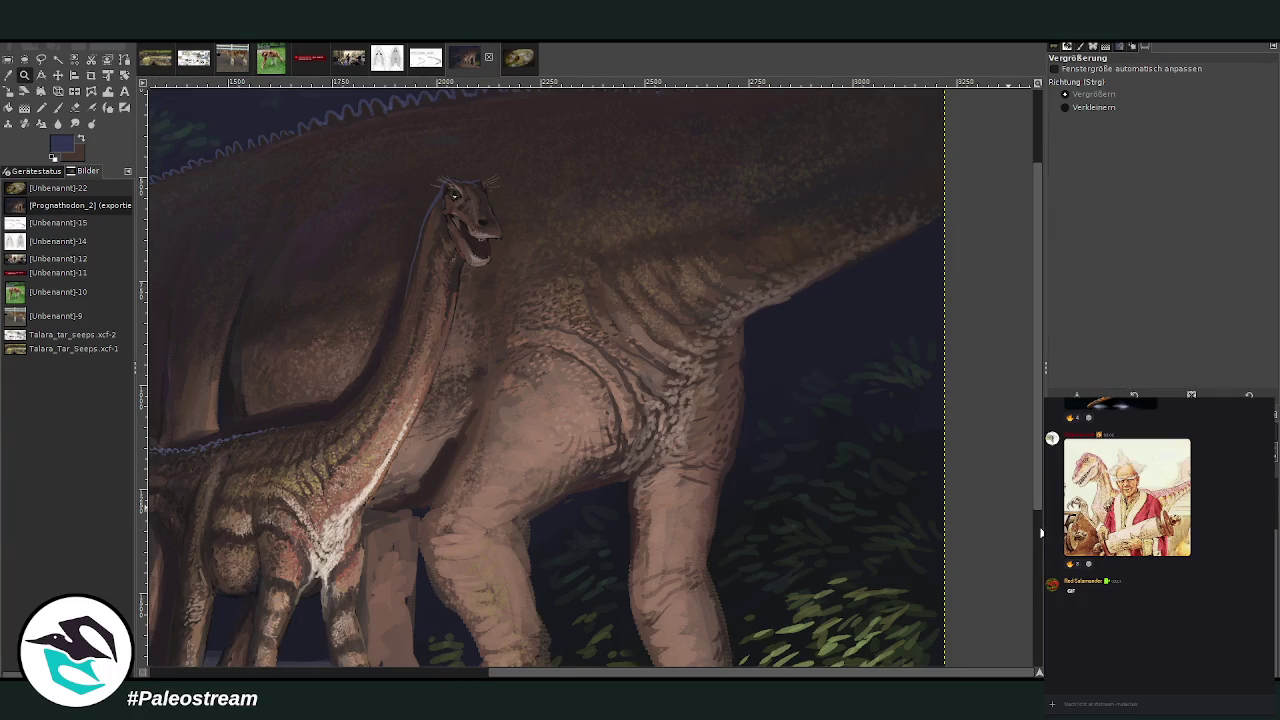
key(p)
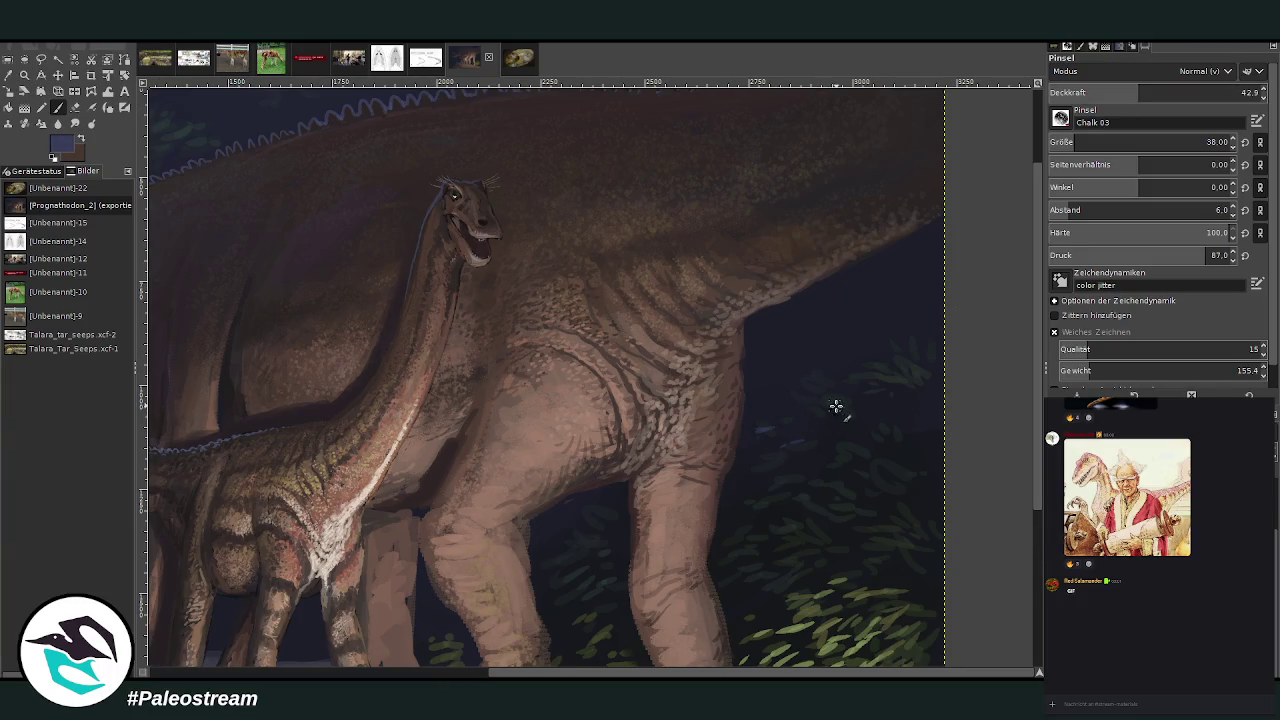
click(1119, 92)
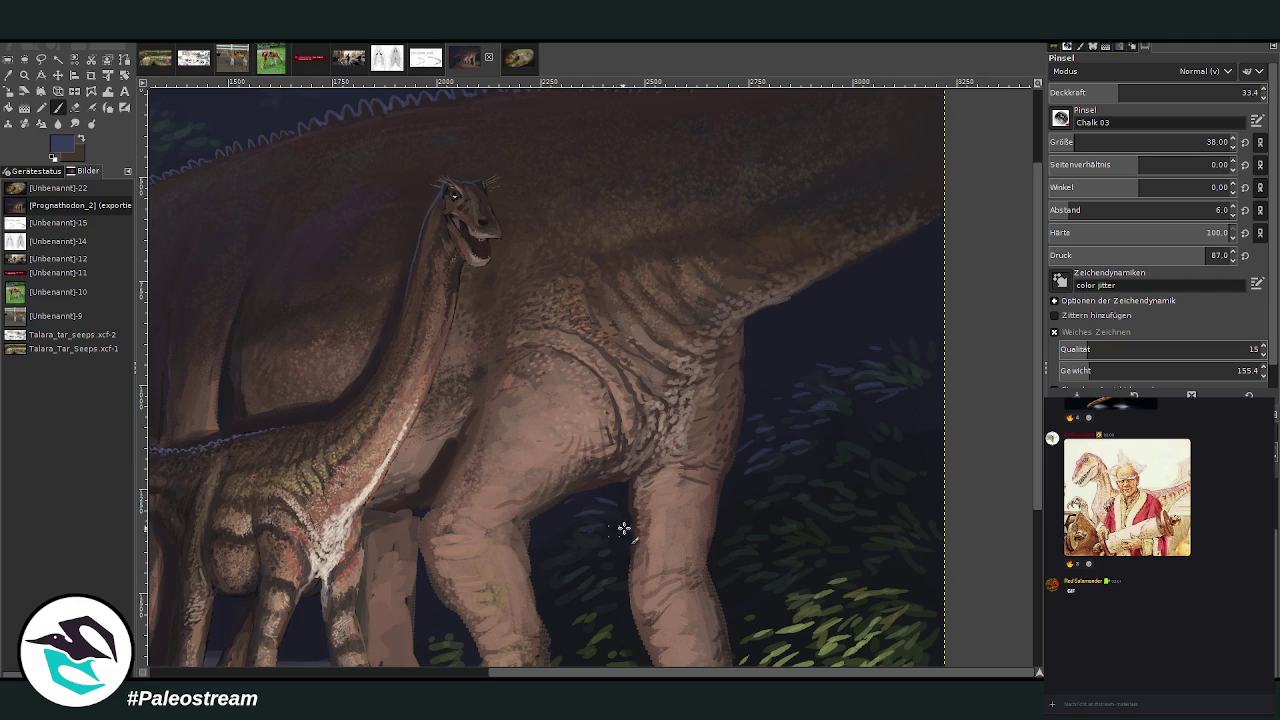
- Zoom out to the whole painting, then zoom in on the sauropods' legs
key(minus)
key(minus)
key(minus)
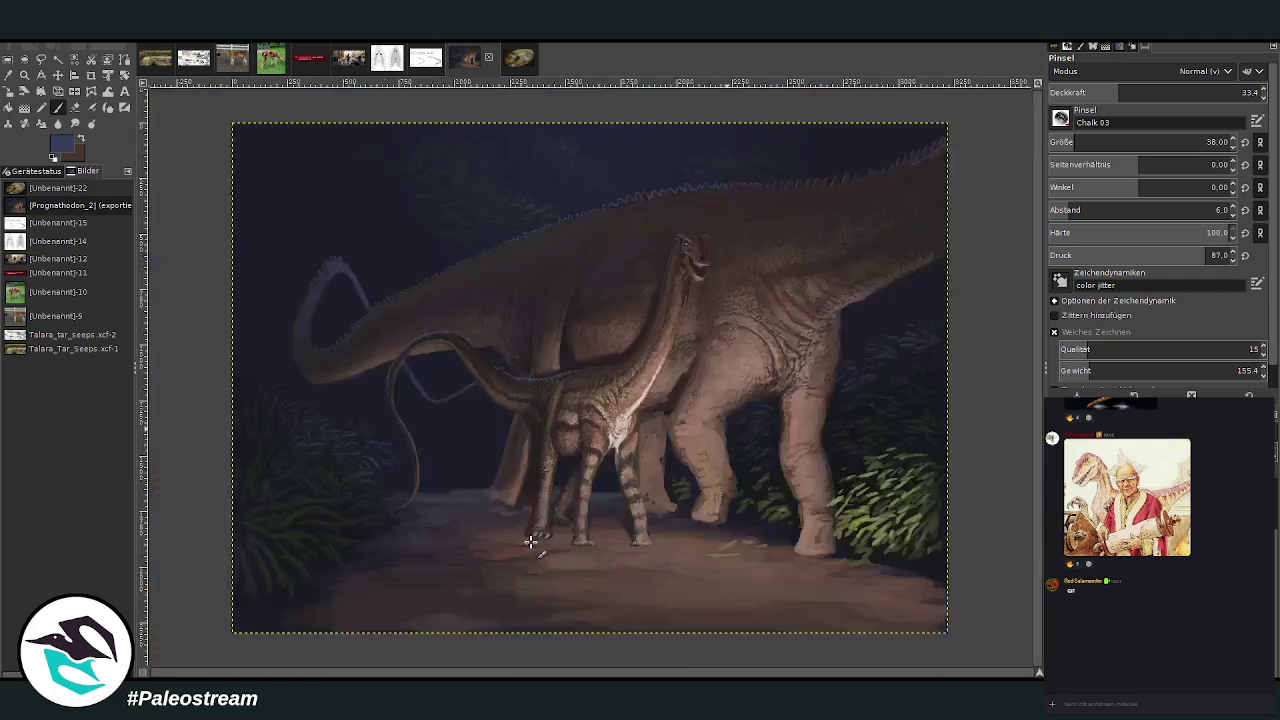
key(minus)
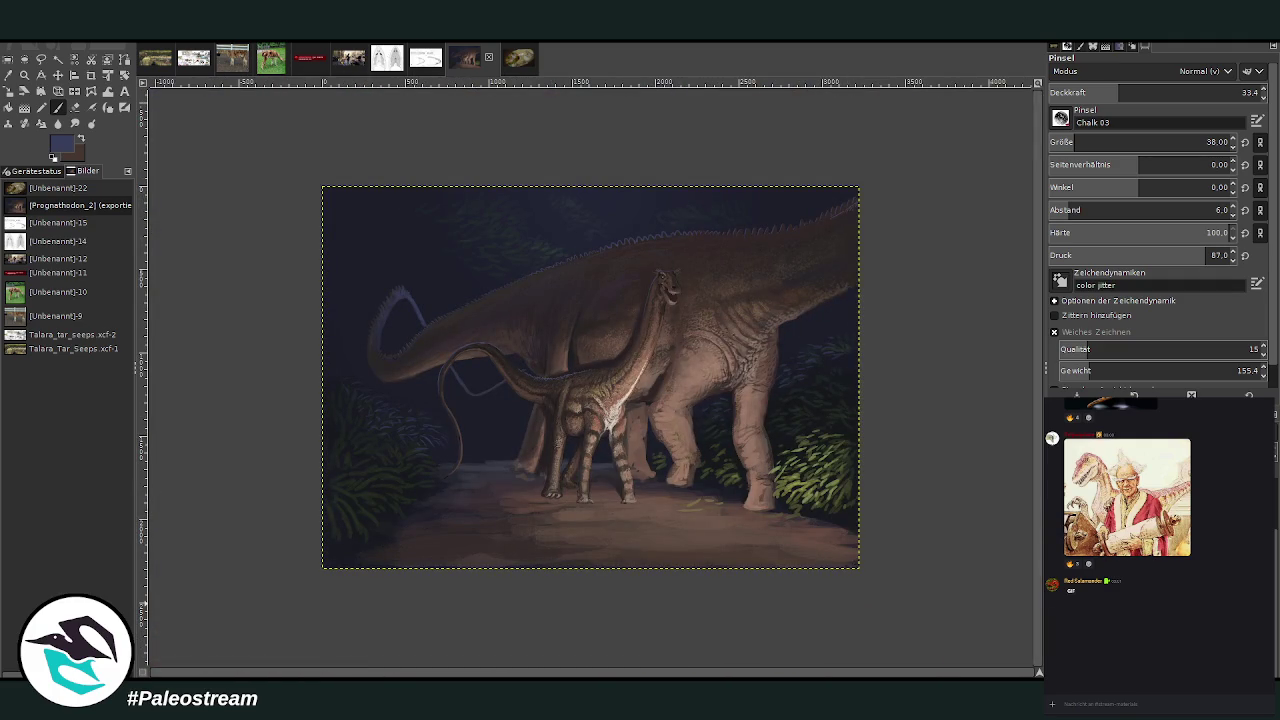
click(31, 77)
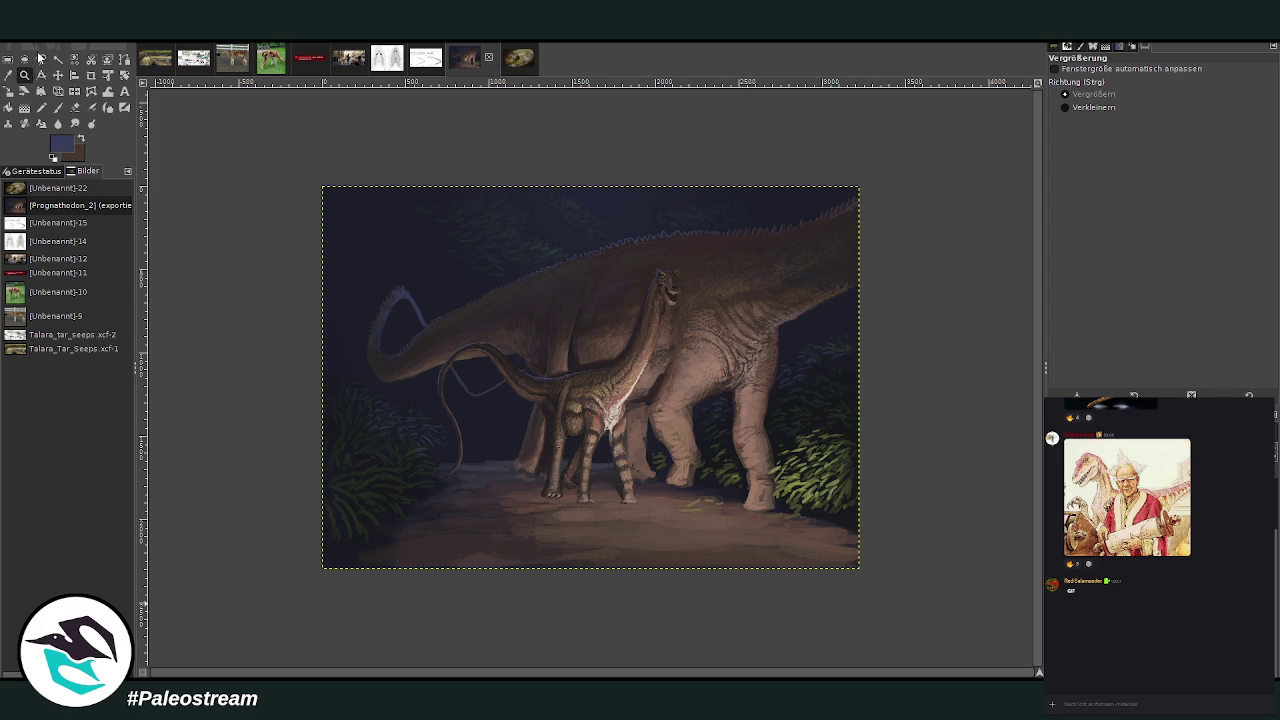
drag(510, 296, 787, 527)
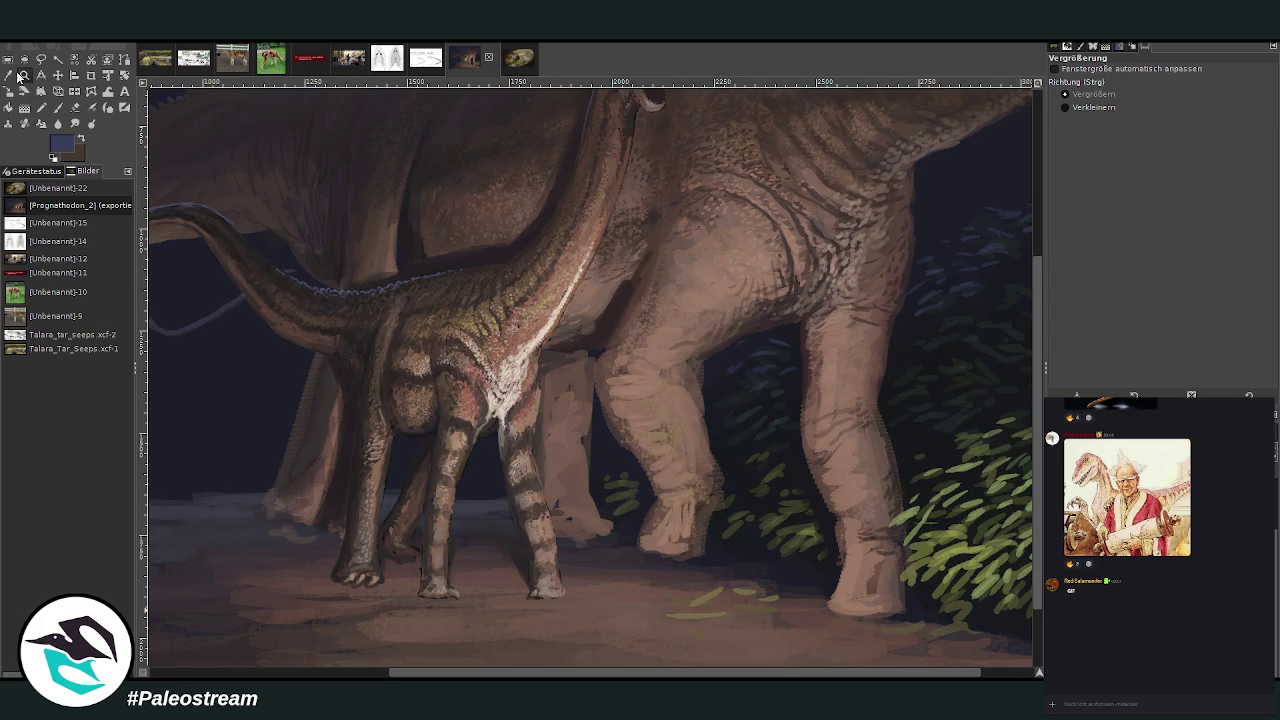
- Sample a brown from the adult's leg and paint a lighter stroke down the rear leg at size 99, opacity 58
click(8, 75)
click(730, 322)
click(57, 107)
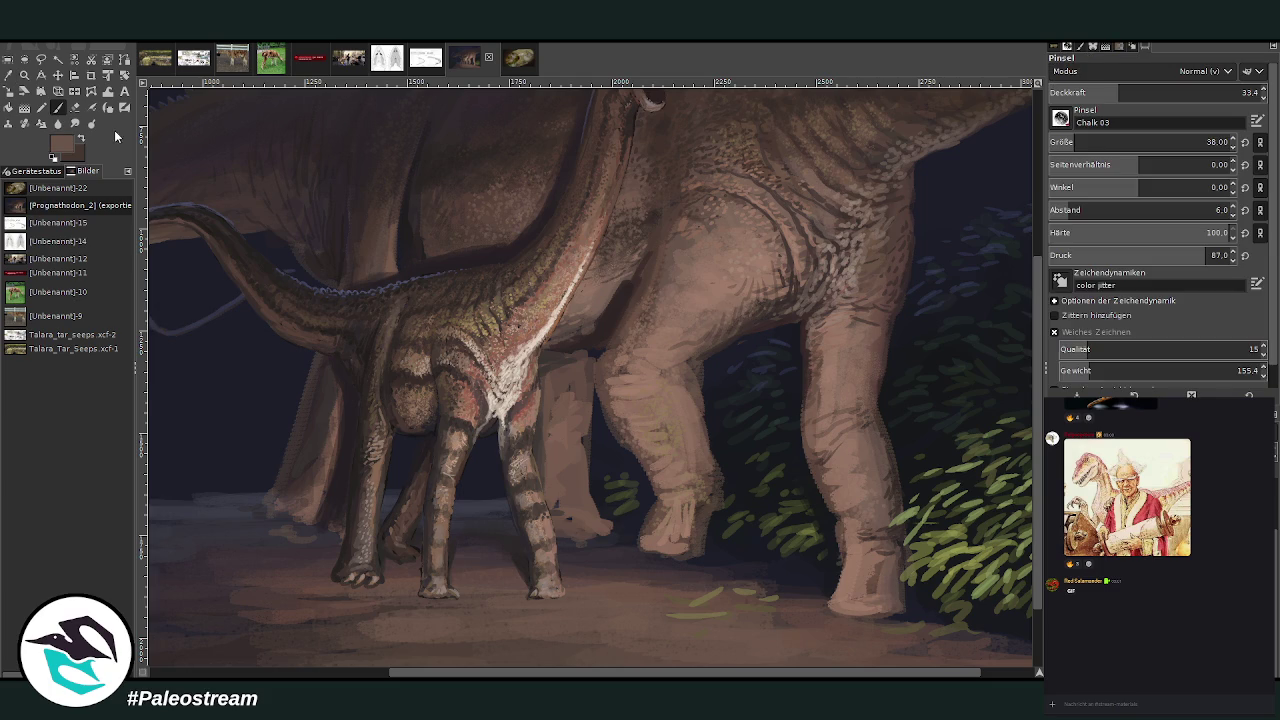
click(1095, 142)
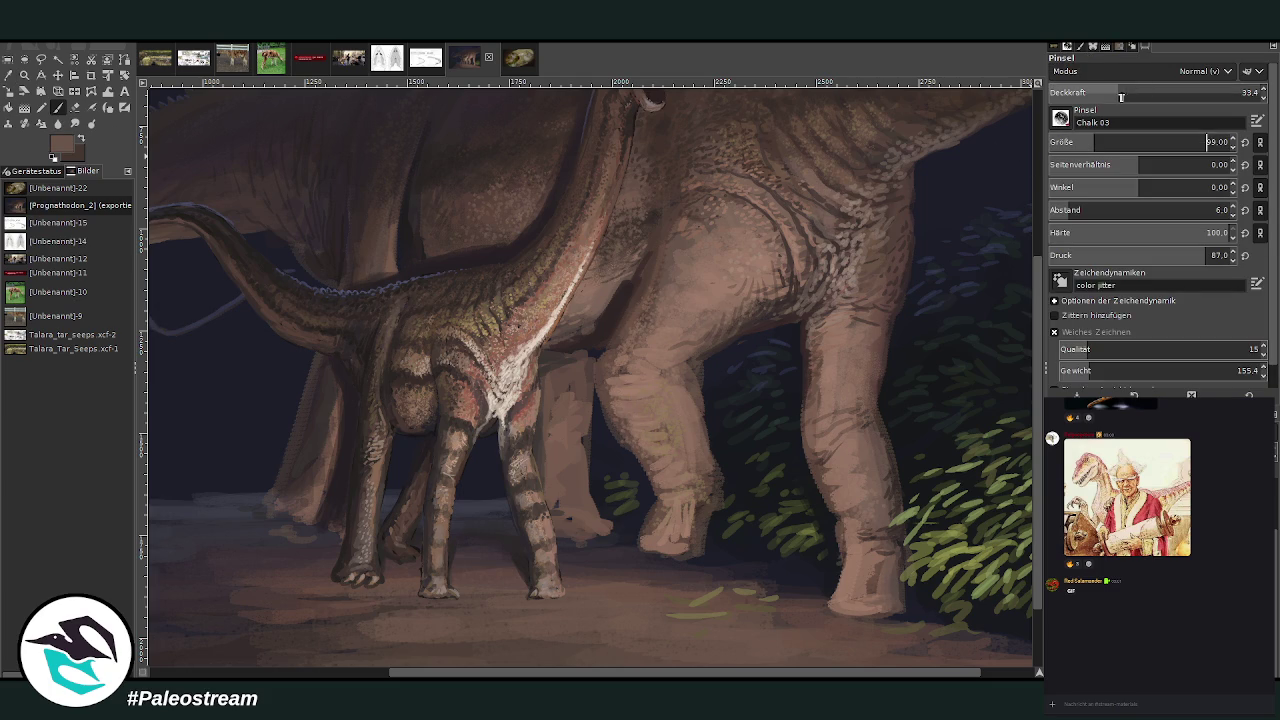
drag(1130, 92, 1170, 92)
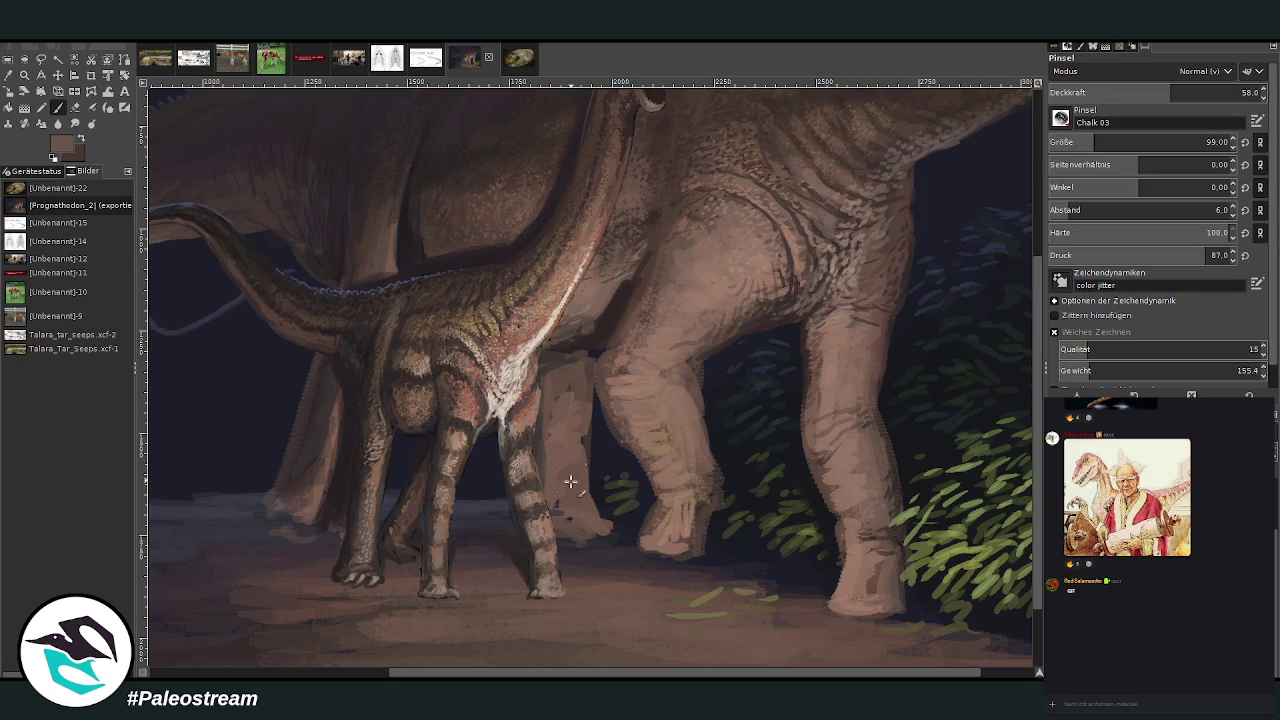
drag(586, 442, 586, 500)
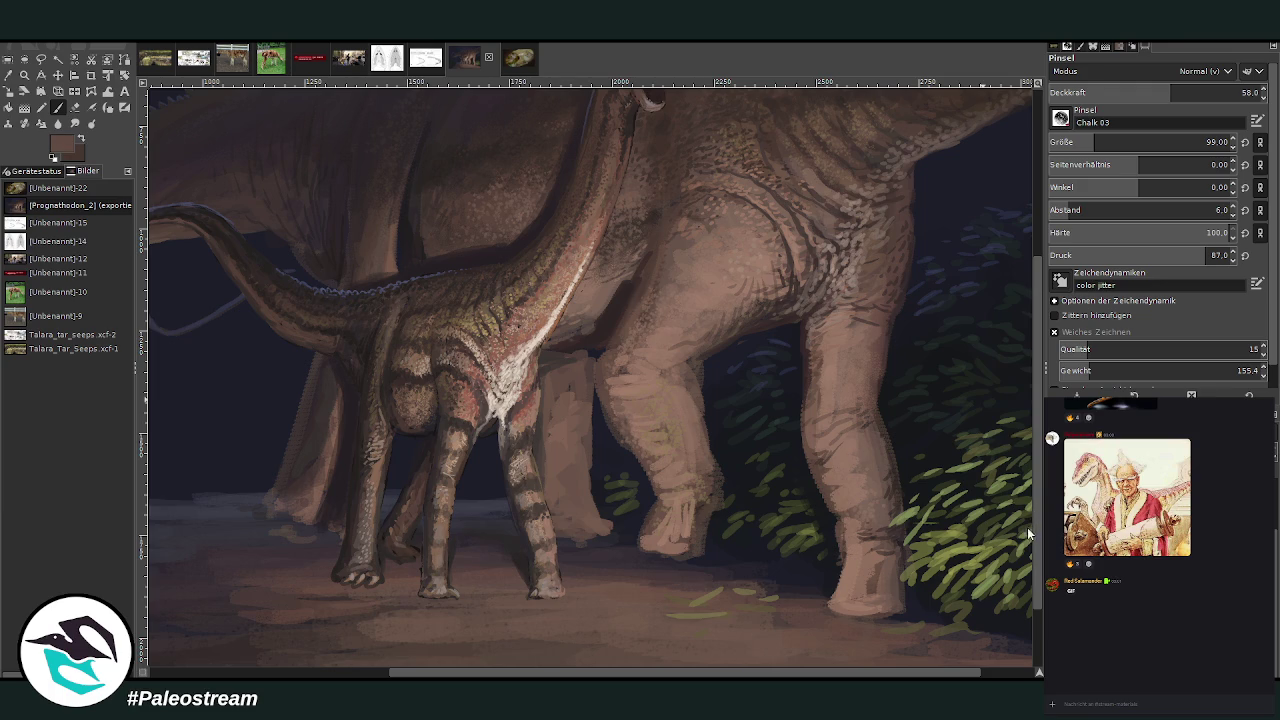
- With a smaller, more opaque brush, reshape the pale rear foot tip and add front-foot toe strokes
click(1078, 142)
drag(563, 531, 580, 522)
click(1197, 92)
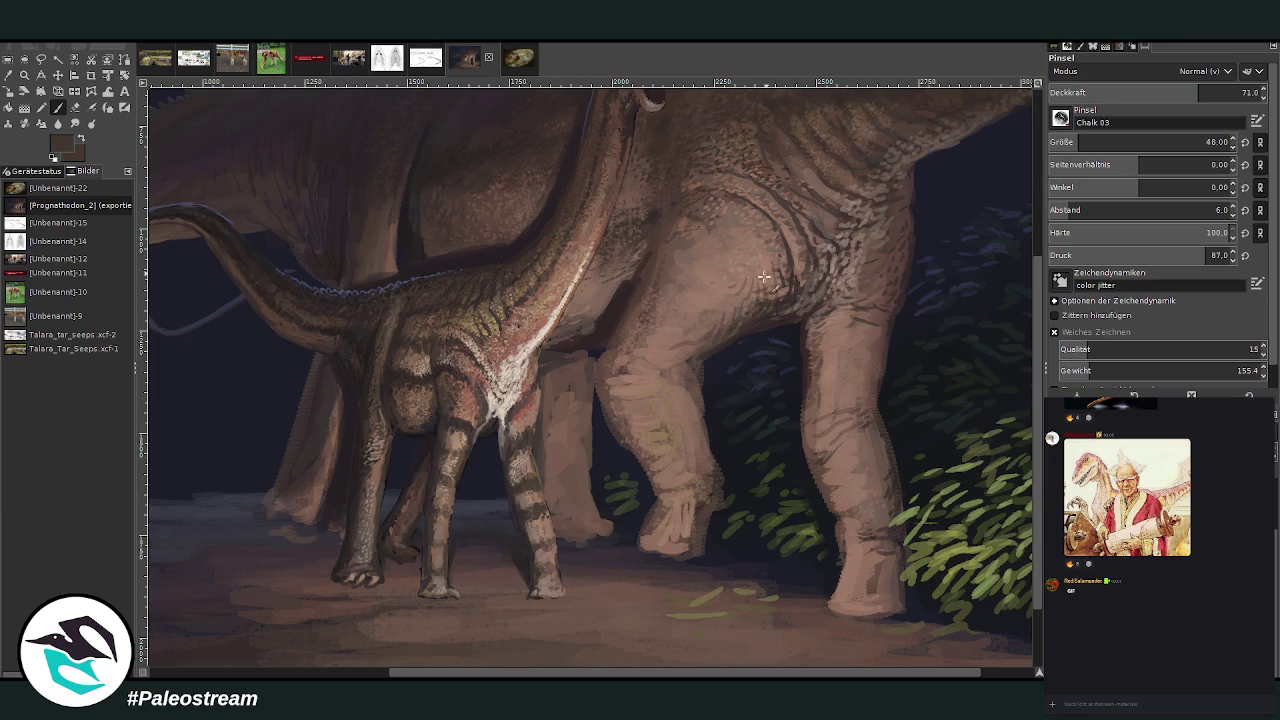
drag(570, 534, 593, 541)
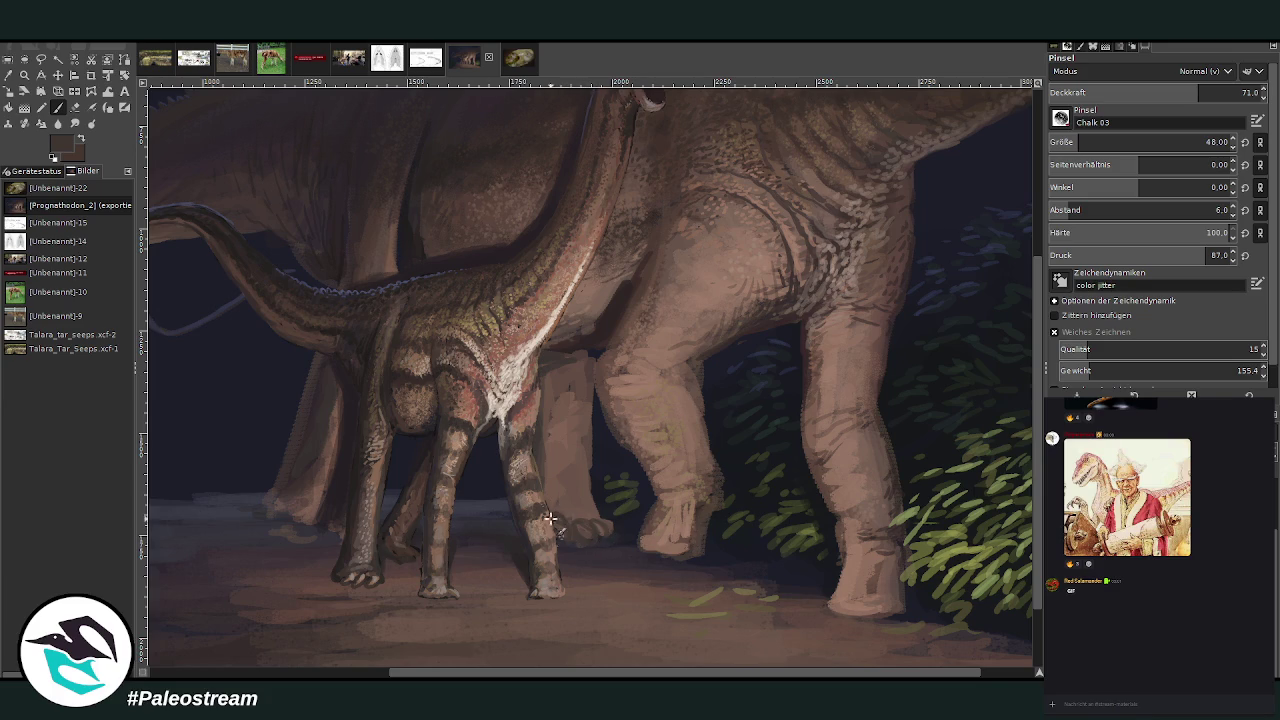
mouse_move(565, 524)
mouse_down()
mouse_move(602, 532)
mouse_move(577, 506)
mouse_move(594, 422)
mouse_up()
mouse_move(672, 492)
mouse_down()
mouse_move(705, 502)
mouse_move(658, 476)
mouse_up()
drag(848, 546, 826, 603)
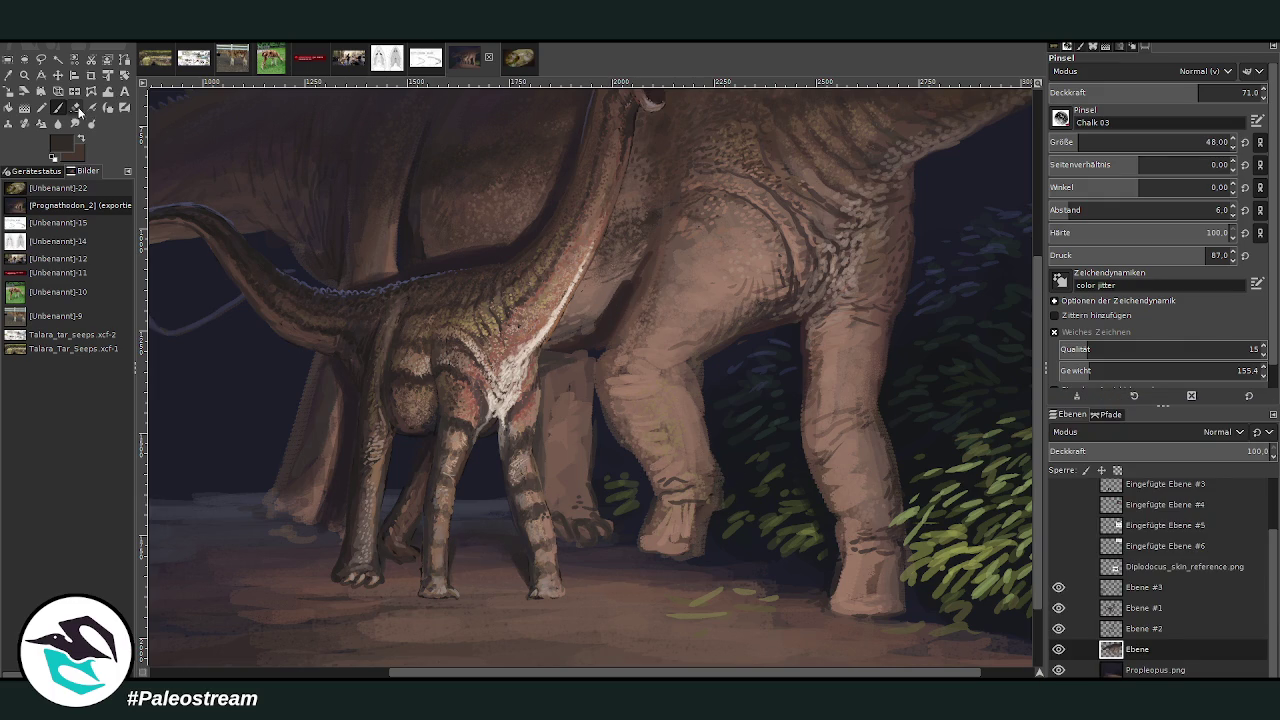
- Lower the brush opacity and add faint shading down the right leg
key(shift+e)
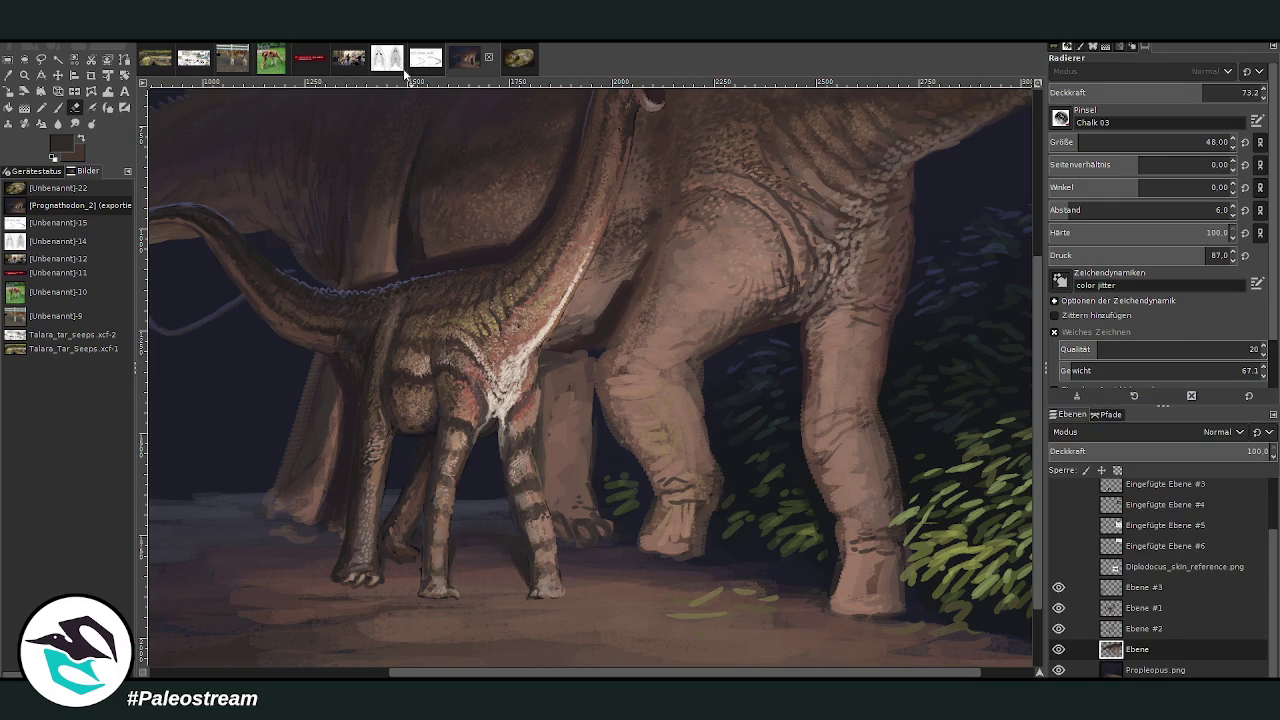
click(58, 107)
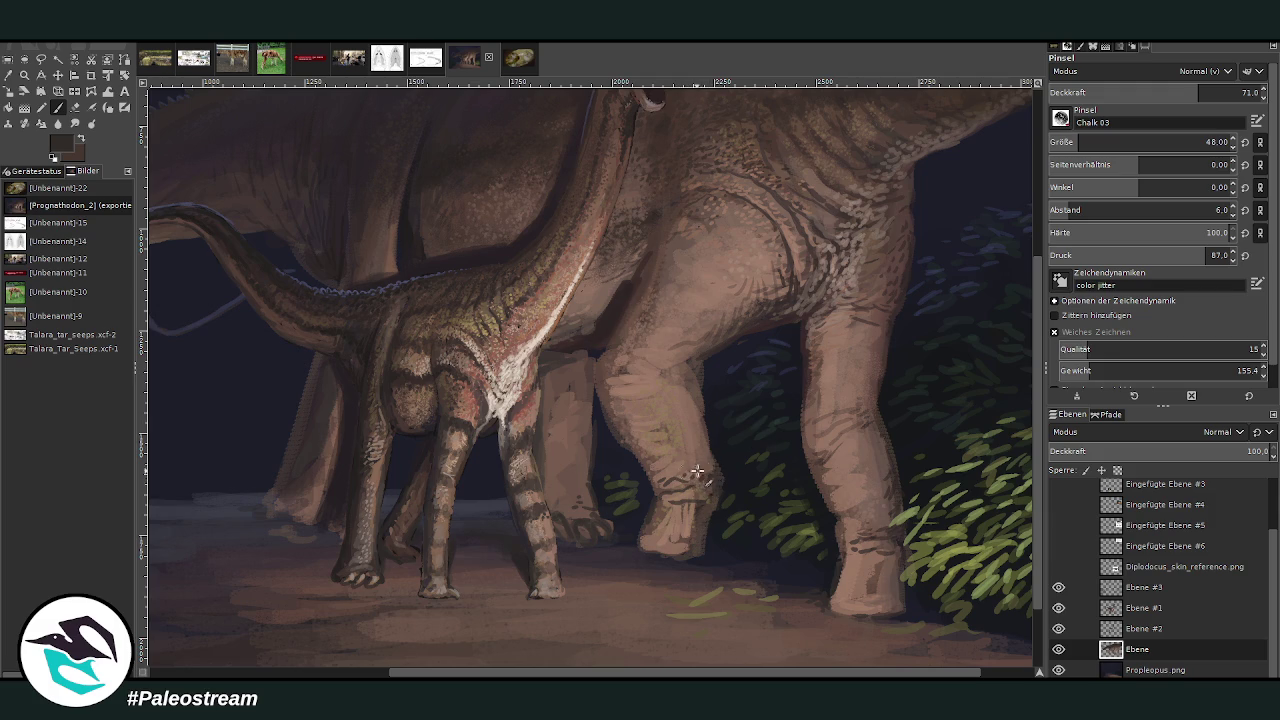
click(1148, 92)
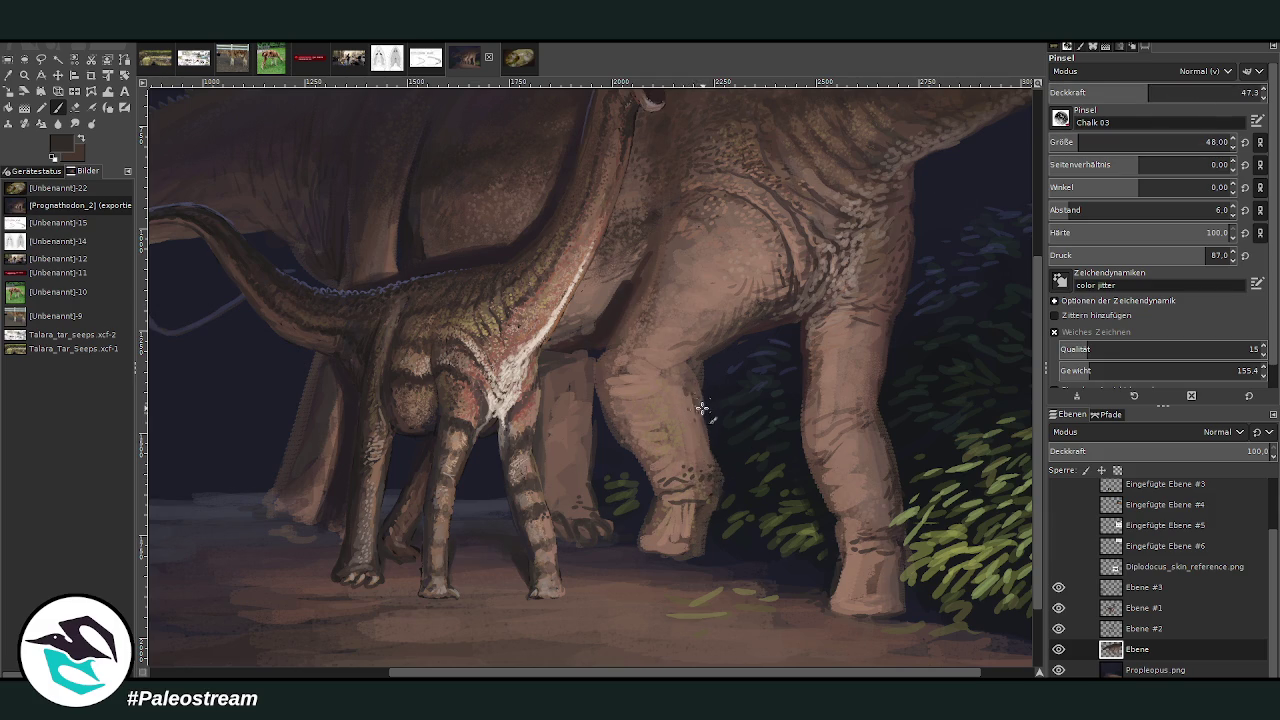
mouse_move(815, 415)
mouse_down()
mouse_move(816, 455)
mouse_move(811, 405)
mouse_up()
- Using a lighter brown at opacity 61.5 and smaller brush, paint light-grey claws and darken the toes
ctrl+click(1021, 508)
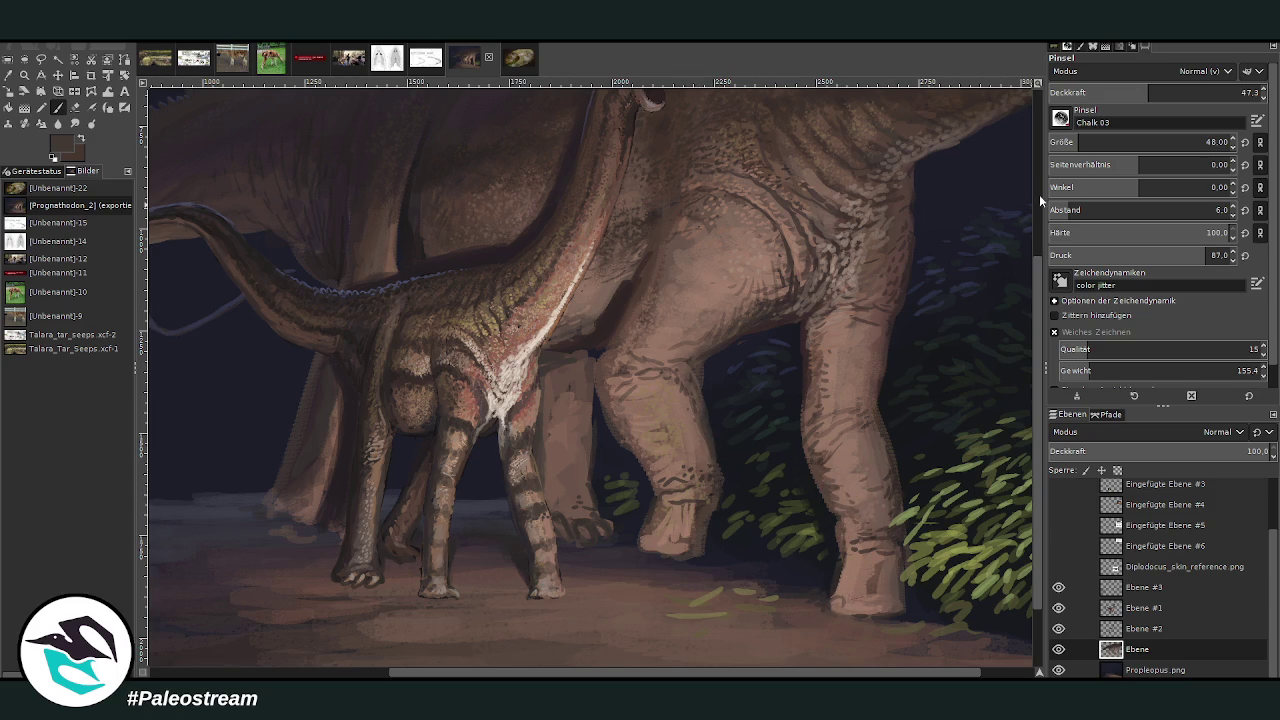
click(1183, 91)
click(1076, 143)
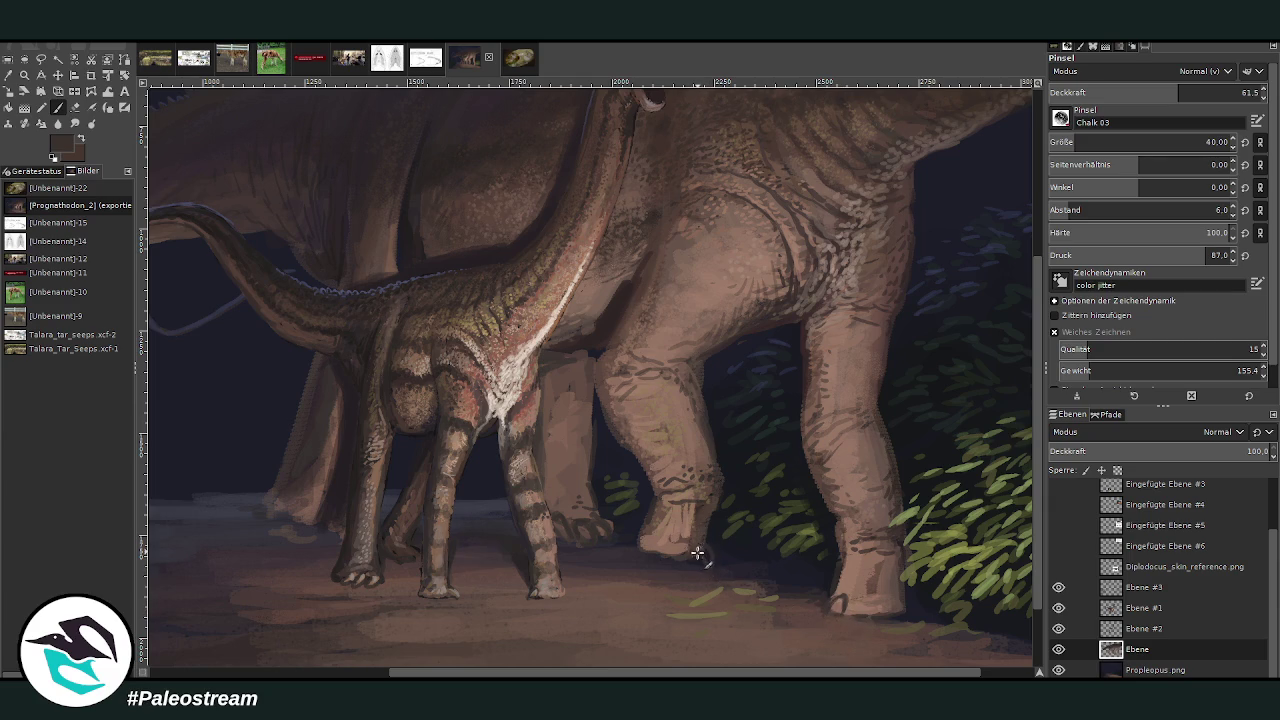
drag(705, 557, 698, 556)
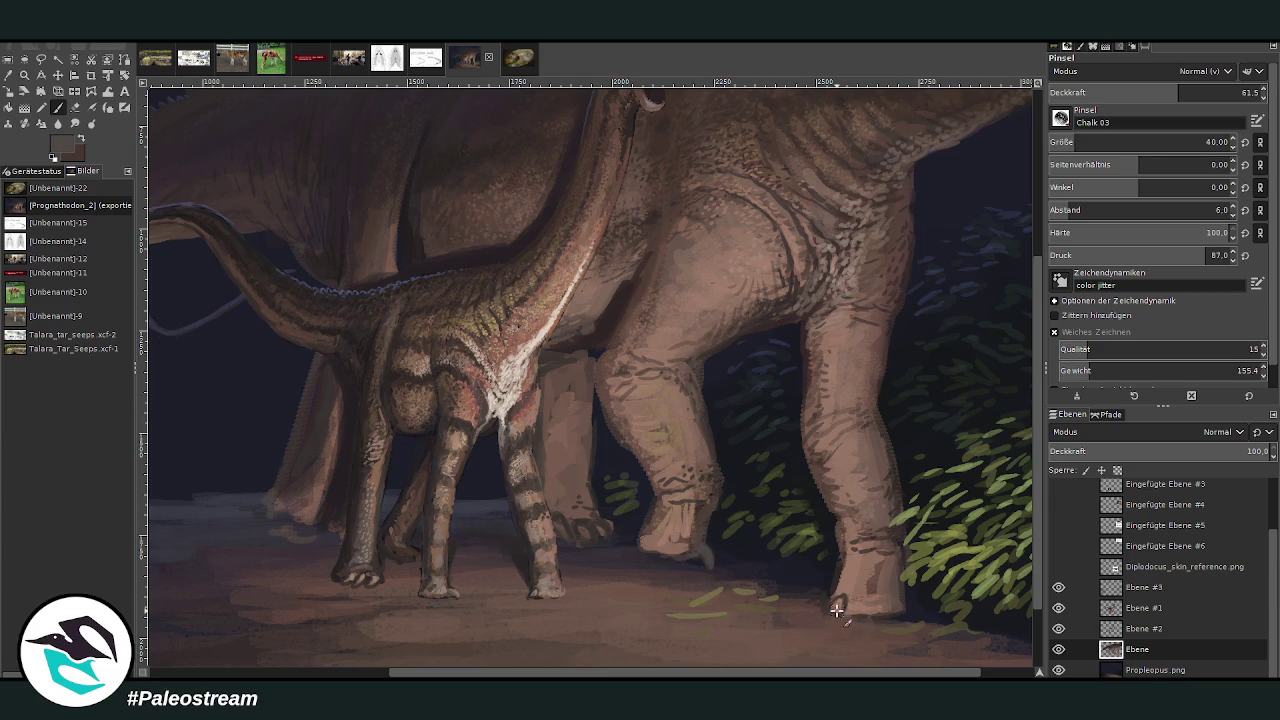
mouse_move(831, 603)
mouse_down()
mouse_move(843, 596)
mouse_move(835, 615)
mouse_up()
drag(699, 546, 706, 558)
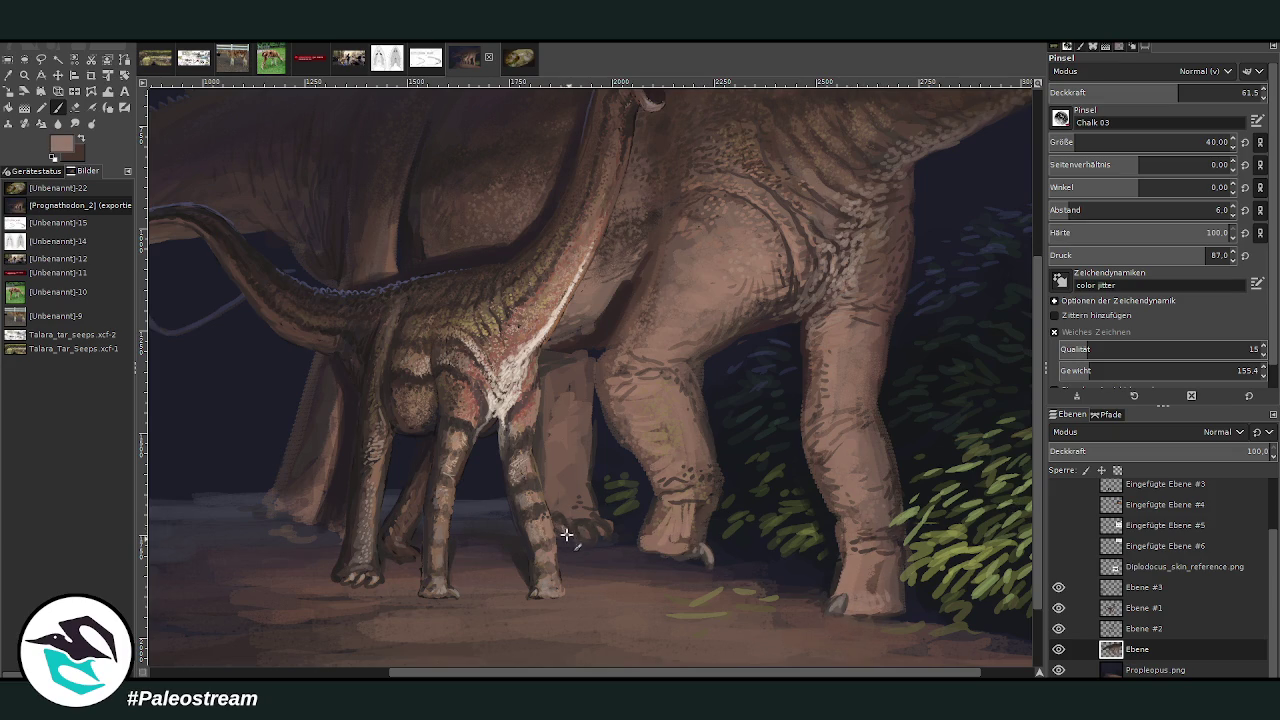
mouse_move(580, 527)
mouse_down()
mouse_move(598, 530)
mouse_move(567, 468)
mouse_up()
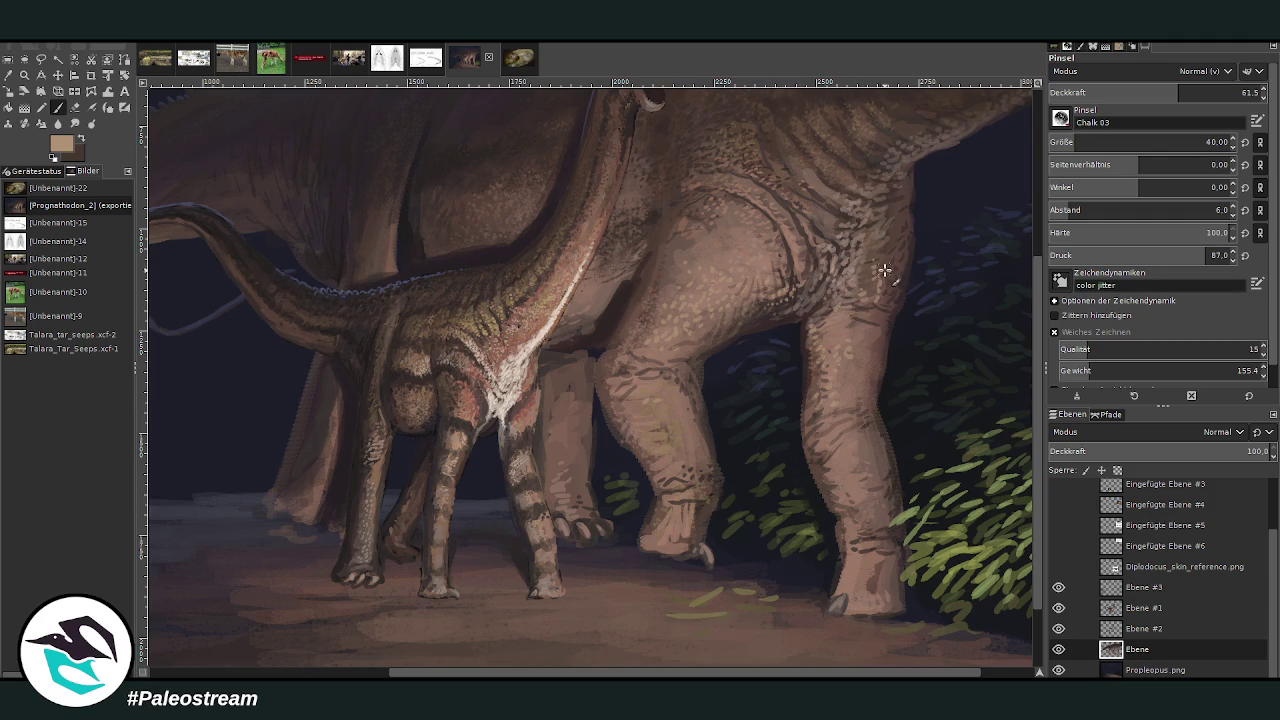
- Dab dark skin speckles onto the flank at opacity 41.3, then raise opacity to 57.1
click(1136, 93)
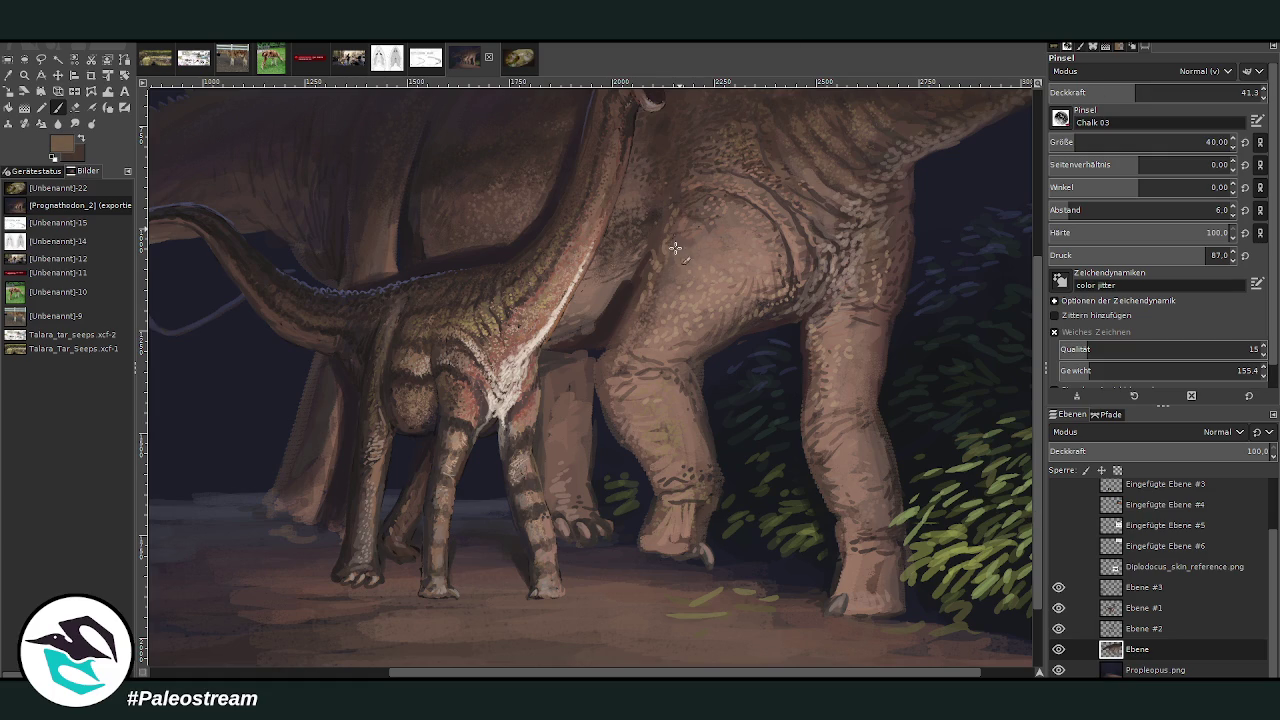
drag(656, 222, 660, 198)
scroll(1002, 203, up, 5)
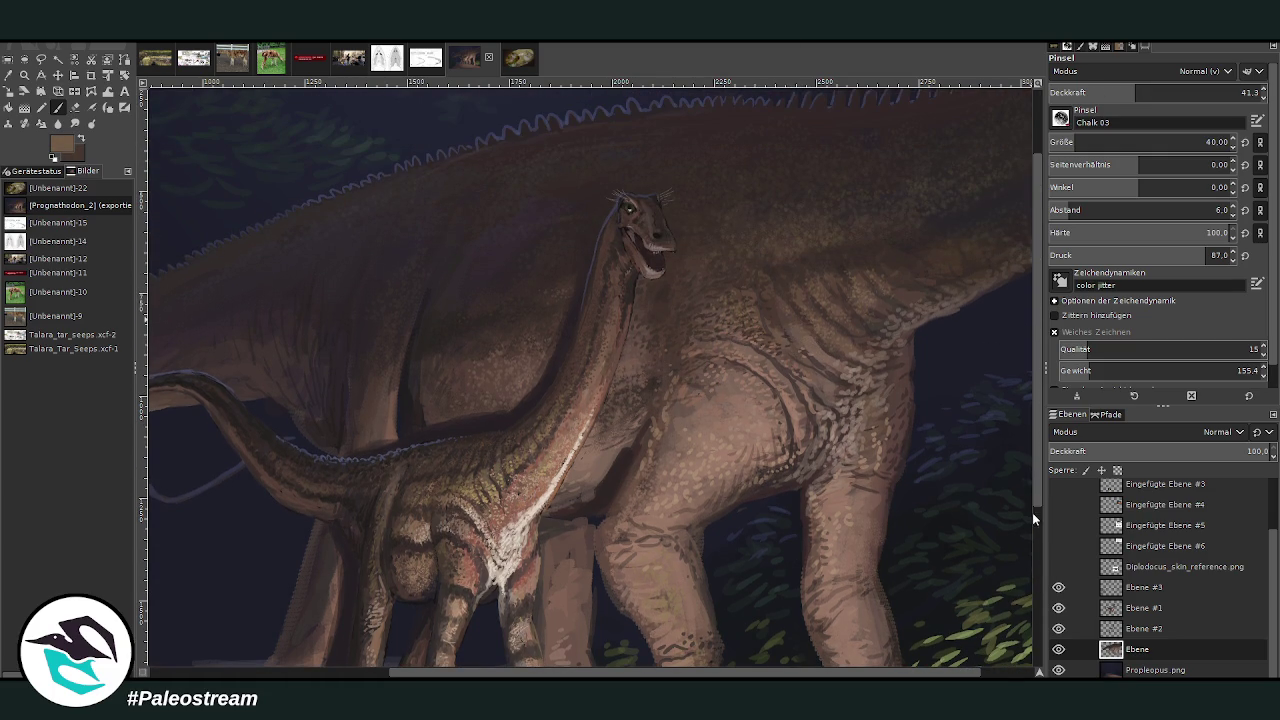
click(1167, 92)
scroll(712, 316, down, 1)
scroll(712, 316, down, 2)
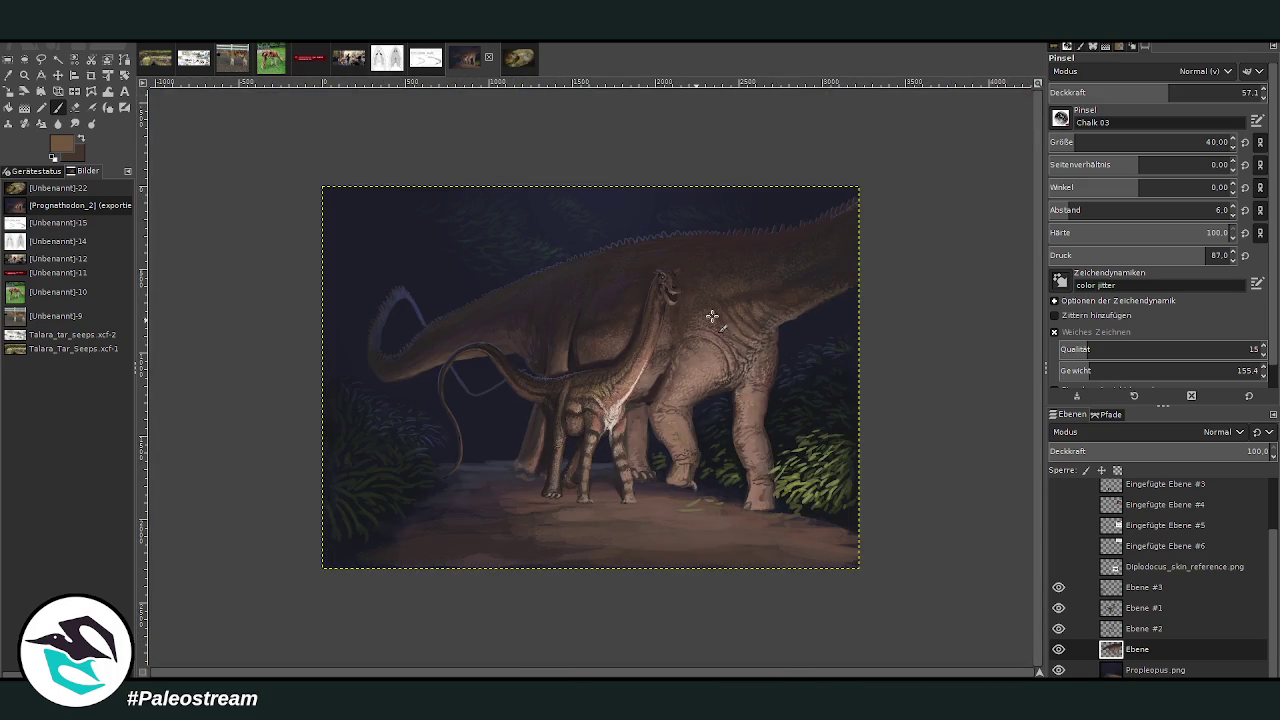
- Zoom in on the body and legs and make the brush smaller and more opaque
click(25, 75)
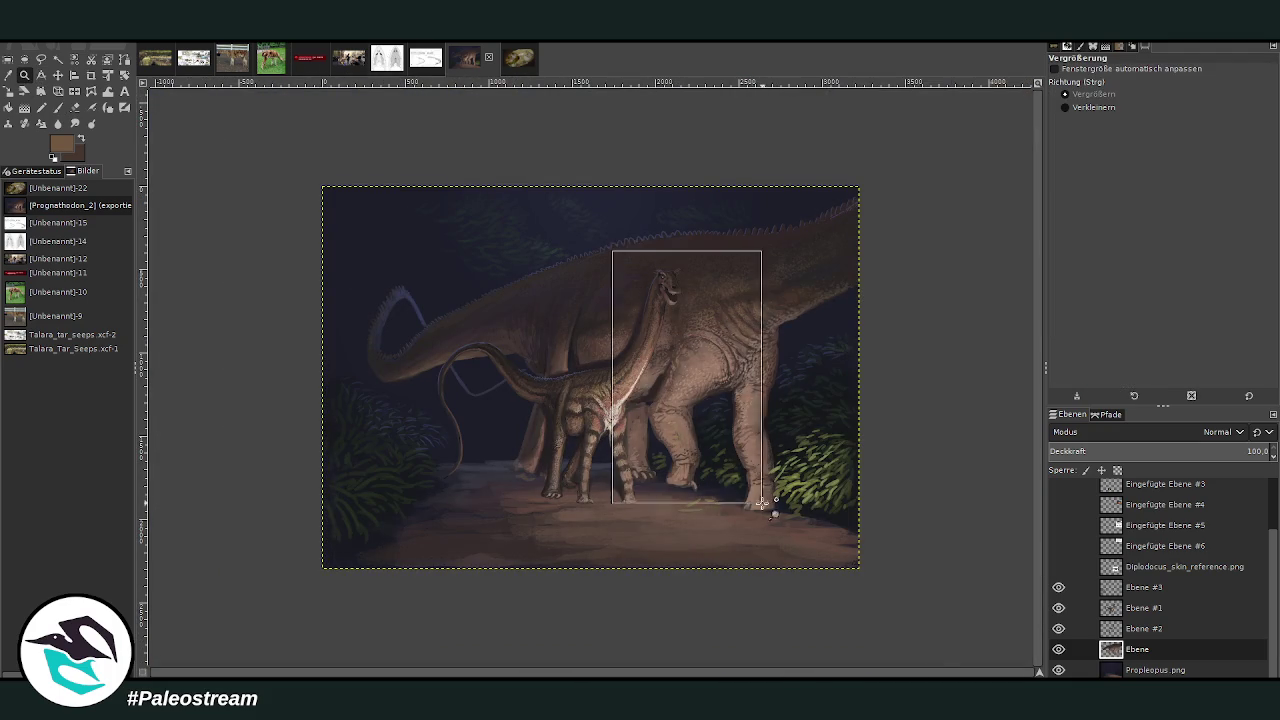
drag(611, 250, 768, 511)
drag(444, 144, 711, 448)
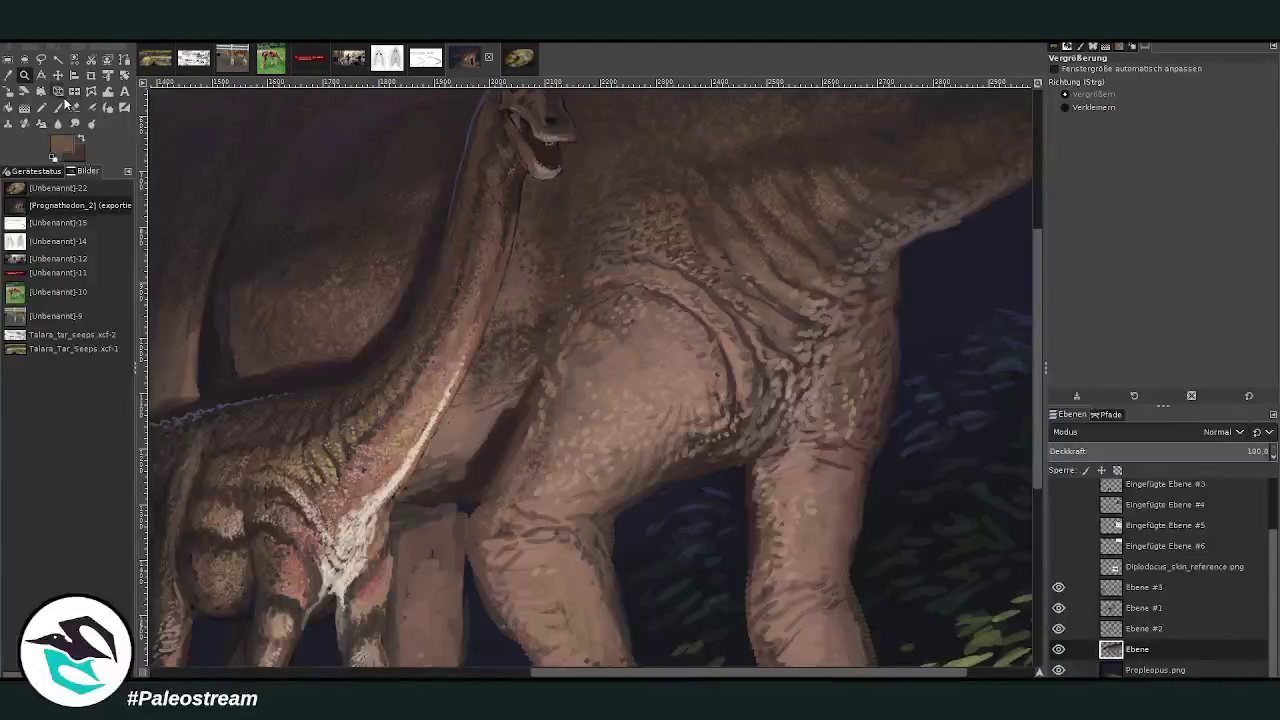
key(p)
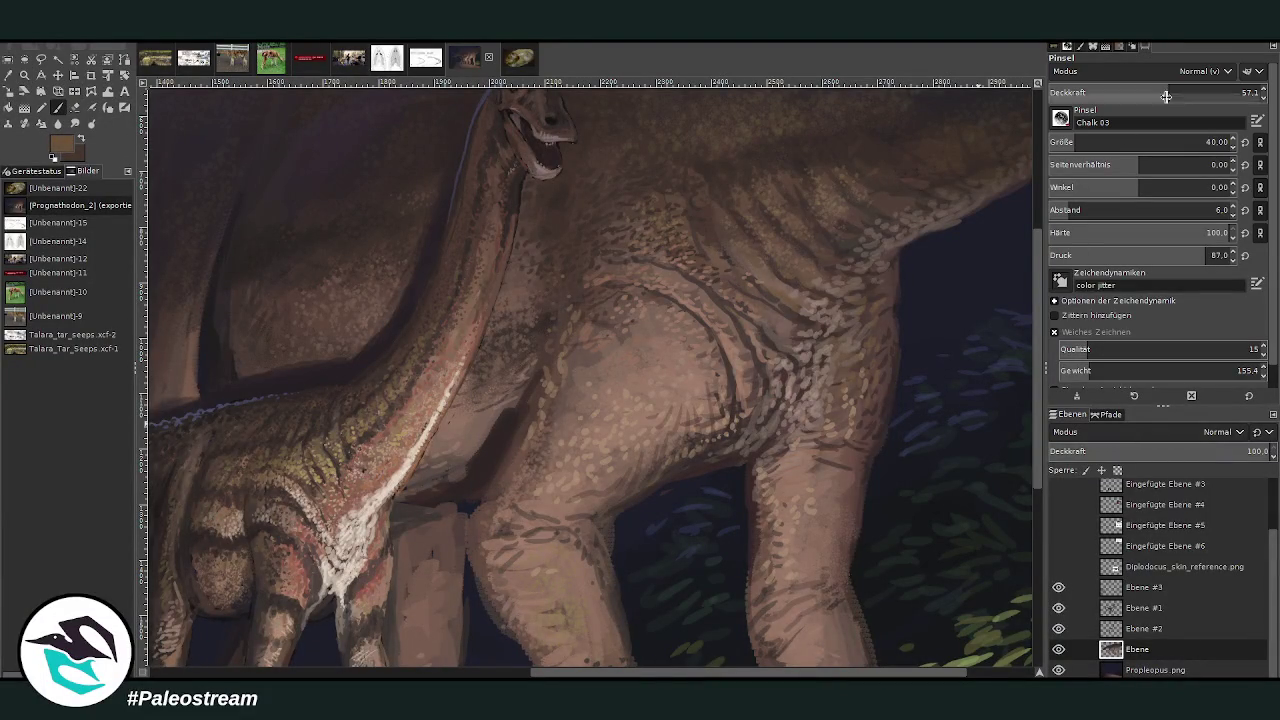
drag(1168, 92, 1197, 92)
drag(1080, 142, 1070, 142)
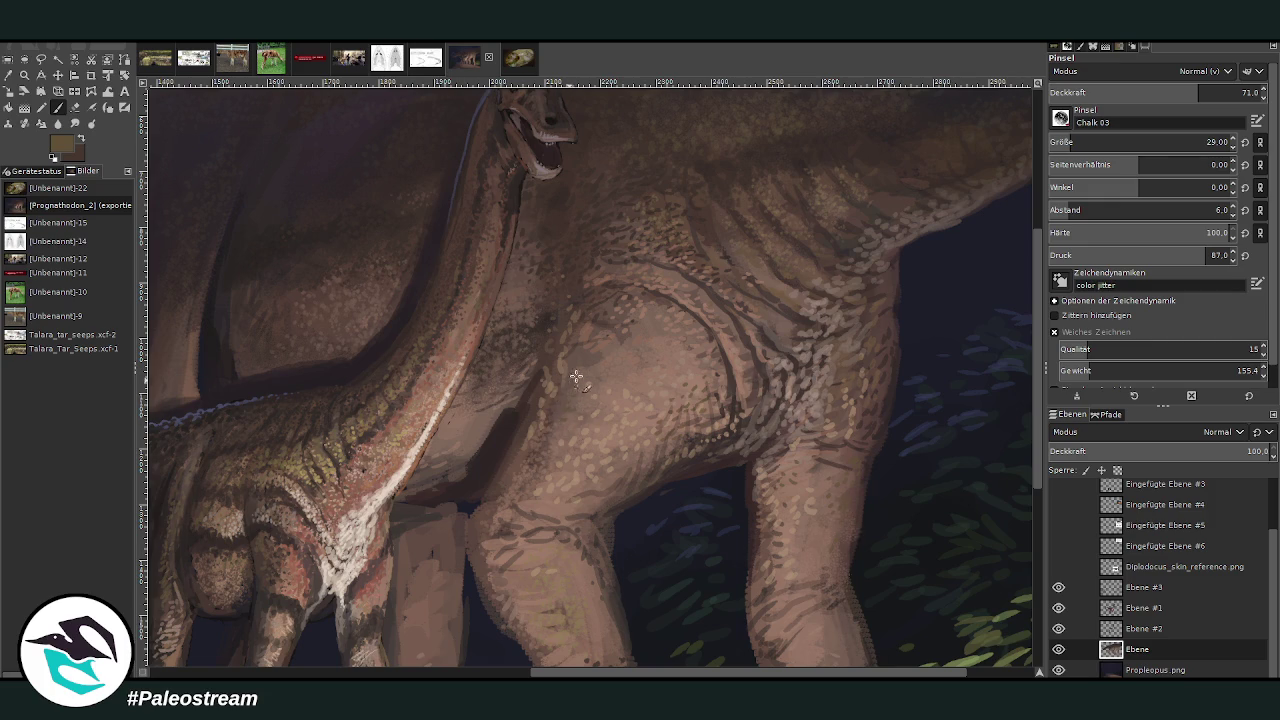
- Sample a darker brown at opacity 45.7 and paint faint strokes along the foot's lower edge
ctrl+click(1031, 518)
scroll(1035, 358, down, 3)
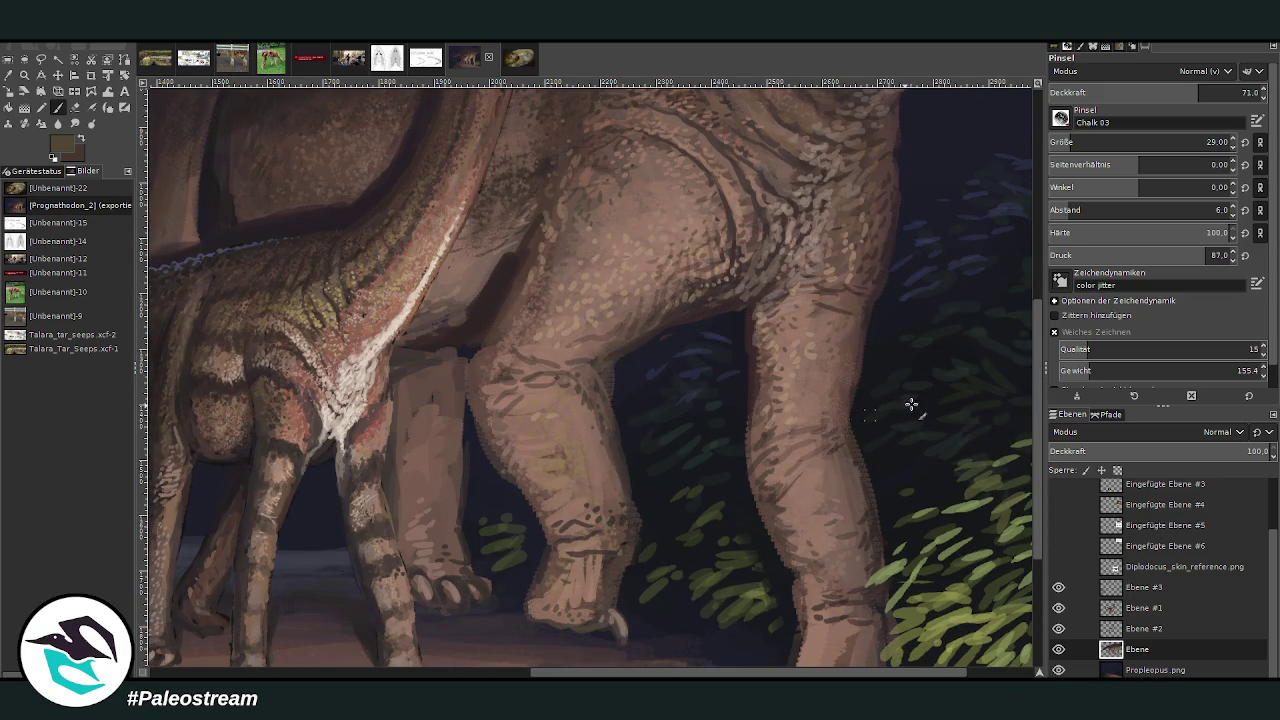
scroll(1036, 336, down, 3)
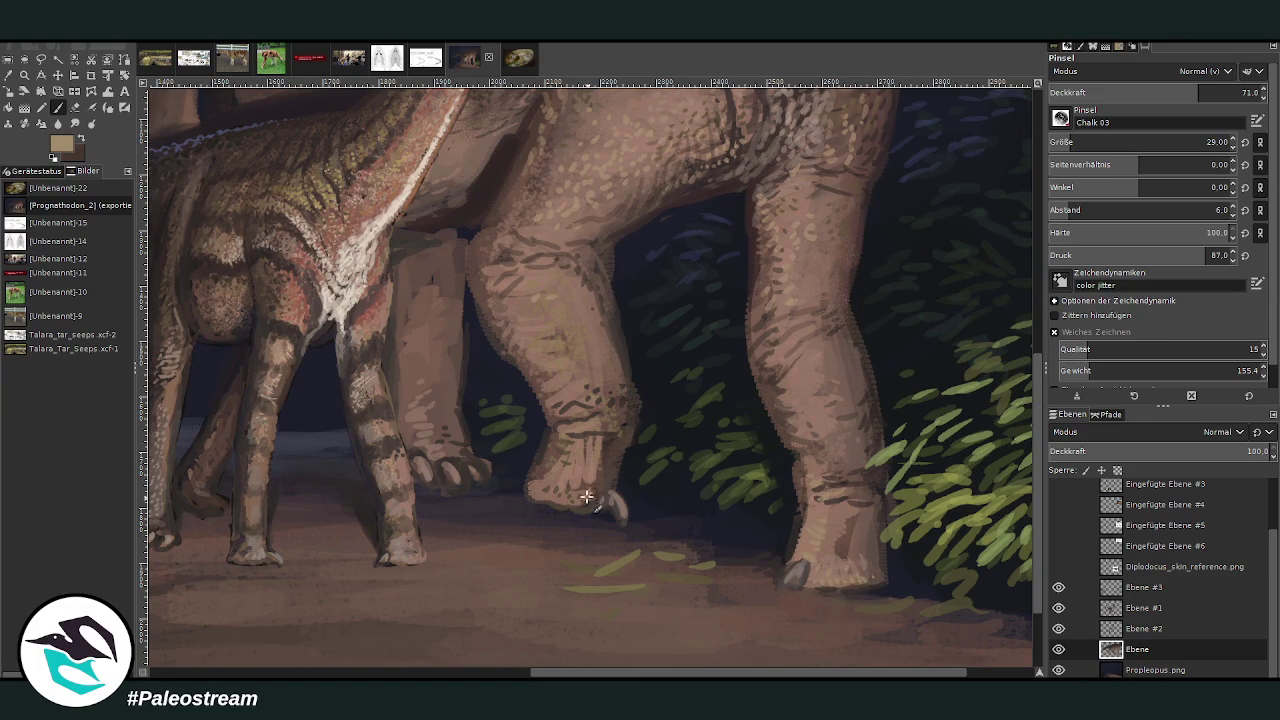
drag(1178, 95, 1145, 95)
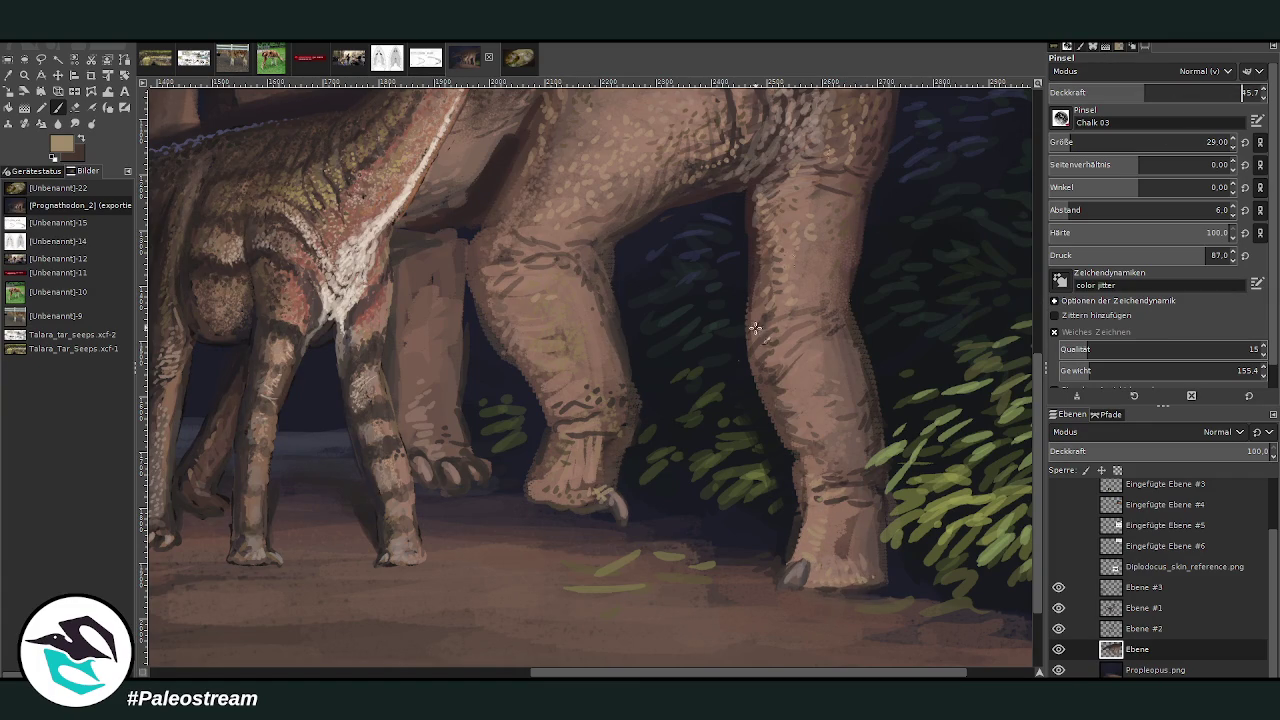
ctrl+click(996, 363)
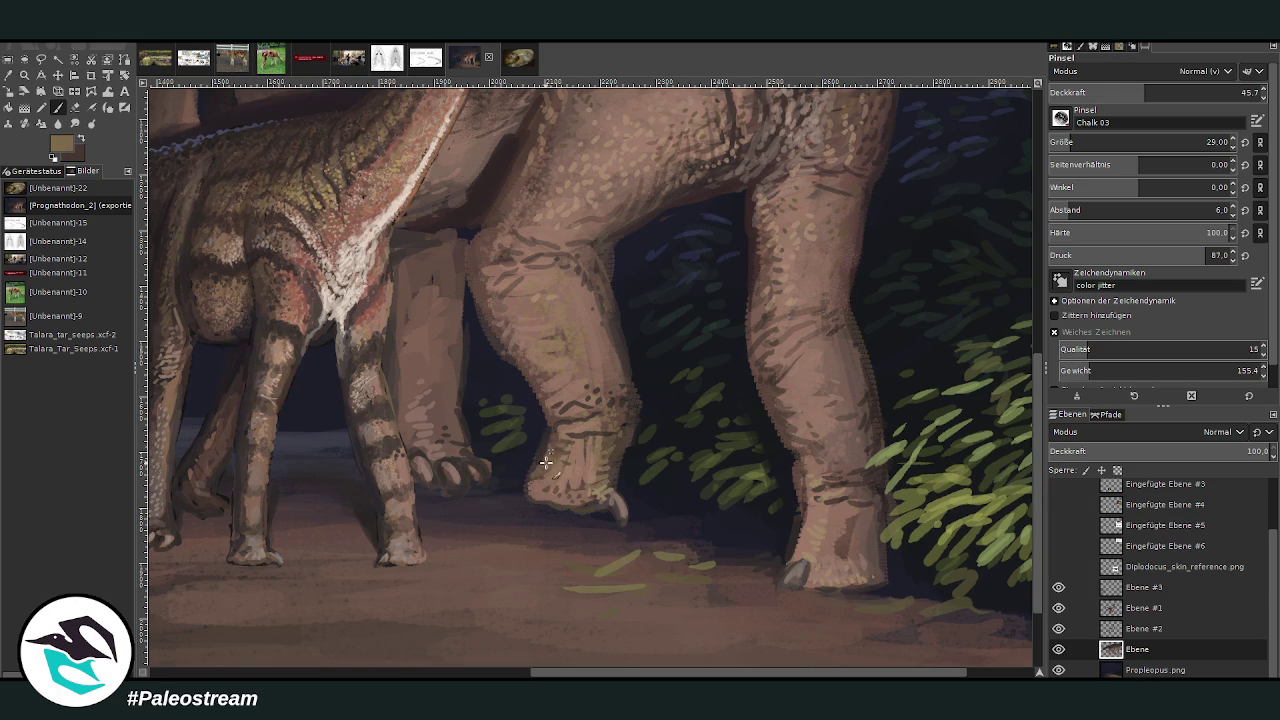
drag(582, 494, 536, 496)
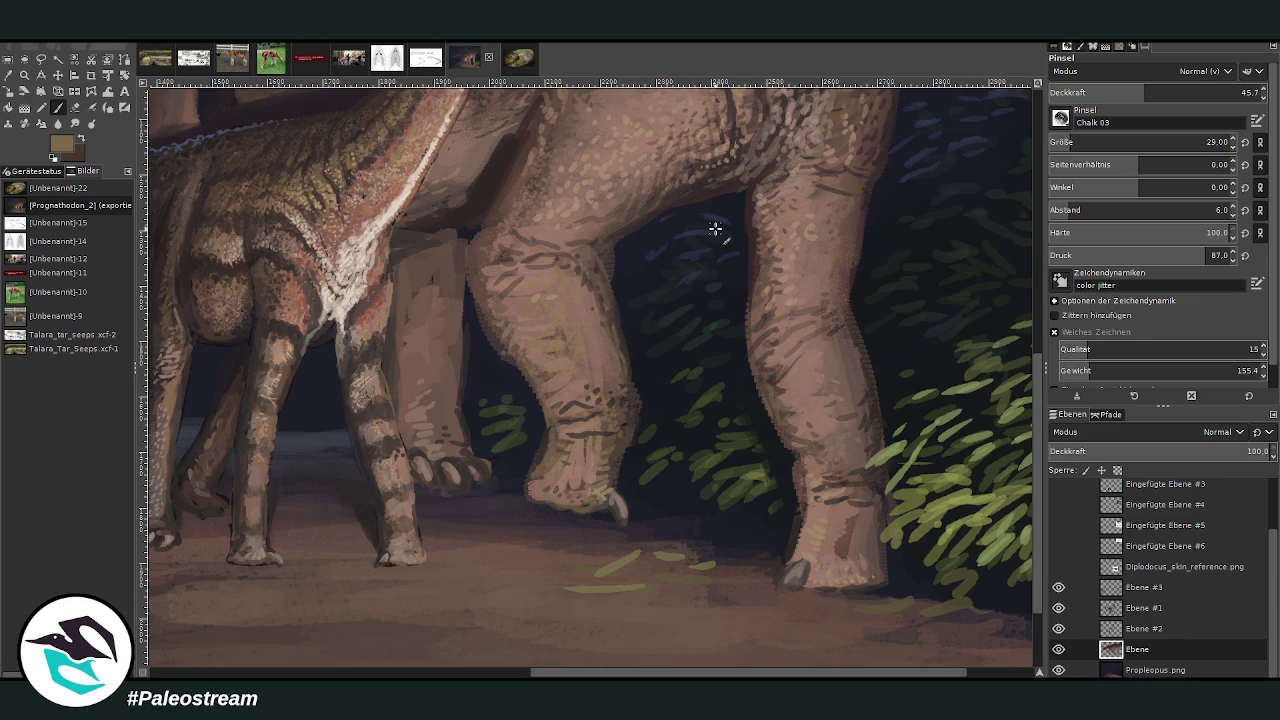
key(shift+e)
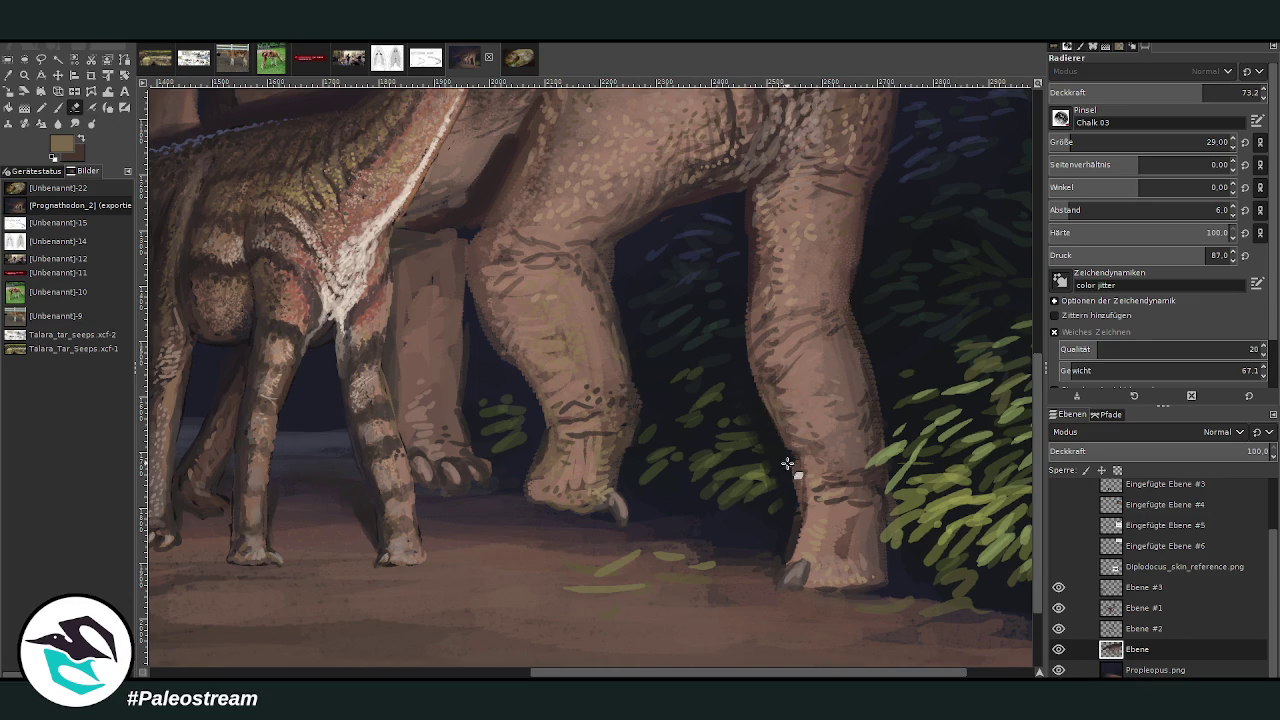
- Zoom in on the dinosaurs' legs and sample a dark shadow colour for the brush
key(ctrl+shift+j)
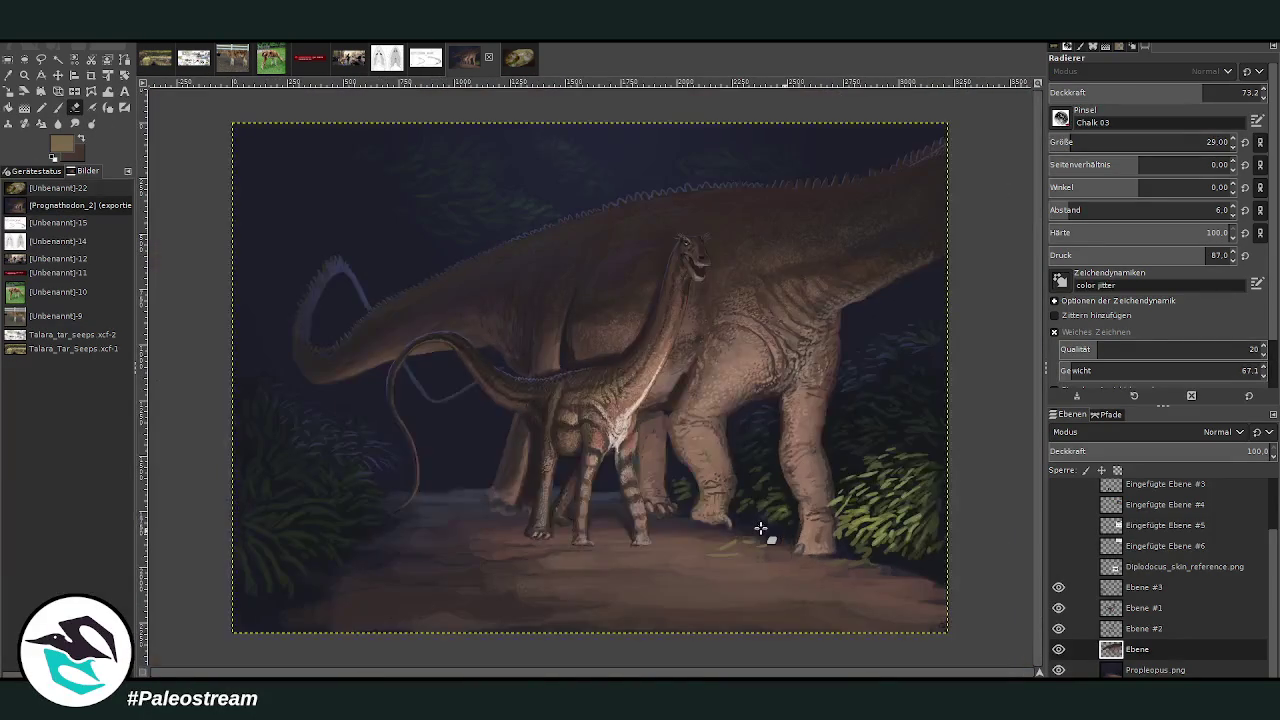
key(z)
drag(537, 271, 738, 554)
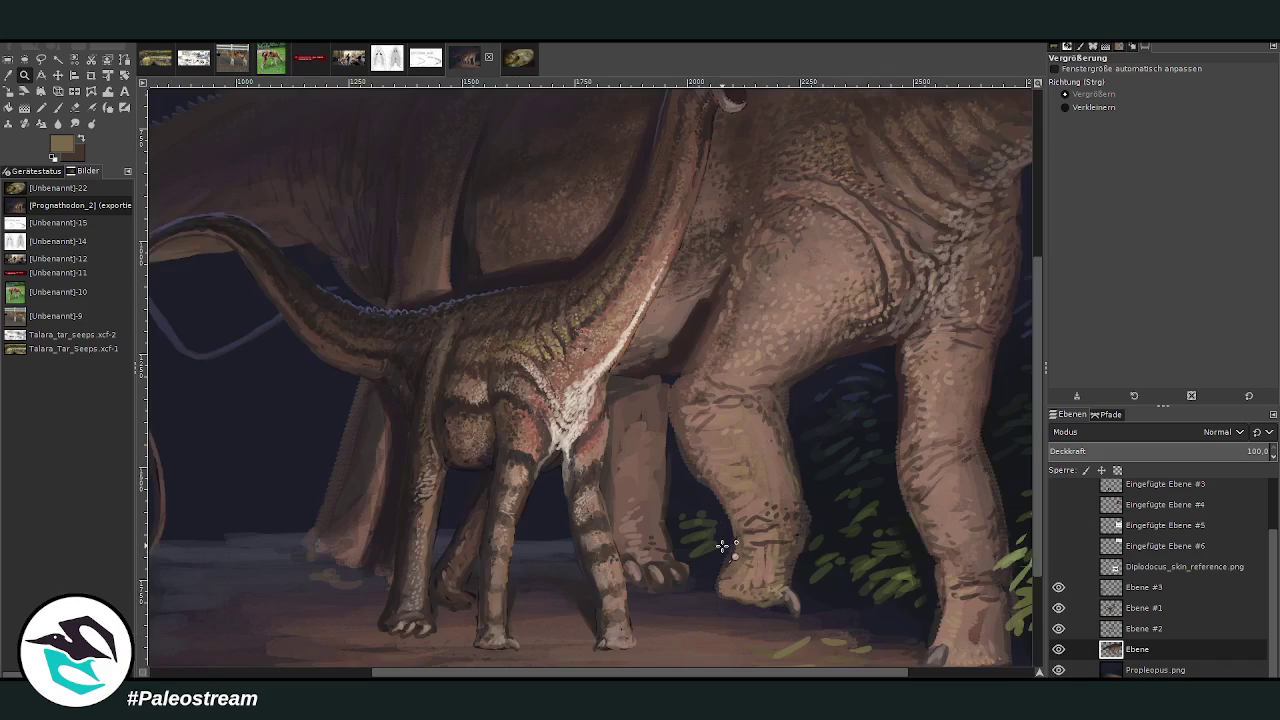
key(o)
click(680, 360)
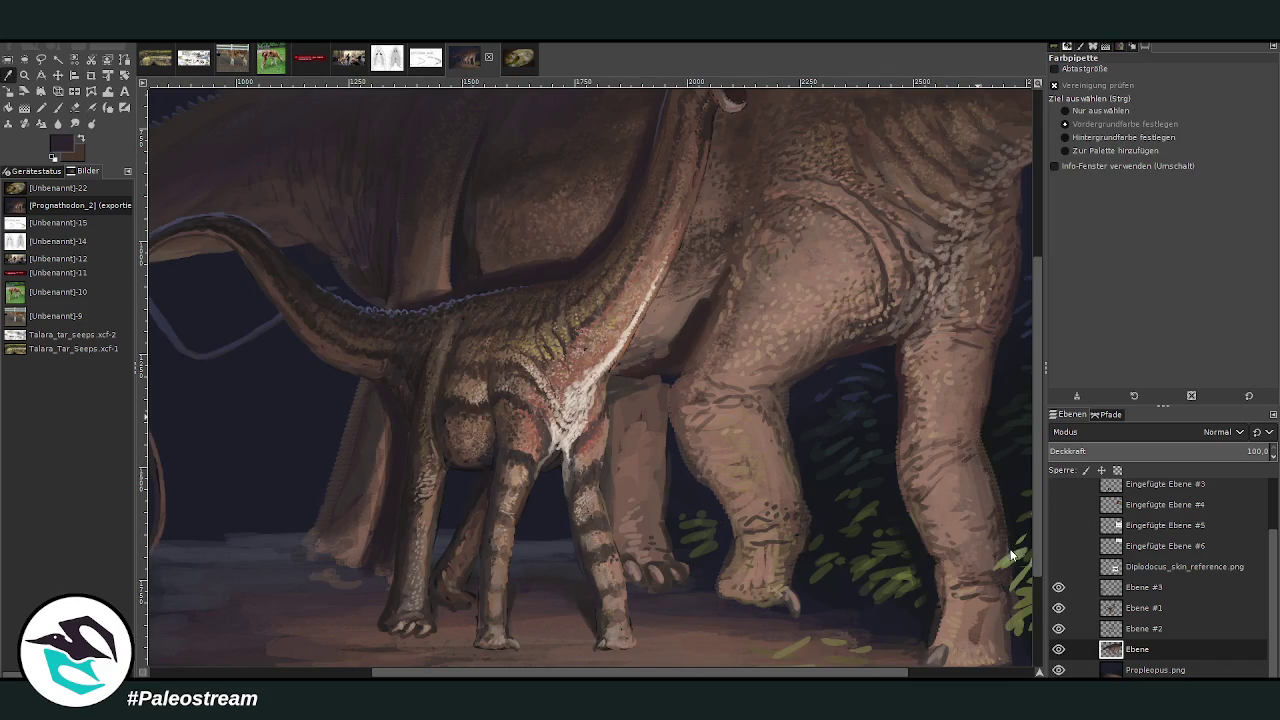
key(p)
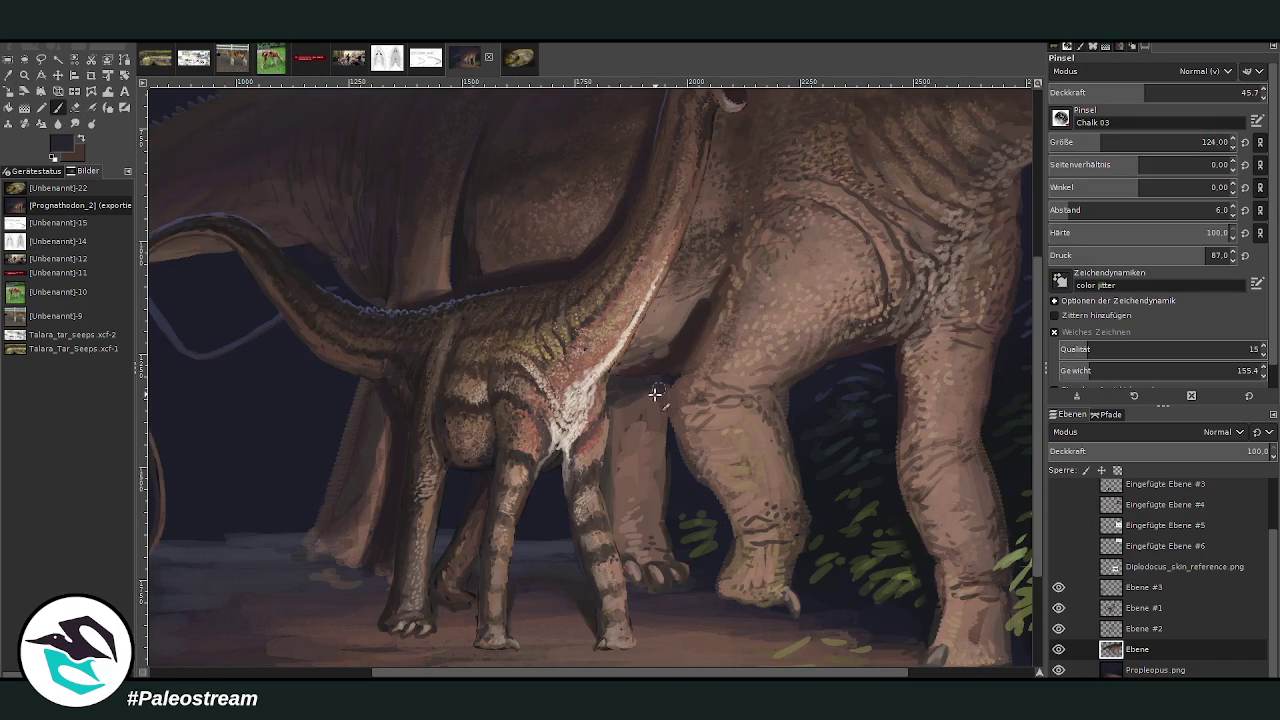
- Soften the neck–hind-leg shadow at 18.9 brush opacity, then zoom back out
drag(654, 391, 626, 388)
click(1088, 92)
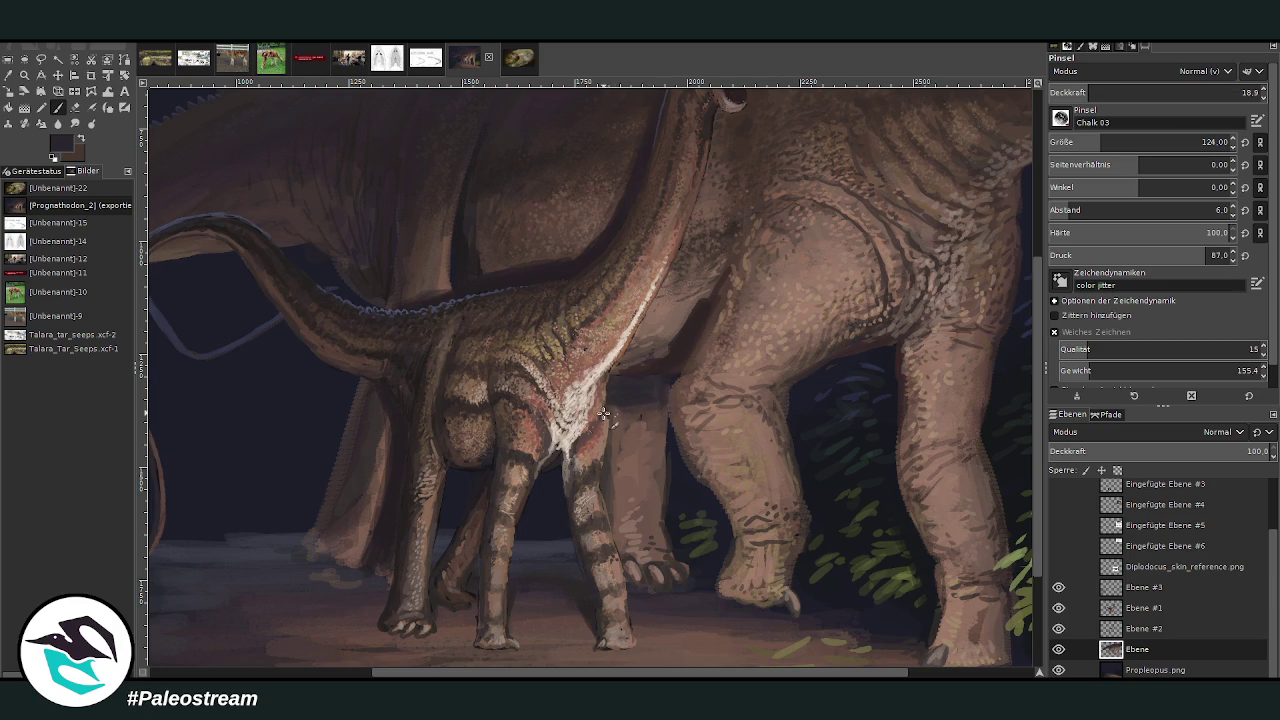
mouse_move(604, 413)
mouse_down()
mouse_move(651, 380)
mouse_move(623, 371)
mouse_up()
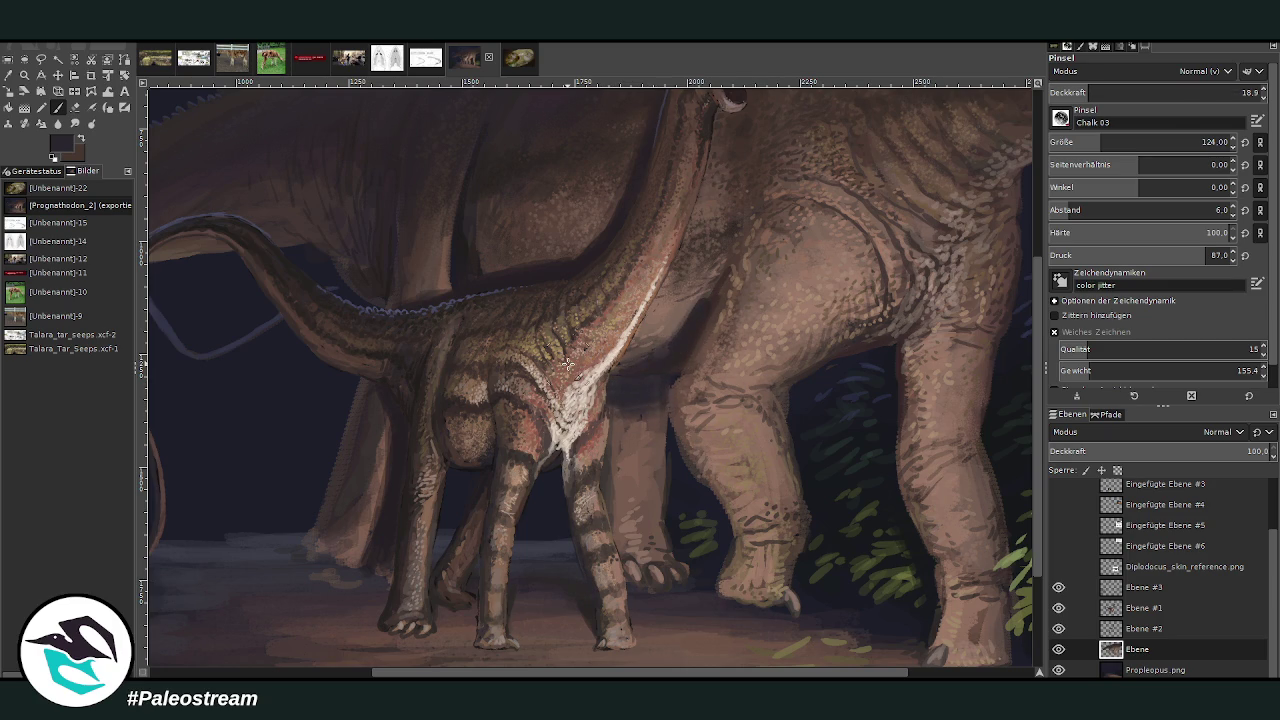
scroll(568, 365, down, 4)
scroll(568, 365, down, 4)
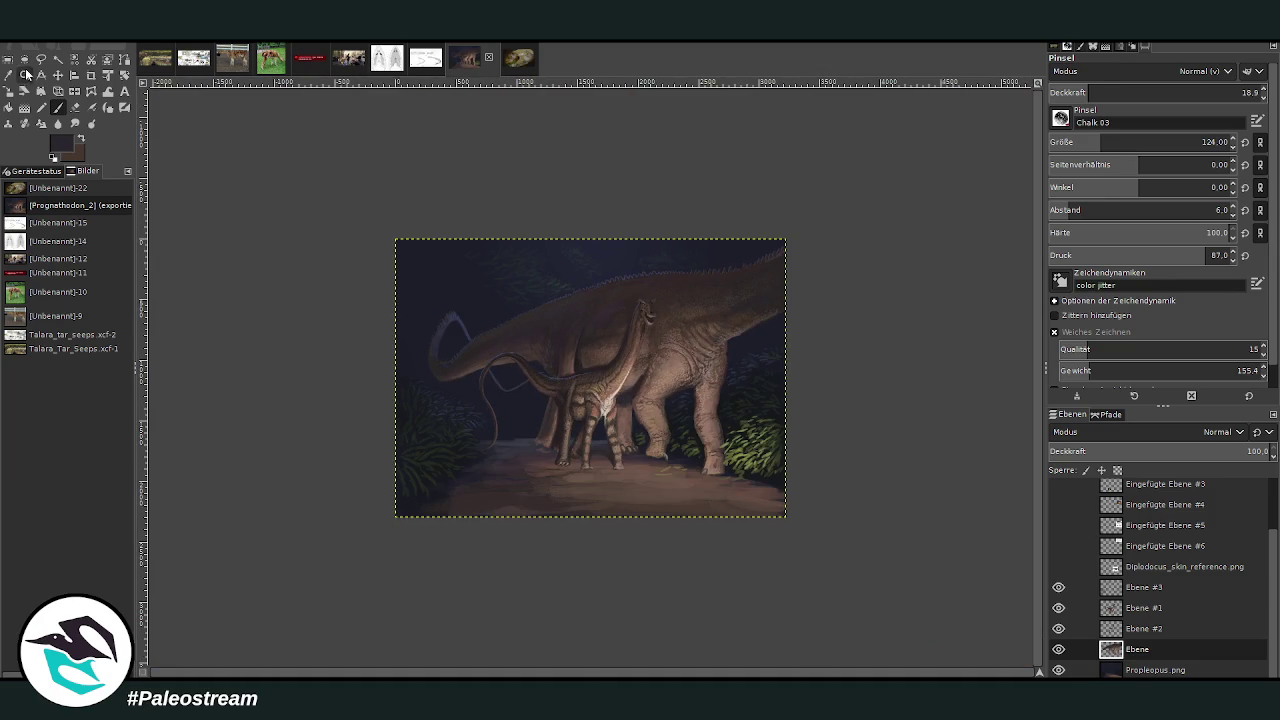
click(25, 75)
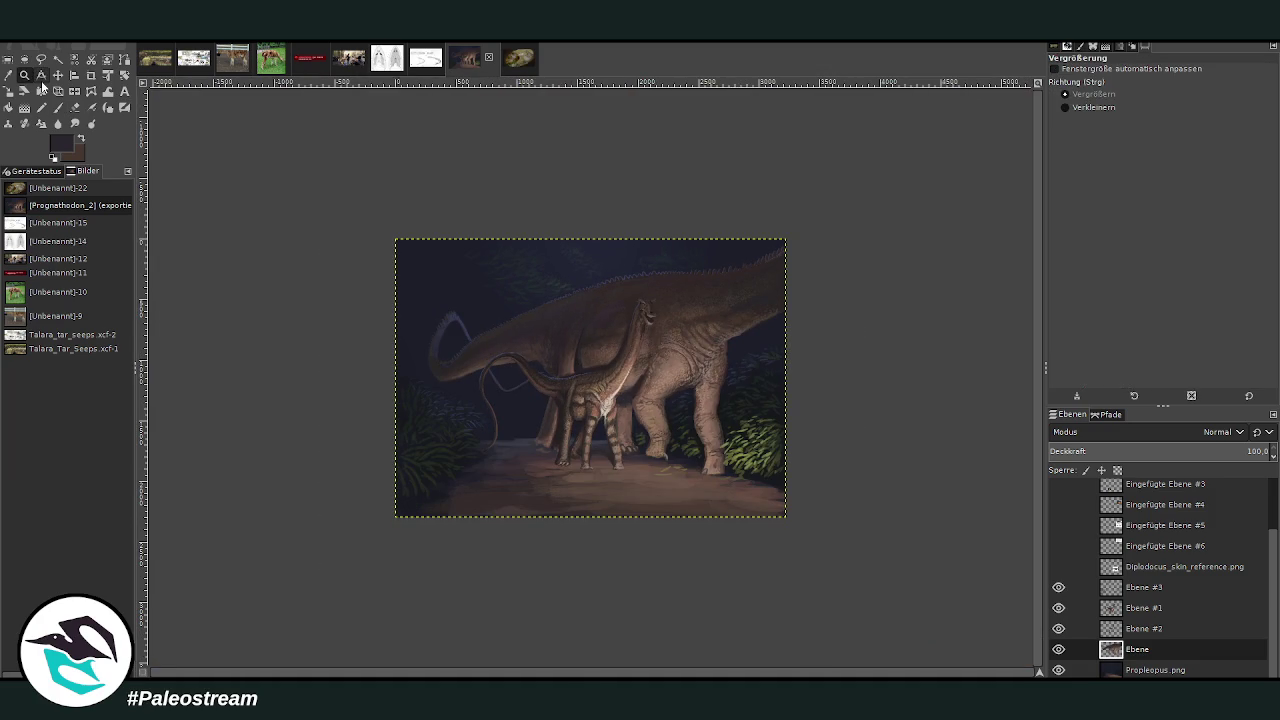
- Sample the reddish skin tone and set a size-35, higher-opacity brush on Ebene #1
click(583, 361)
drag(457, 191, 670, 553)
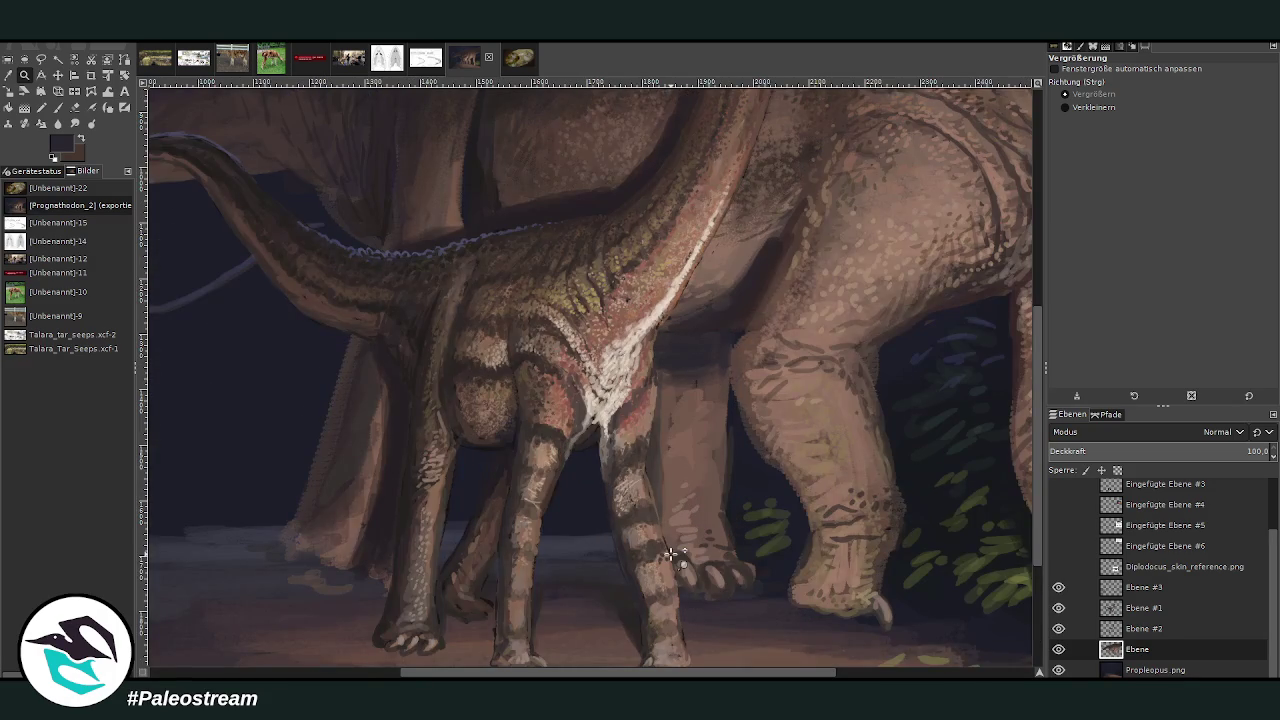
key(o)
click(620, 420)
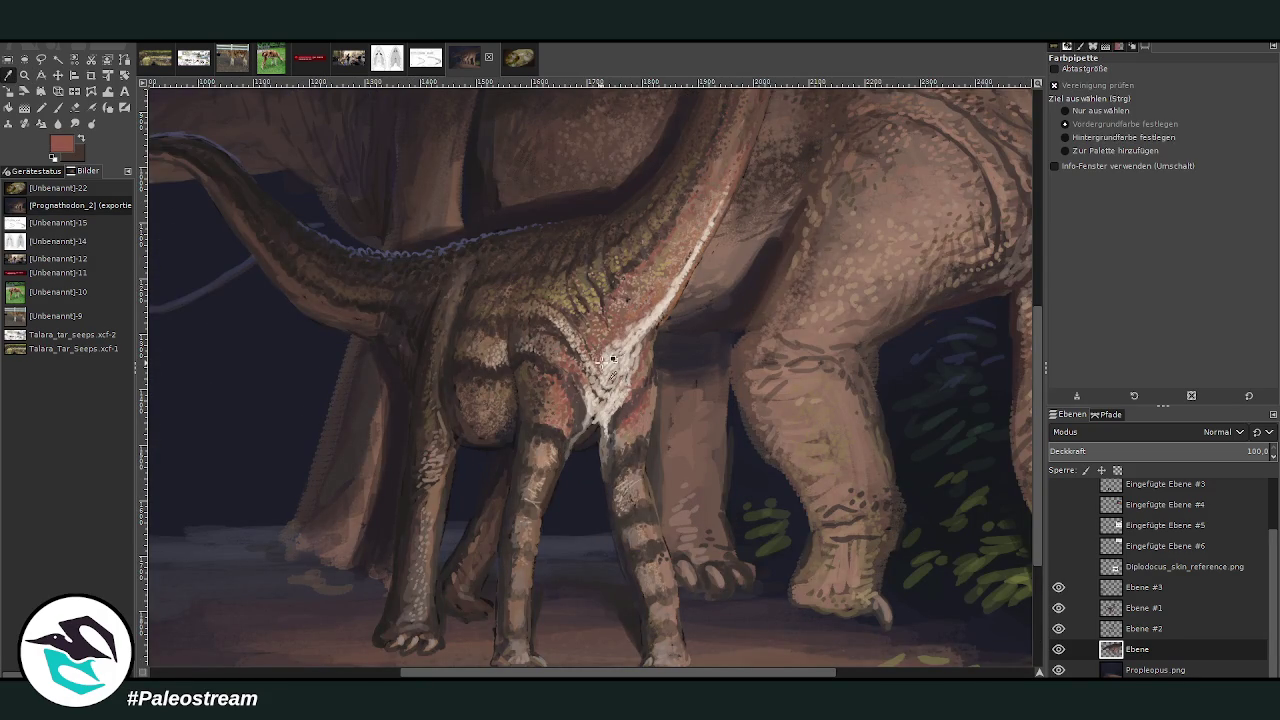
click(57, 107)
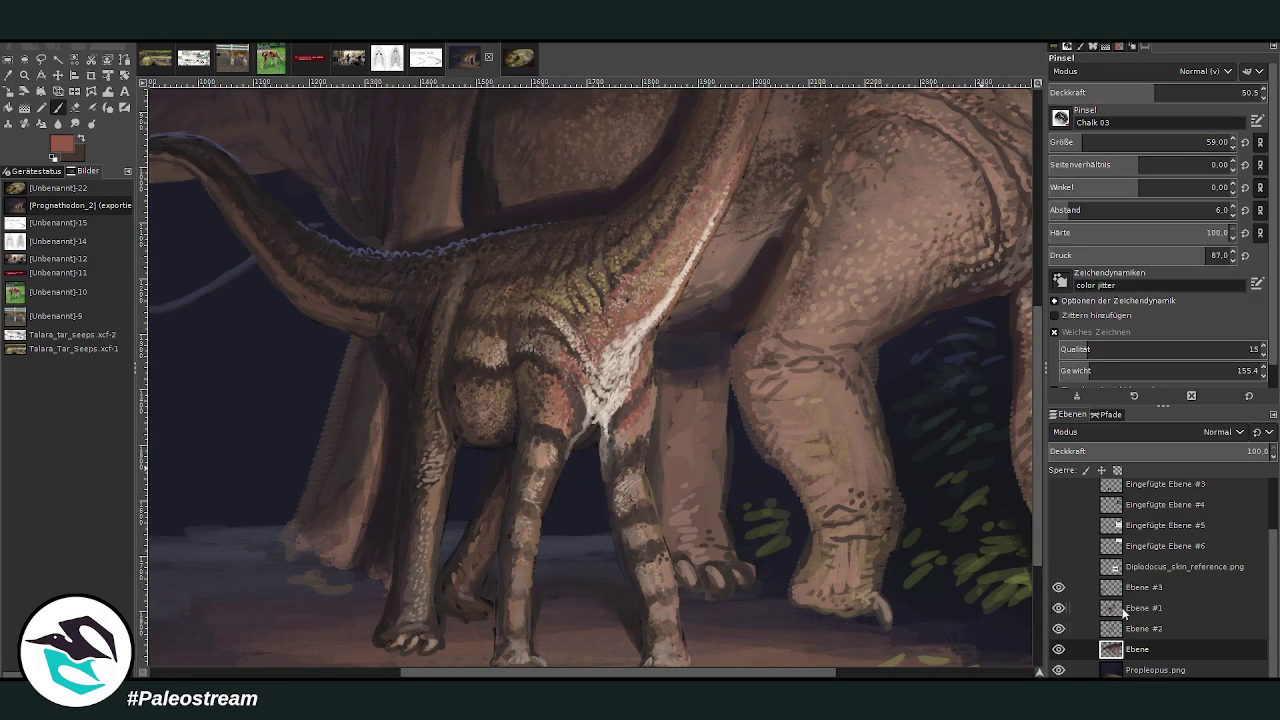
click(1124, 608)
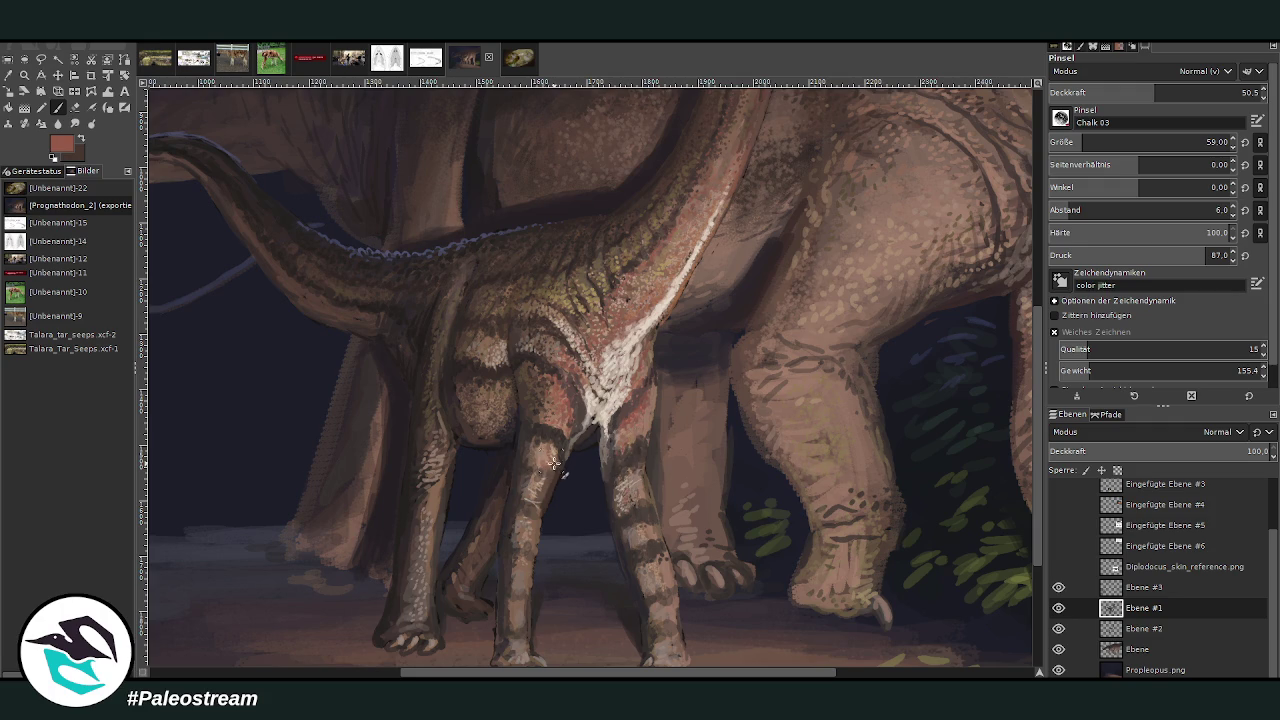
click(1238, 92)
click(1069, 136)
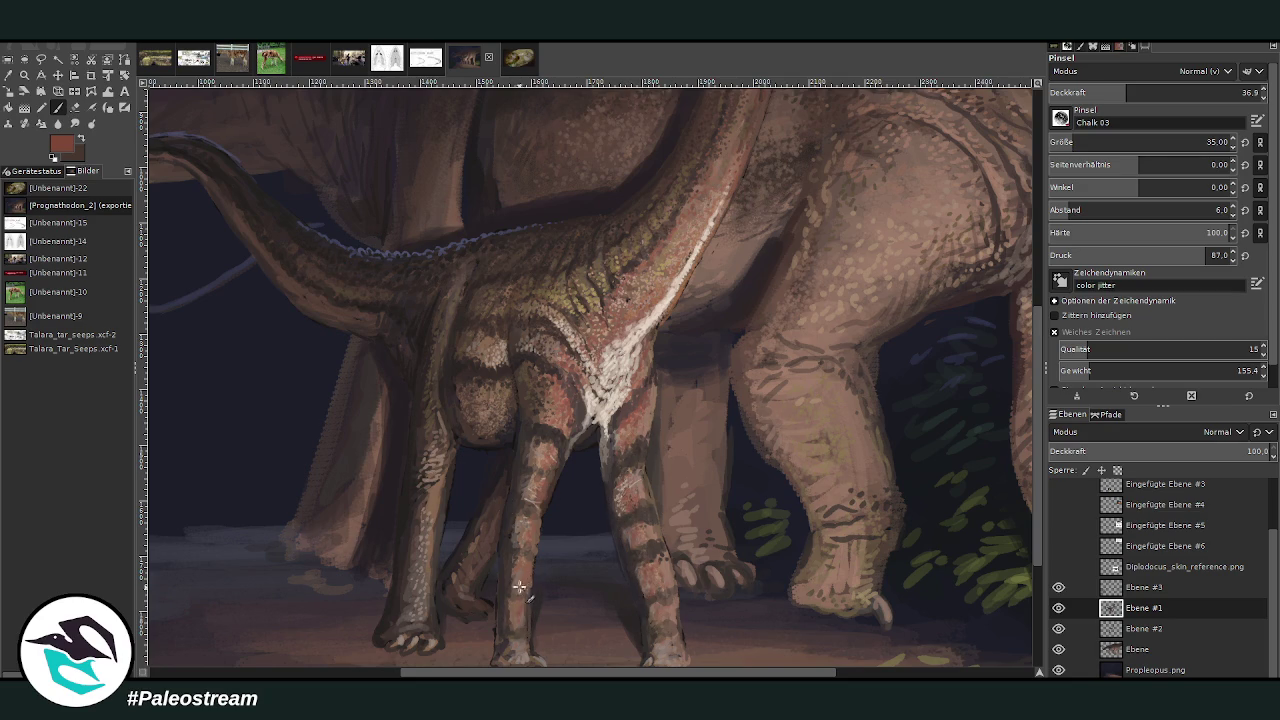
- Sample a lighter pinkish-brown from the leg, then view and close a shared chat image
key(o)
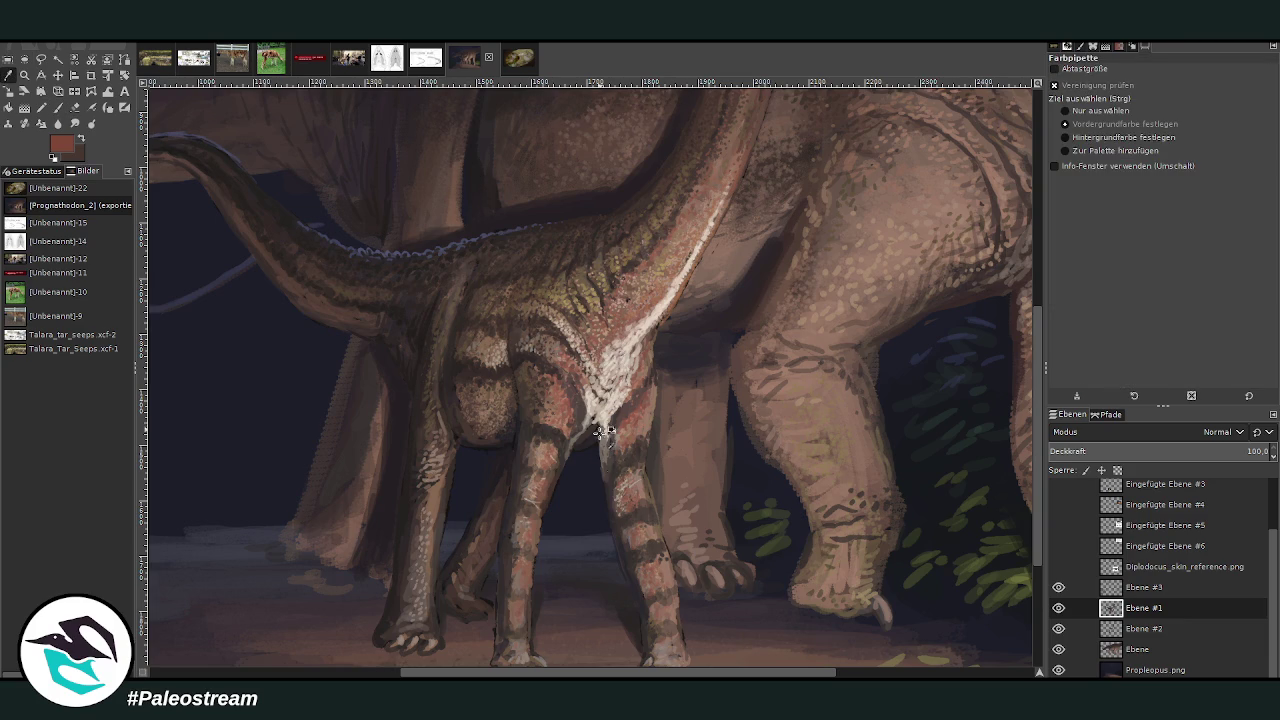
click(652, 583)
click(57, 107)
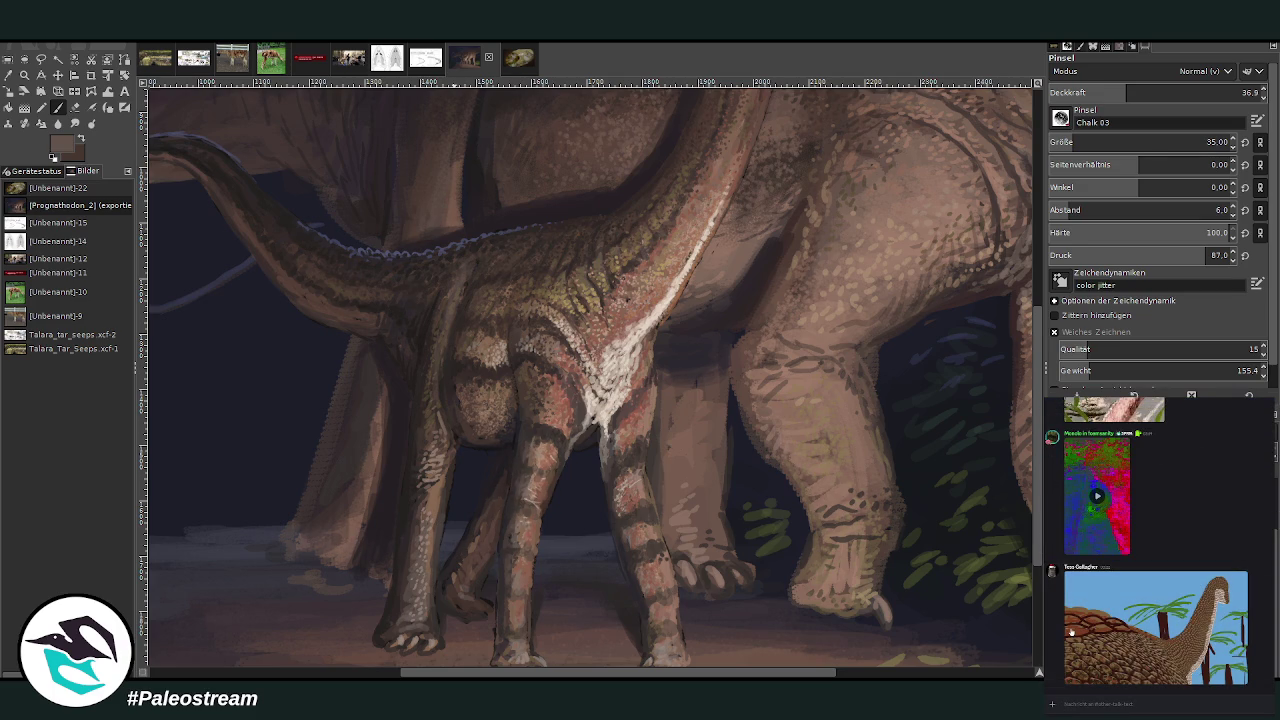
click(1081, 652)
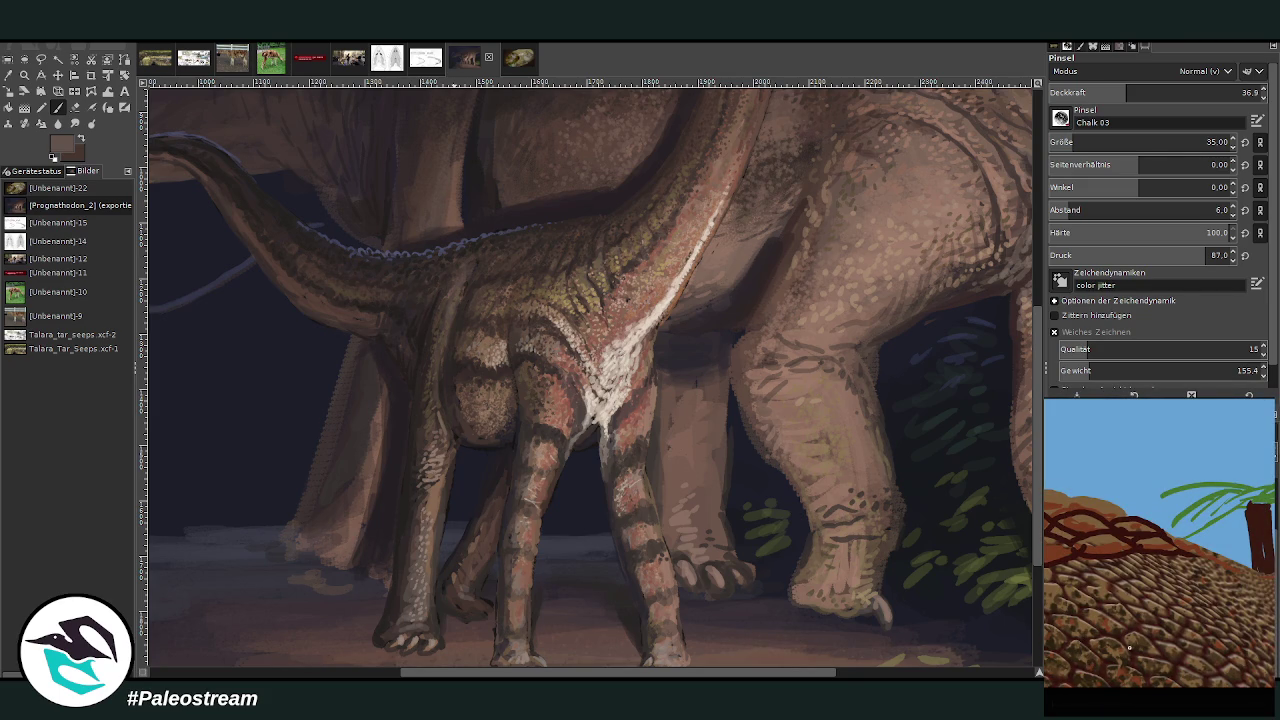
click(1144, 704)
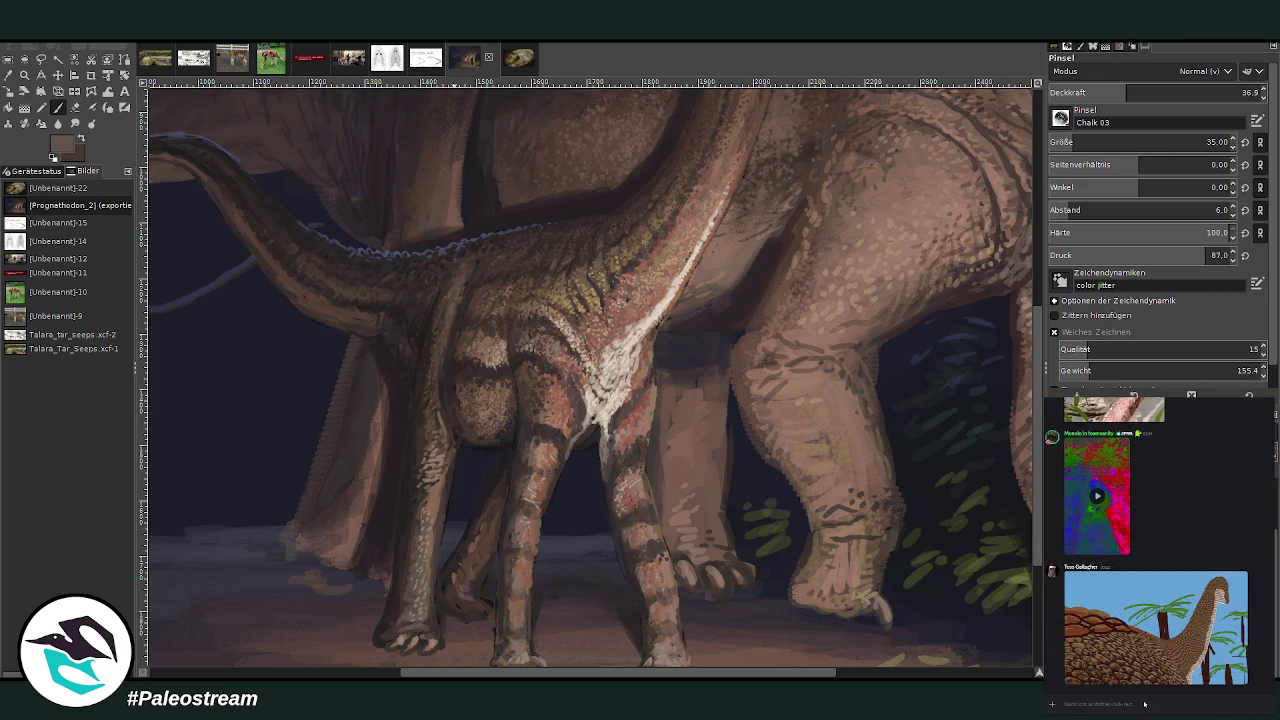
key(alt+Tab)
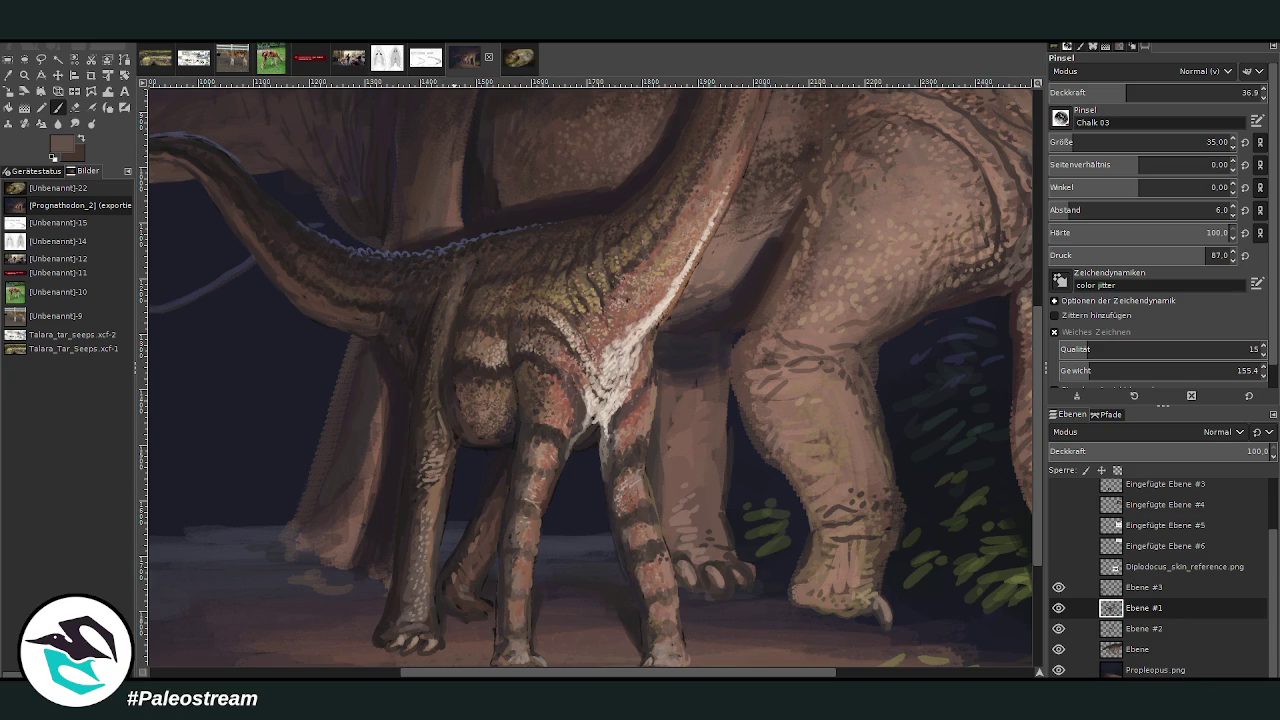
- Zoom the view out and back in on the two dinosaurs' legs
key(z)
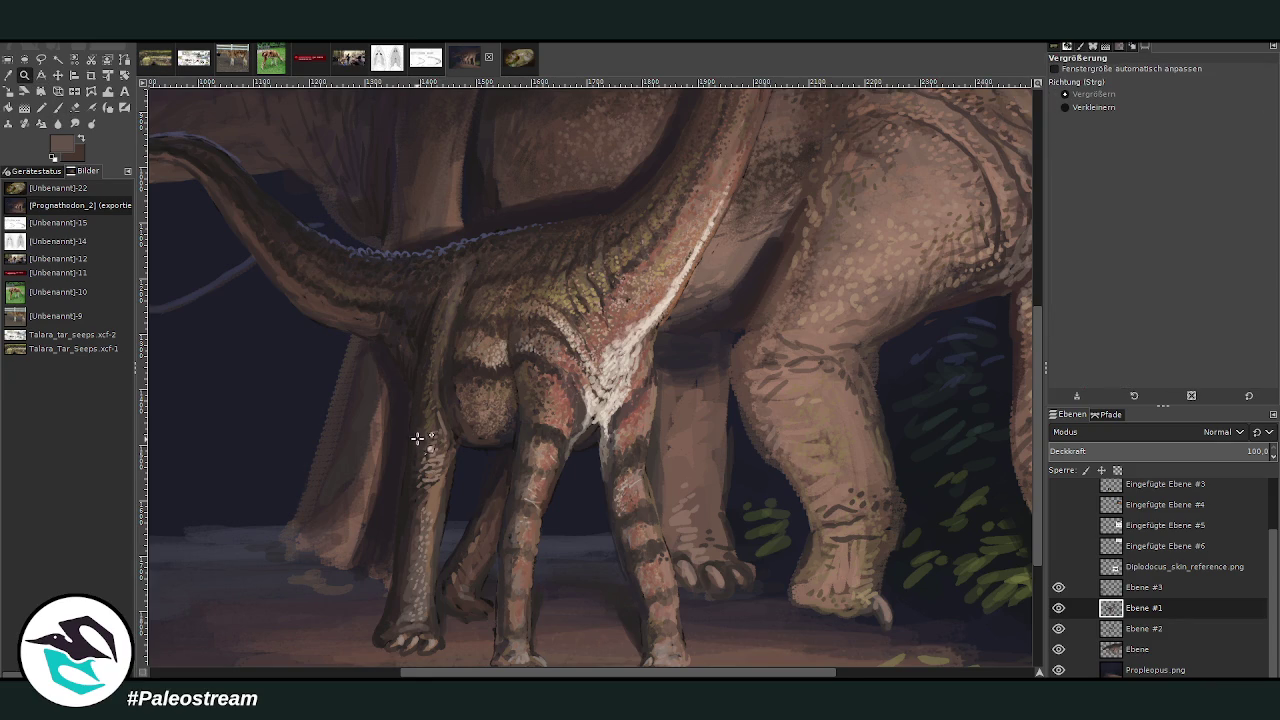
click(418, 438)
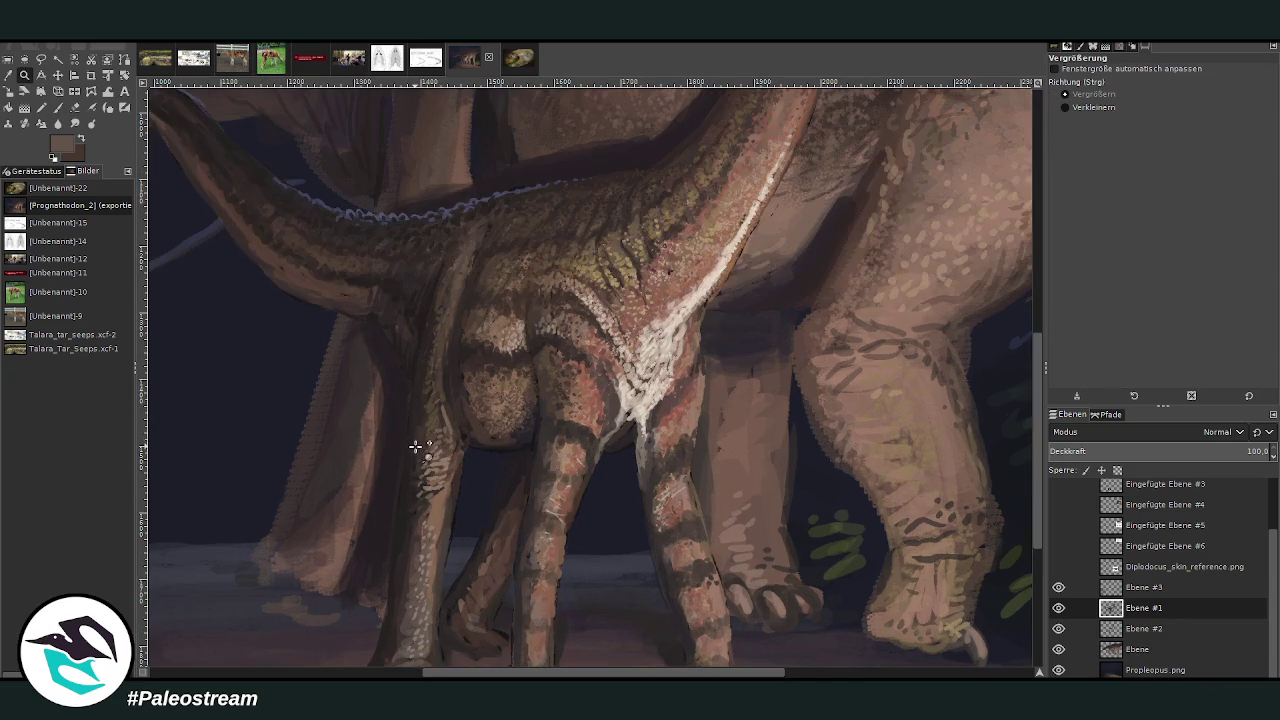
click(477, 430)
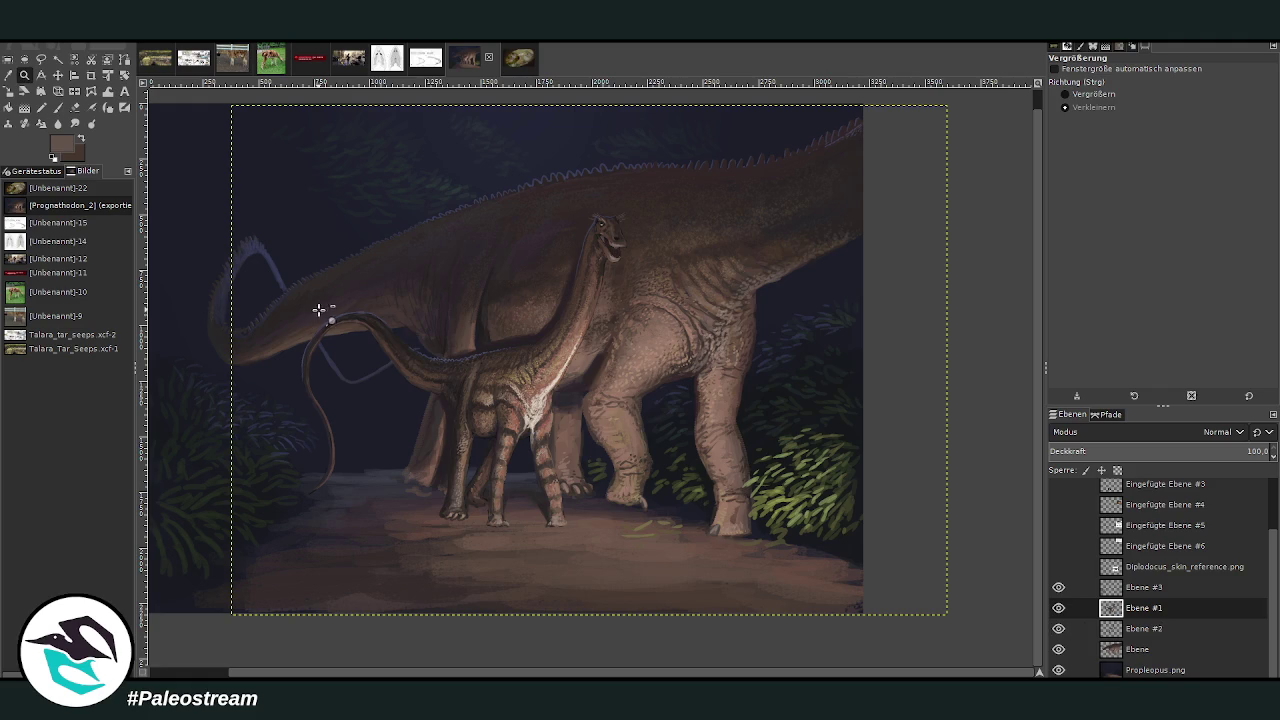
drag(460, 279, 800, 572)
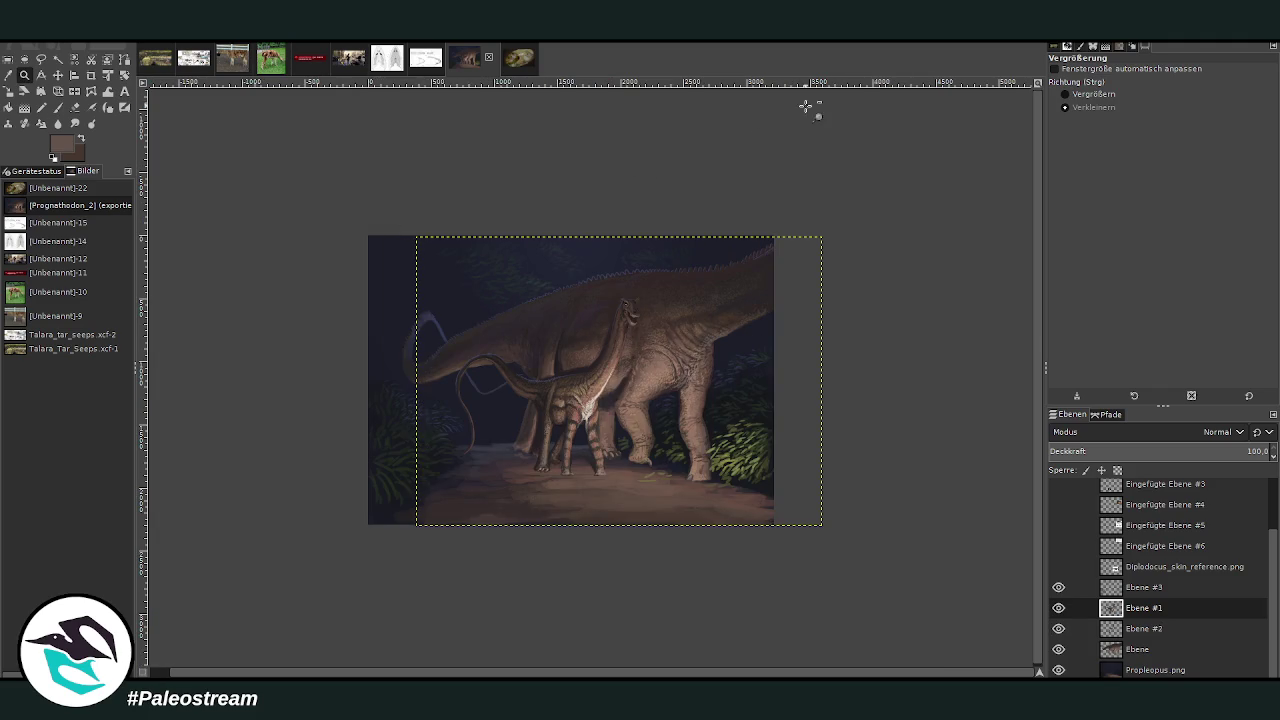
click(1066, 94)
drag(554, 286, 742, 506)
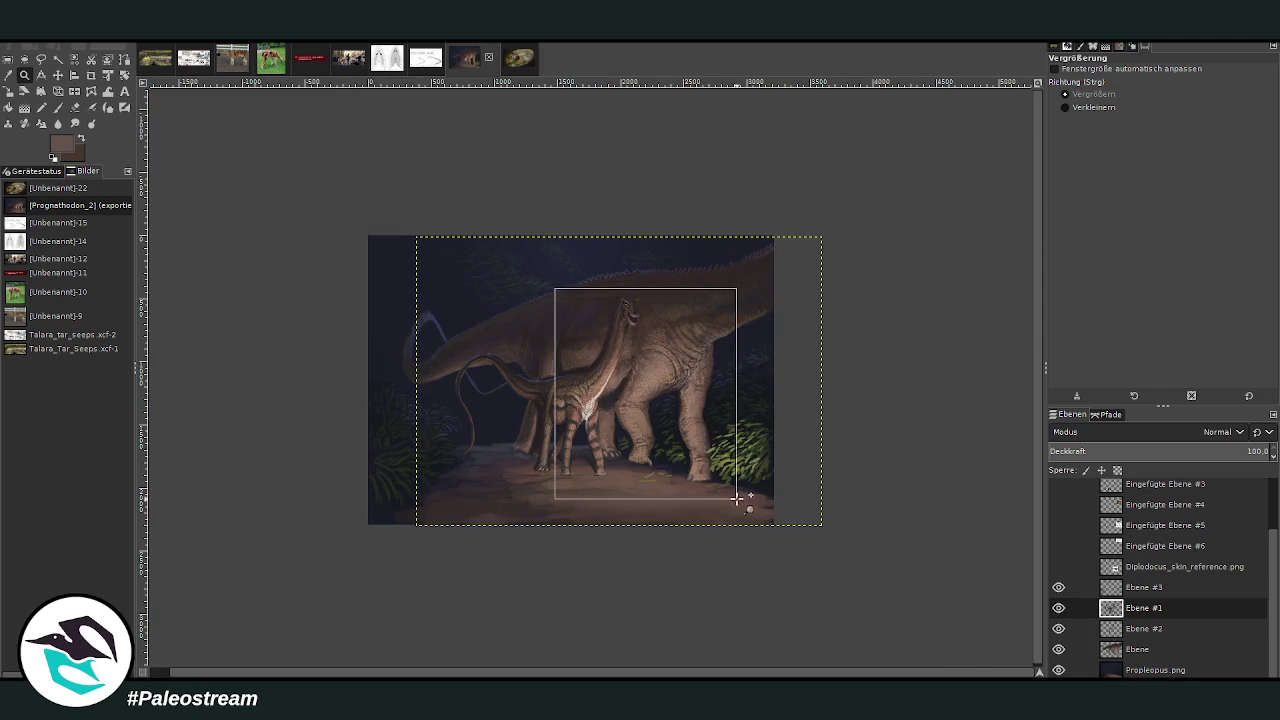
drag(438, 216, 714, 577)
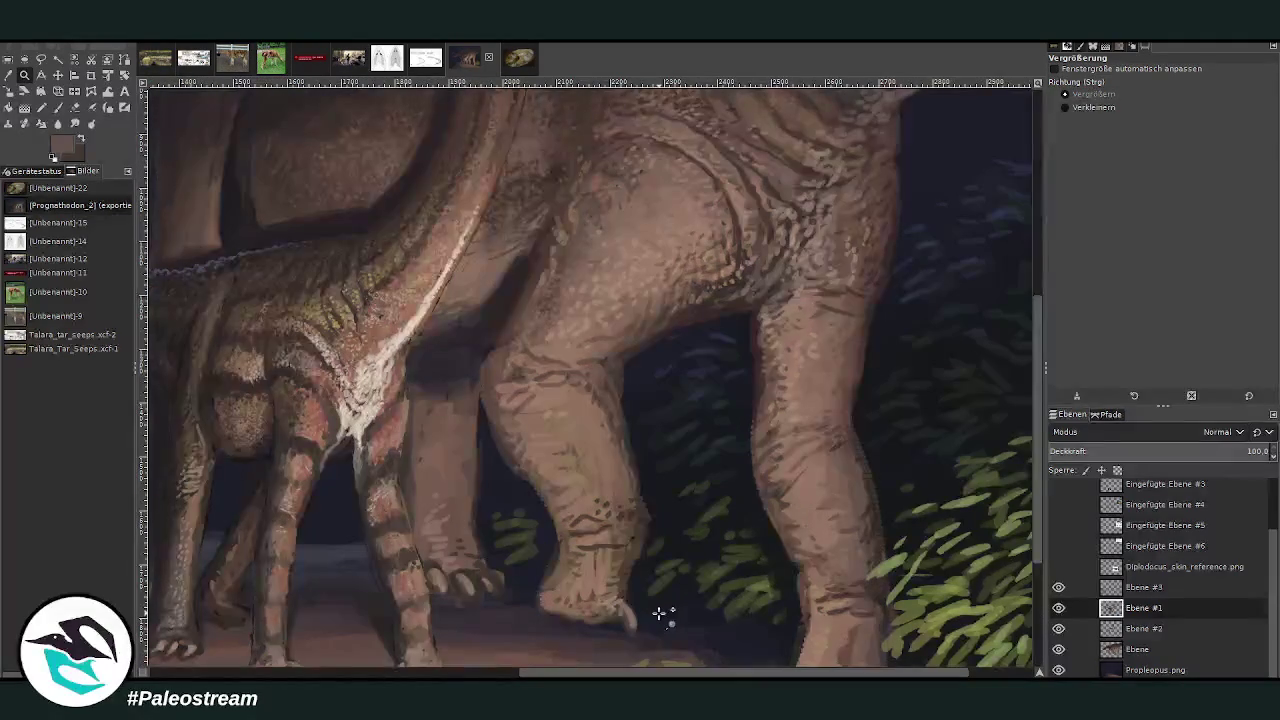
- Set the brush to 63.4 opacity with a smaller size on the Ebene layer
key(o)
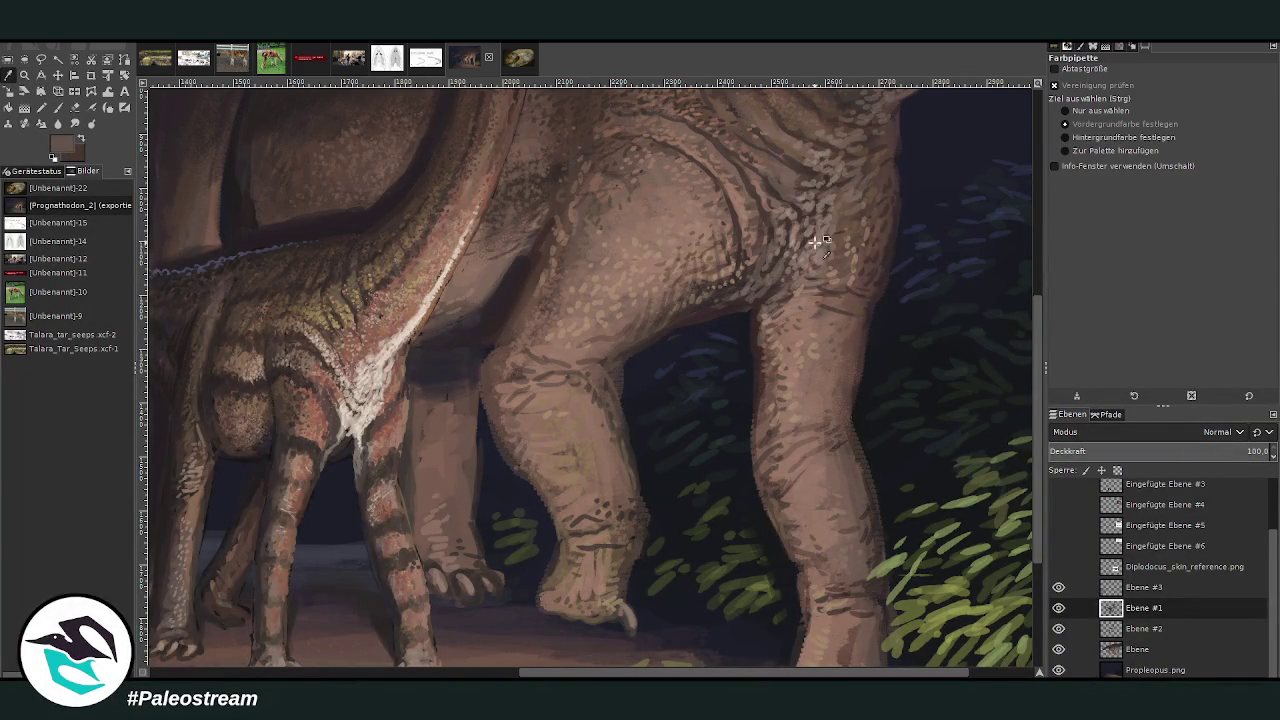
key(p)
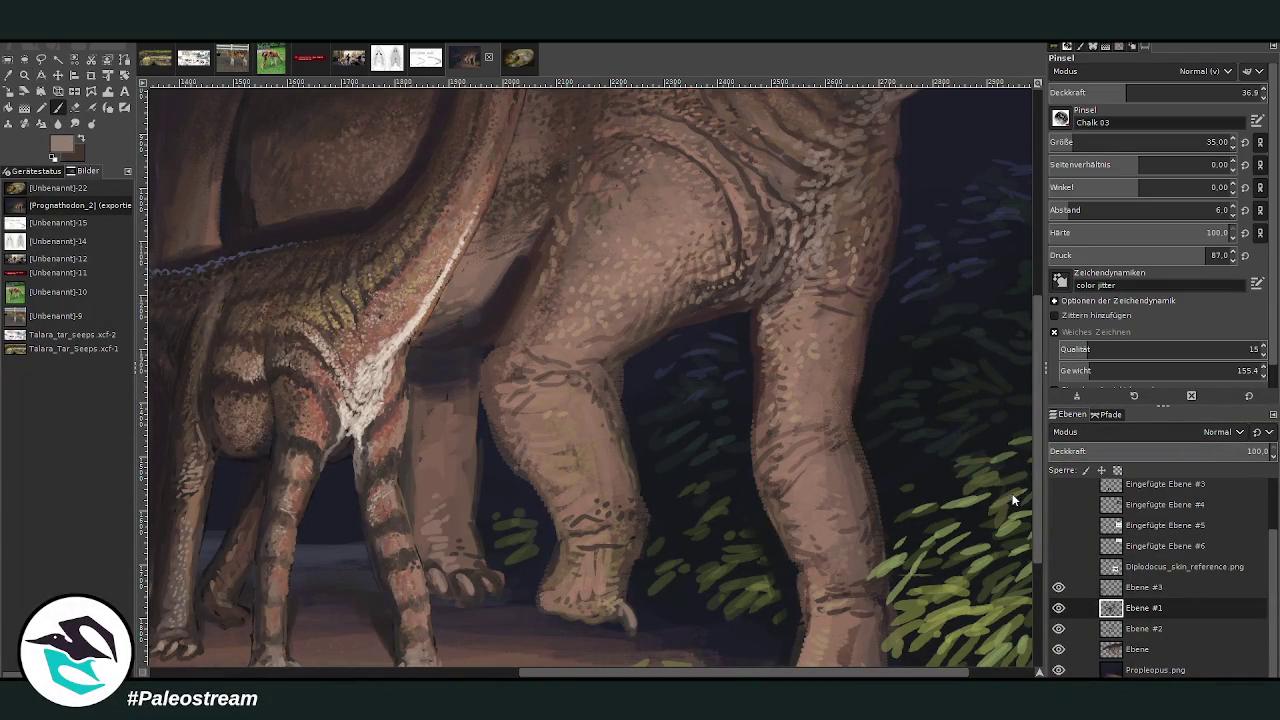
drag(1130, 92, 1185, 92)
drag(1070, 142, 1205, 142)
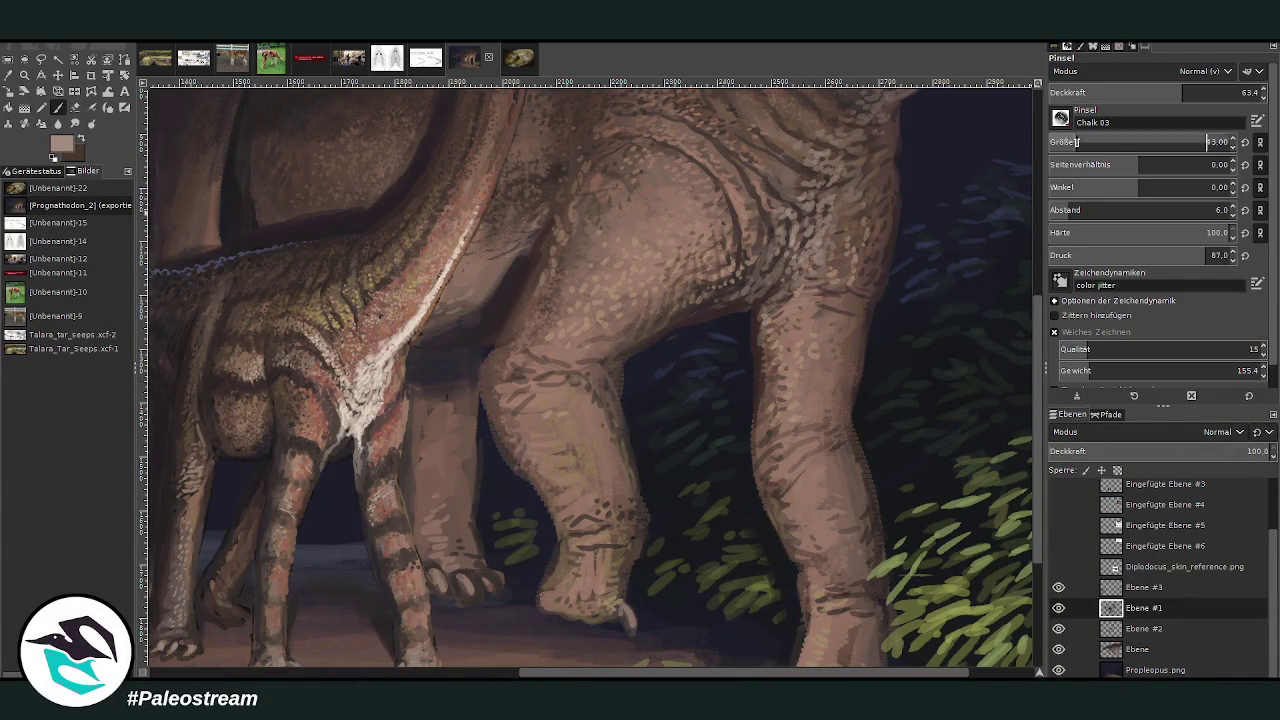
click(1144, 650)
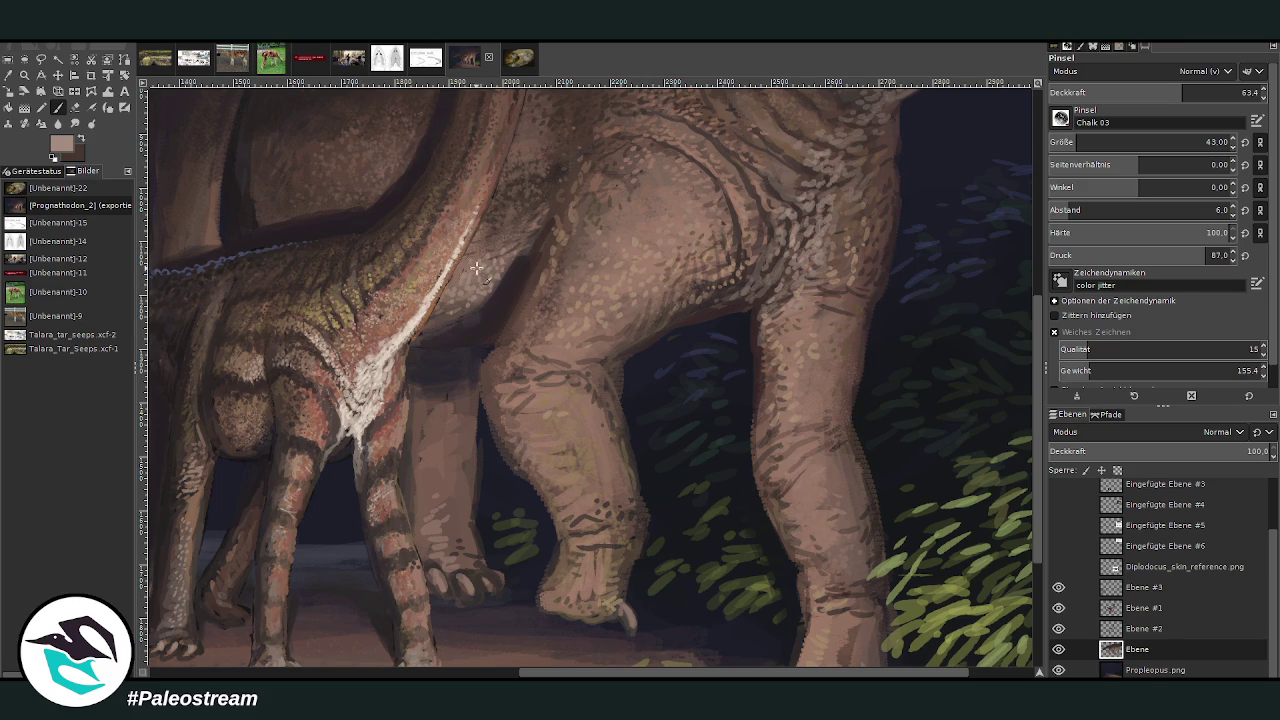
- Paint sampled darker brown strokes over the shadow between the adult's belly and leg
ctrl+click(669, 261)
mouse_move(490, 311)
mouse_down()
mouse_move(508, 258)
mouse_move(520, 262)
mouse_move(484, 300)
mouse_up()
ctrl+click(873, 329)
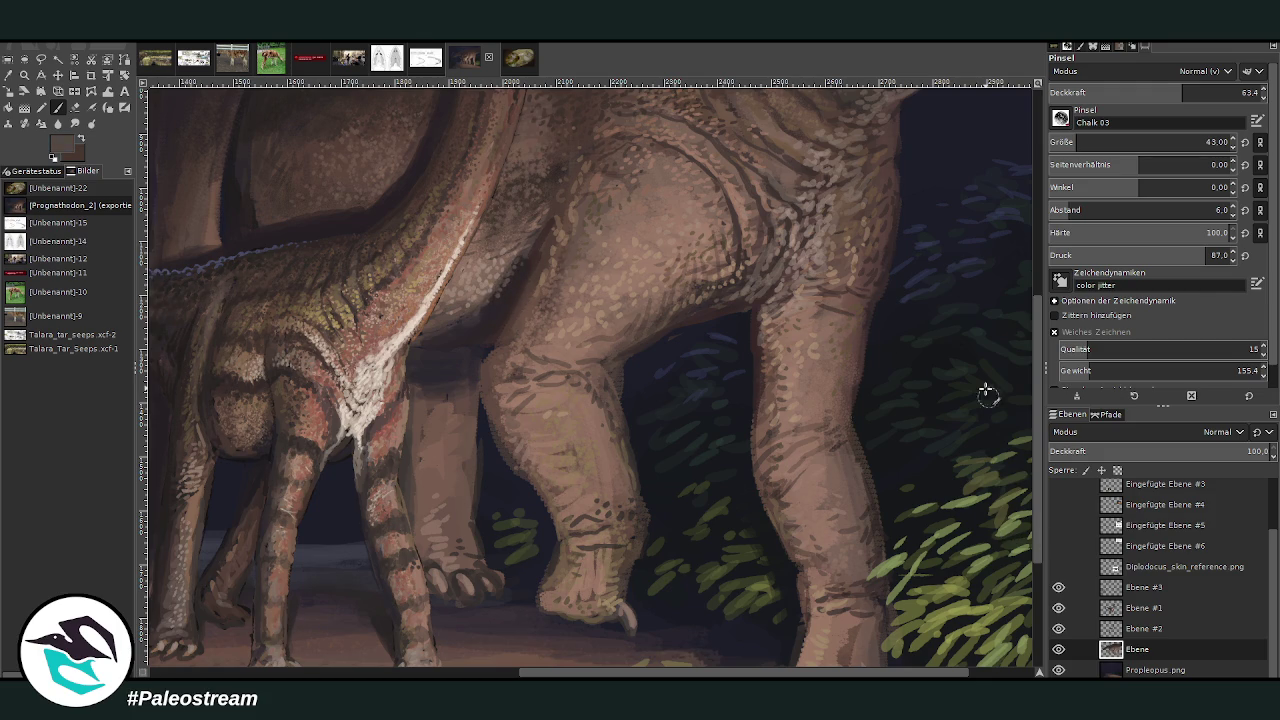
mouse_move(517, 276)
mouse_down()
mouse_move(457, 309)
mouse_move(443, 334)
mouse_move(473, 322)
mouse_up()
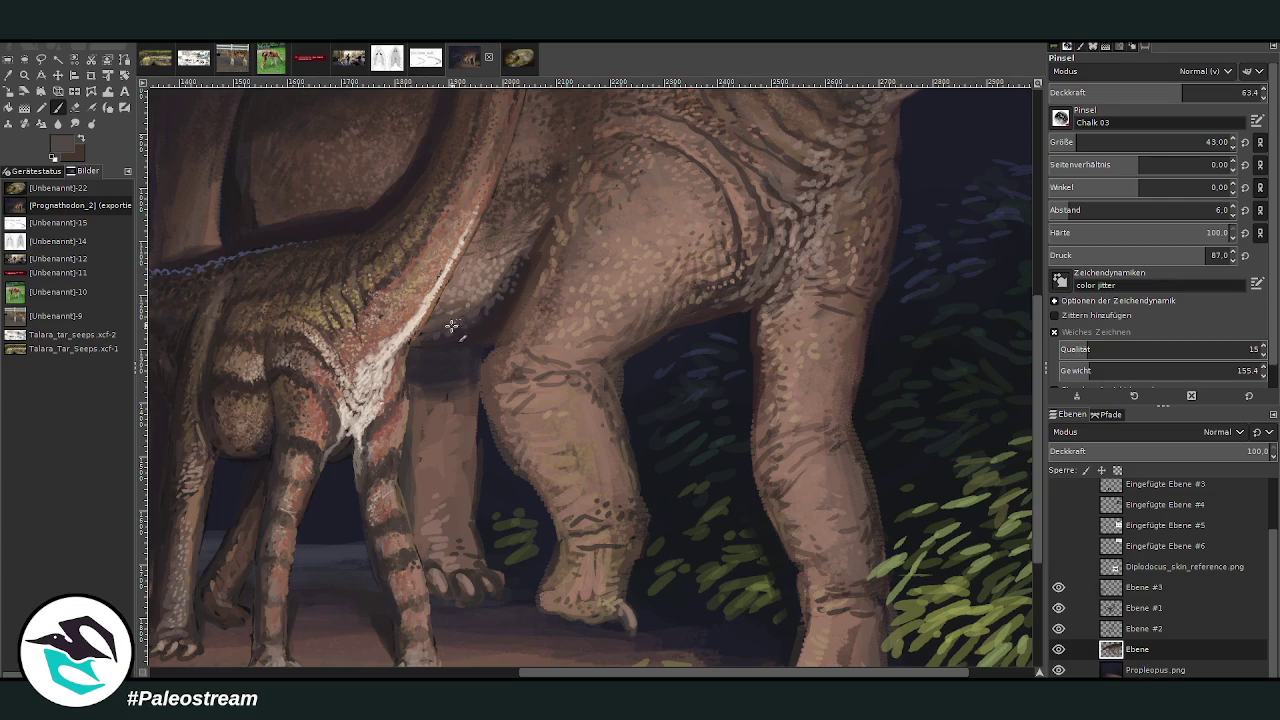
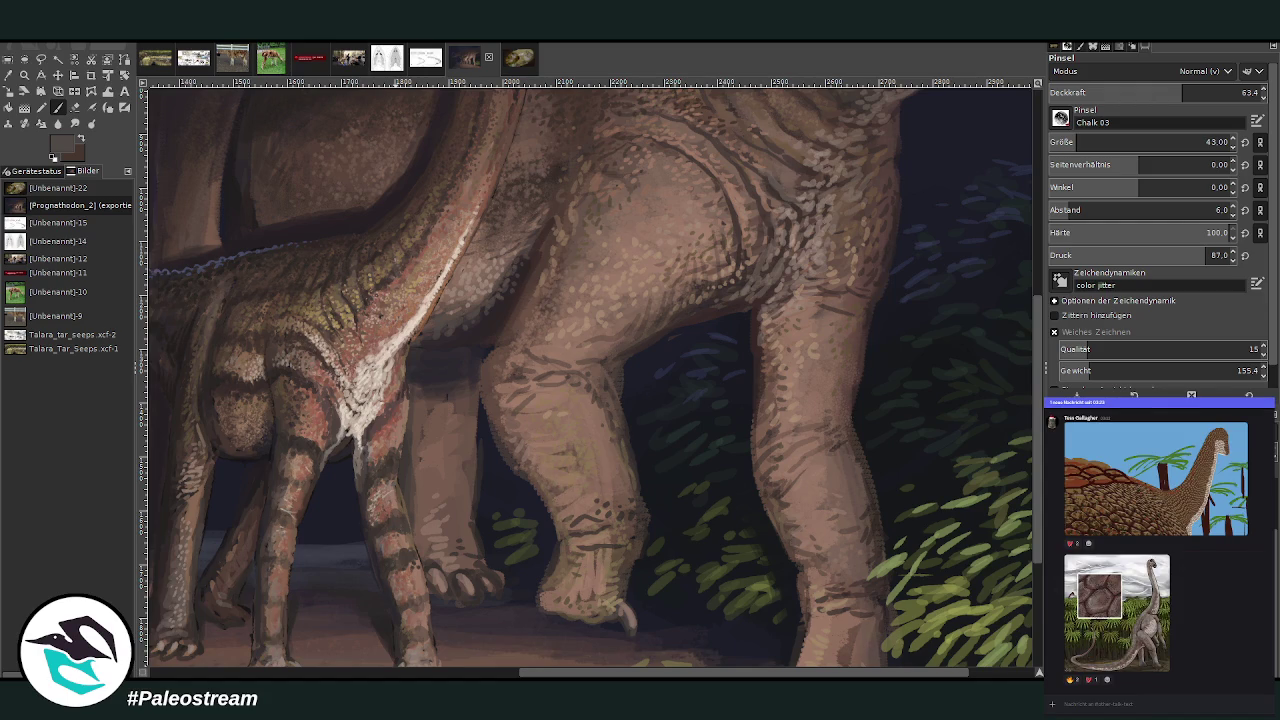
- Zoom in on the dinosaurs' legs and sample the tan skin colour for the chalk brush
key(minus)
key(minus)
key(minus)
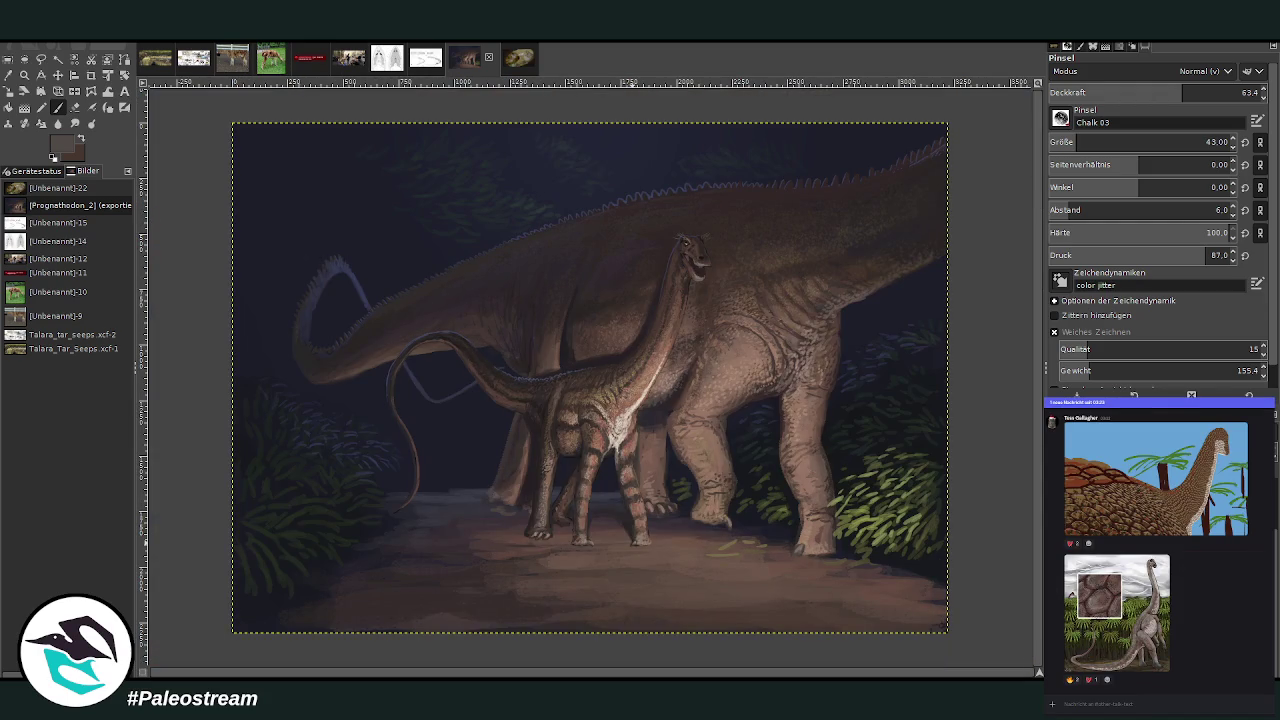
key(z)
drag(616, 310, 768, 504)
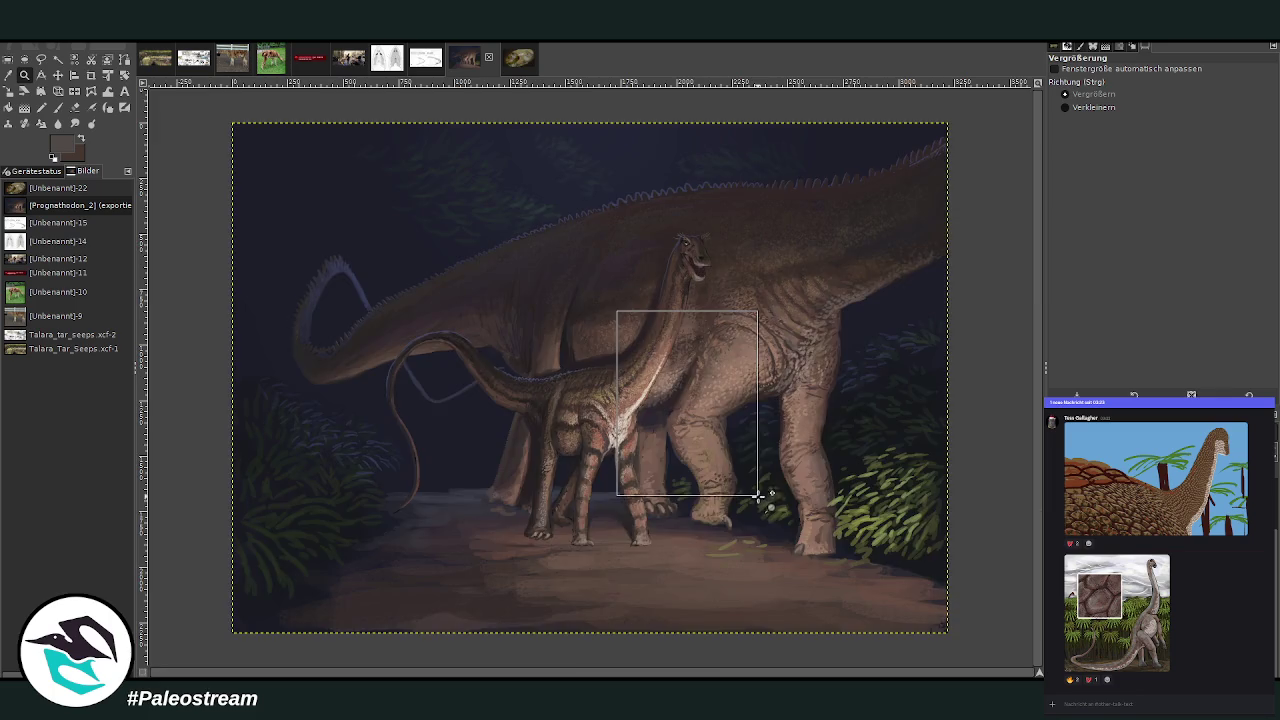
key(o)
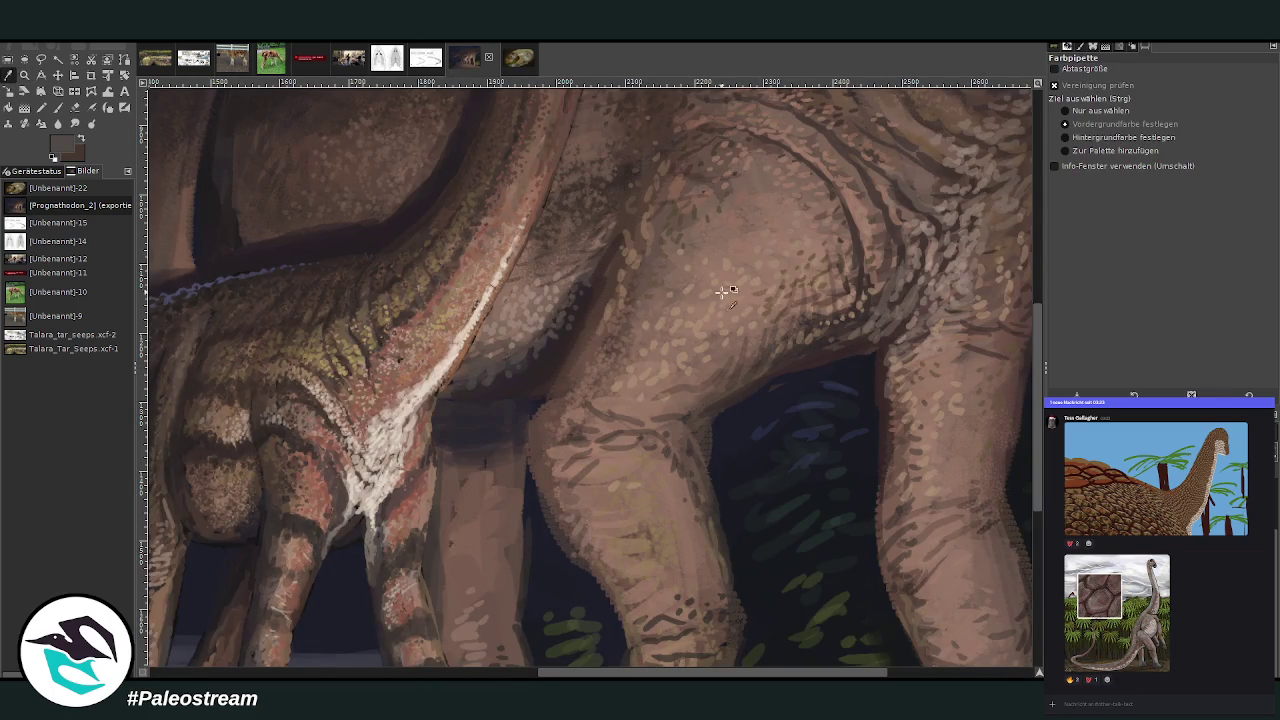
click(690, 281)
key(p)
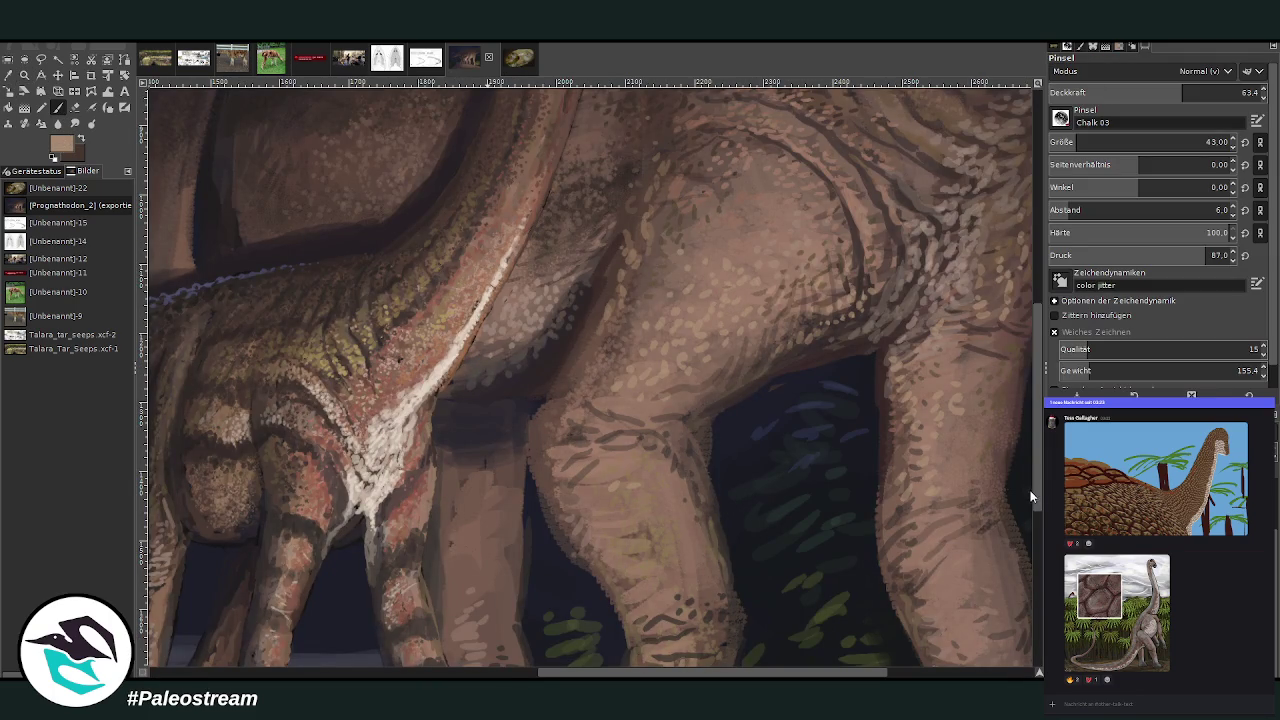
- Hatch light tan chalk highlights on the adult's knee, foot and upper leg at size 27
scroll(1080, 142, up, 2)
drag(626, 428, 608, 406)
scroll(1043, 369, down, 3)
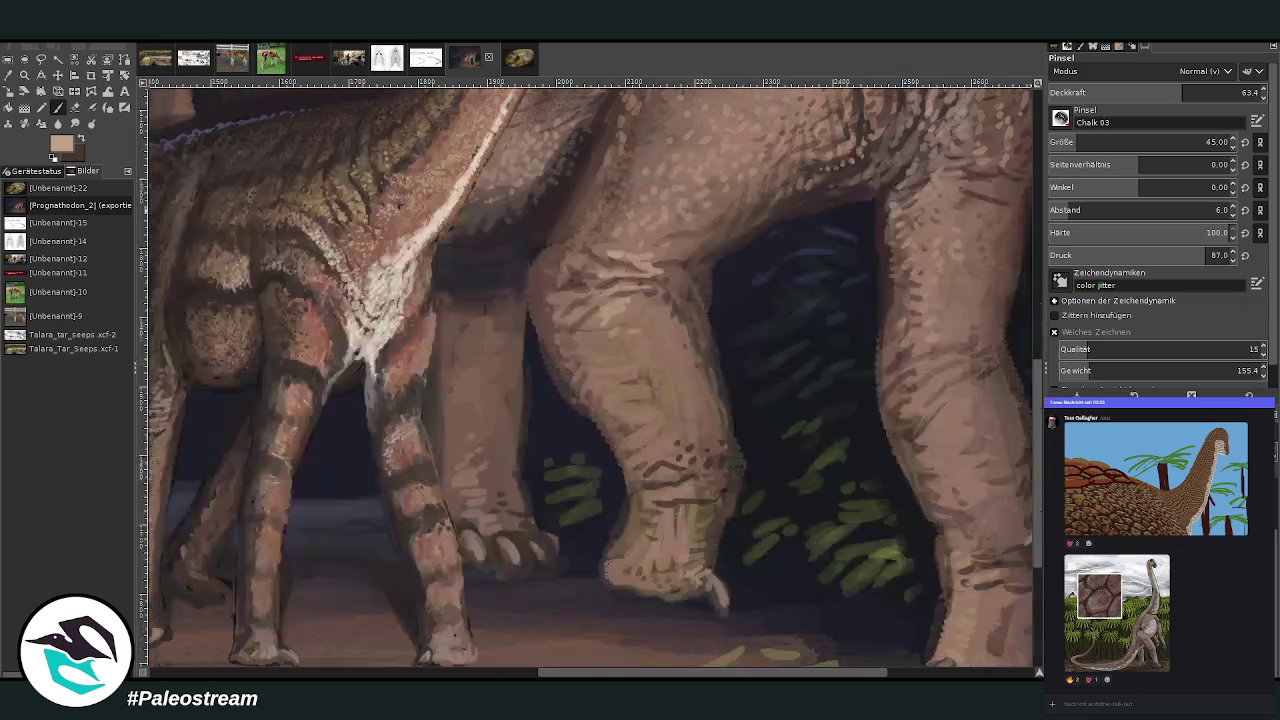
drag(1070, 143, 1063, 143)
mouse_move(690, 497)
mouse_down()
mouse_move(672, 474)
mouse_move(650, 478)
mouse_move(659, 440)
mouse_move(618, 398)
mouse_move(615, 367)
mouse_up()
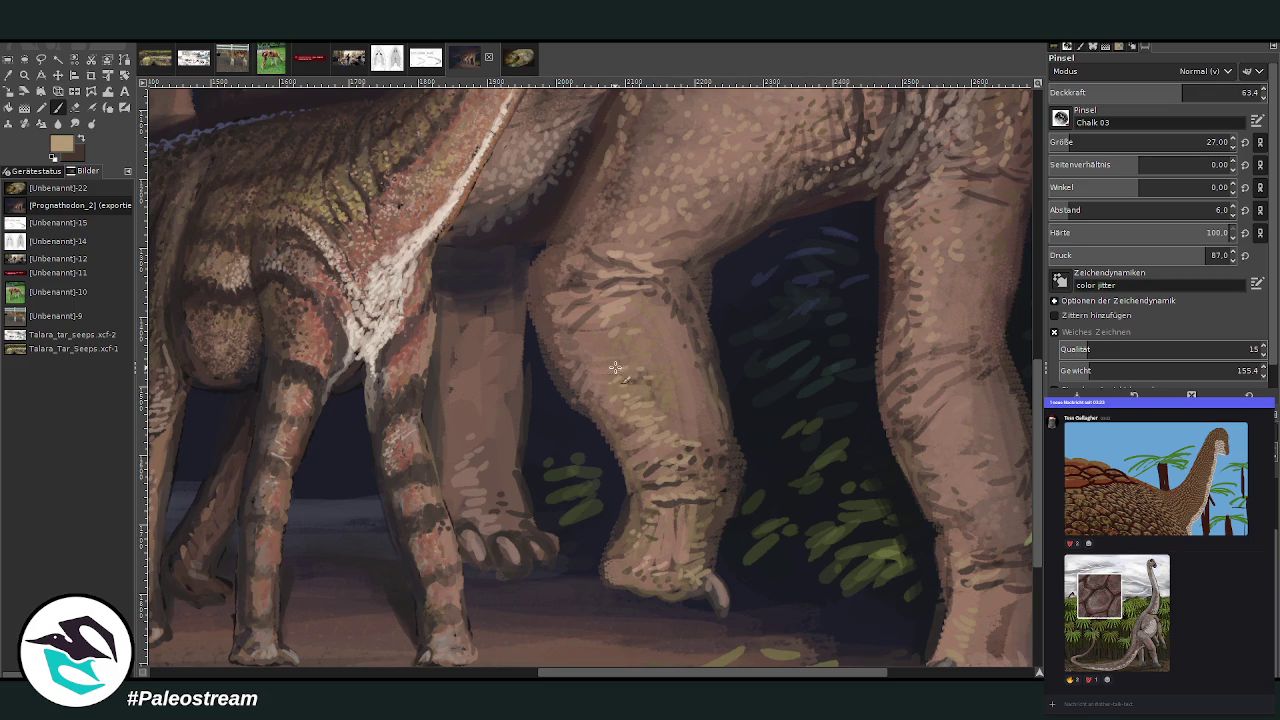
mouse_move(672, 415)
mouse_down()
mouse_move(634, 353)
mouse_move(599, 364)
mouse_up()
drag(741, 677, 819, 677)
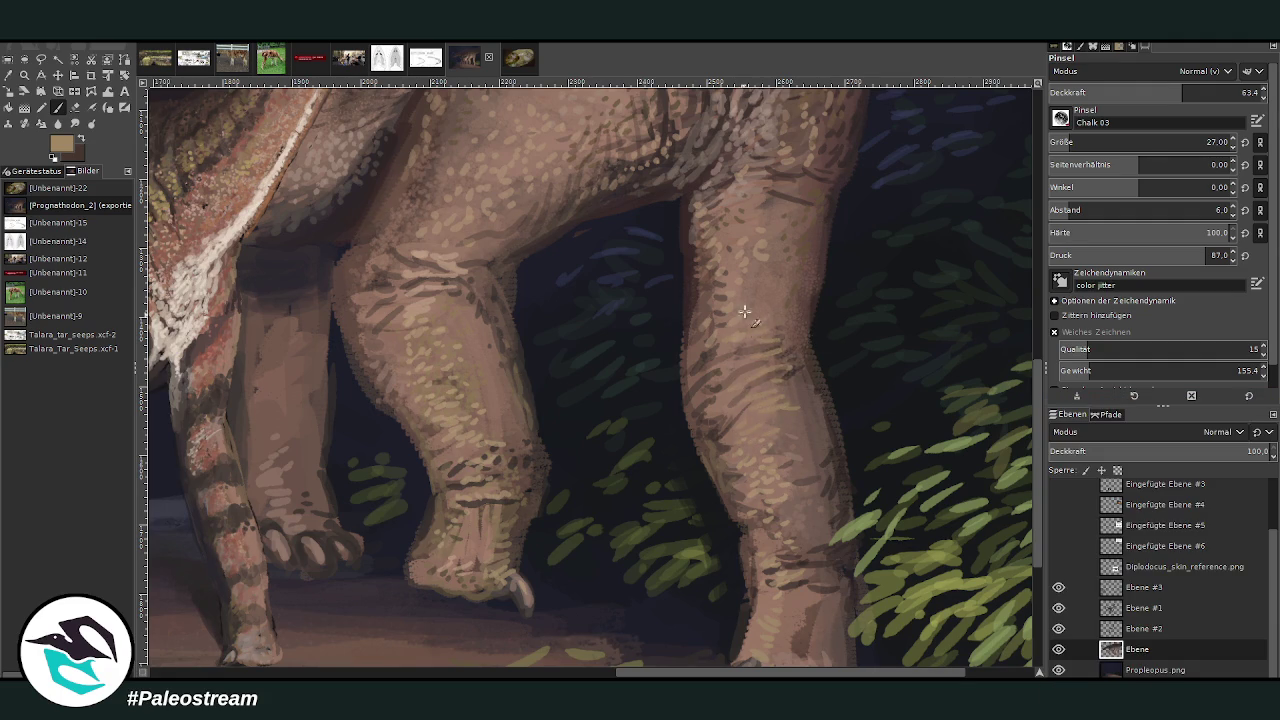
- Swap to dark brown at 67.5 opacity and paint shading marks on the adult's body
scroll(1008, 324, up, 5)
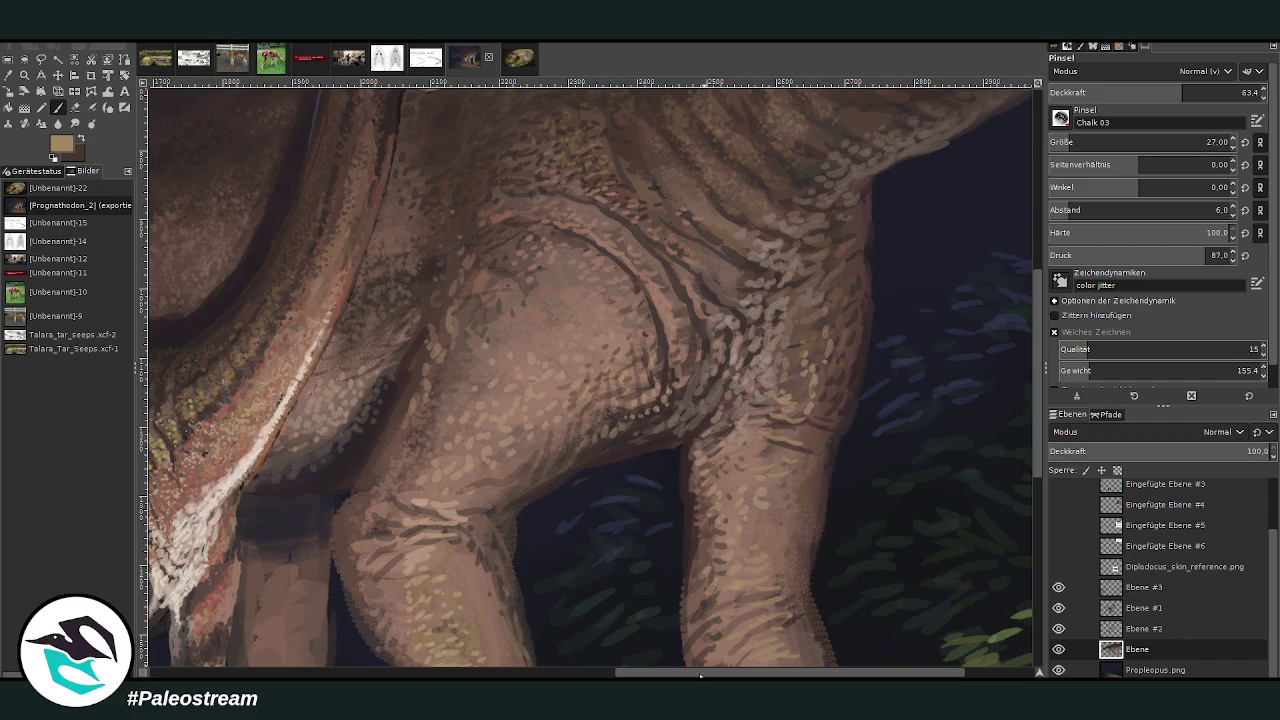
scroll(770, 540, left, 8)
scroll(210, 280, right, 3)
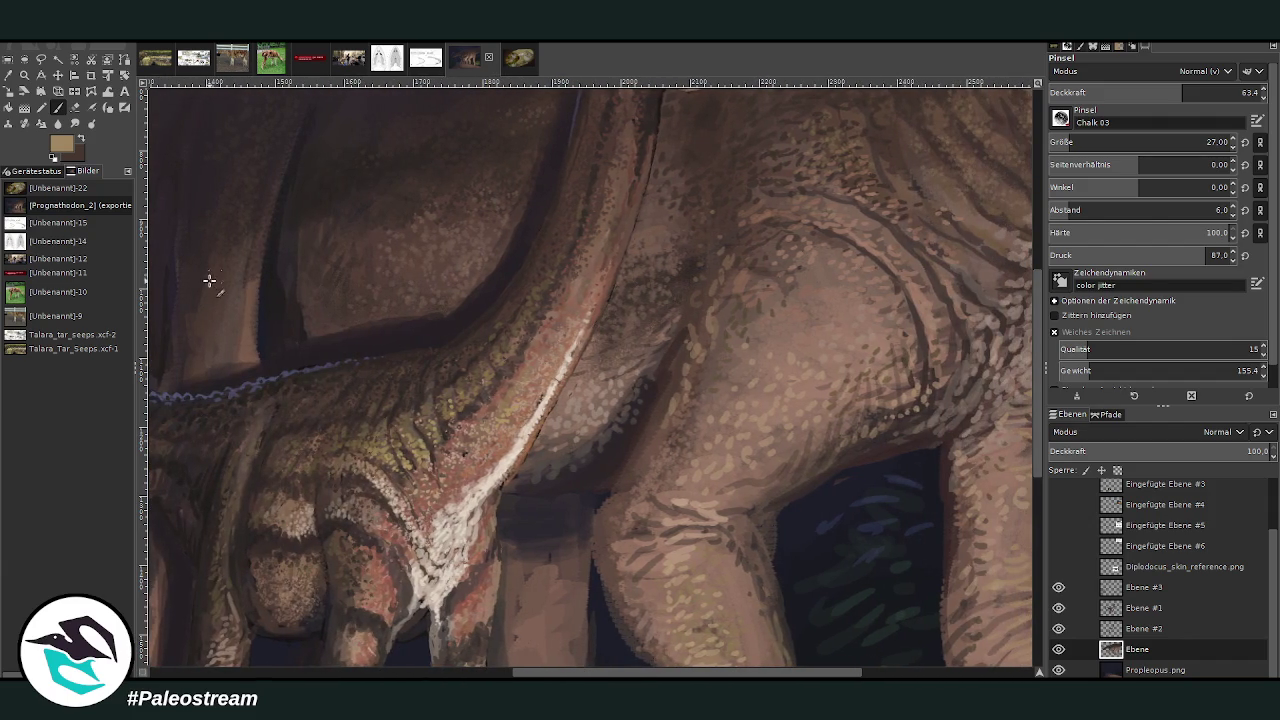
scroll(535, 610, right, 1)
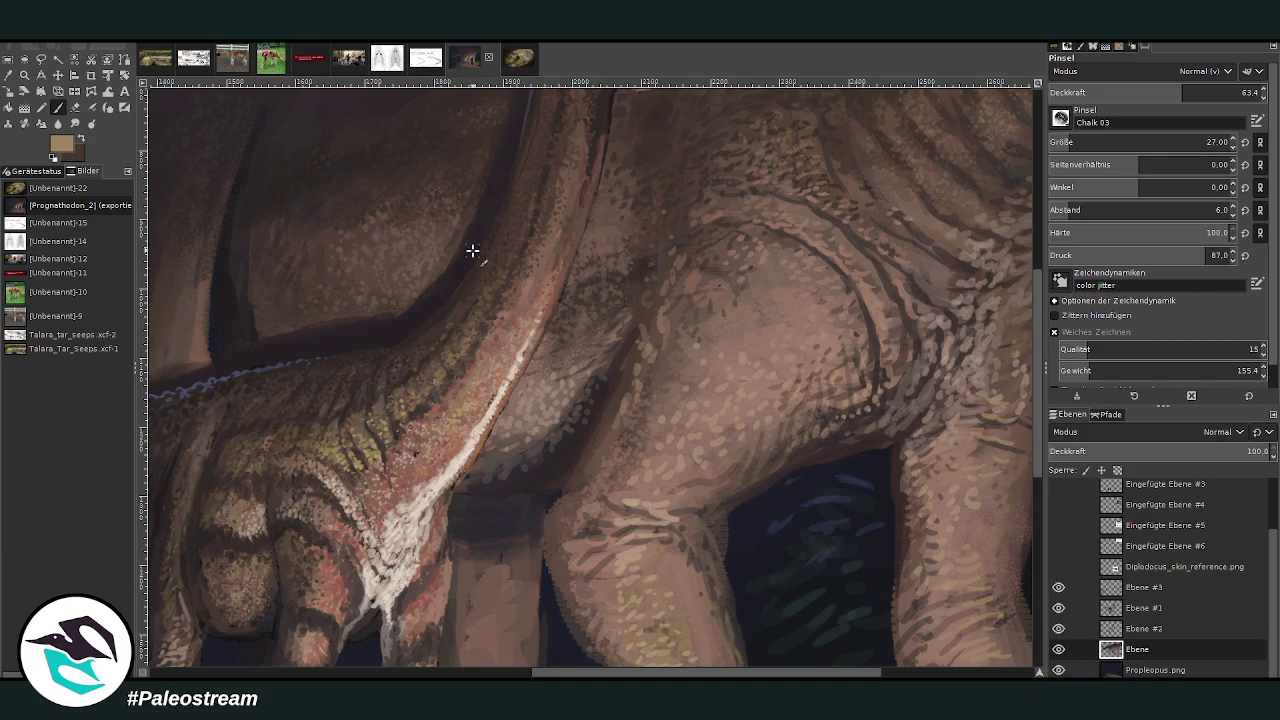
key(x)
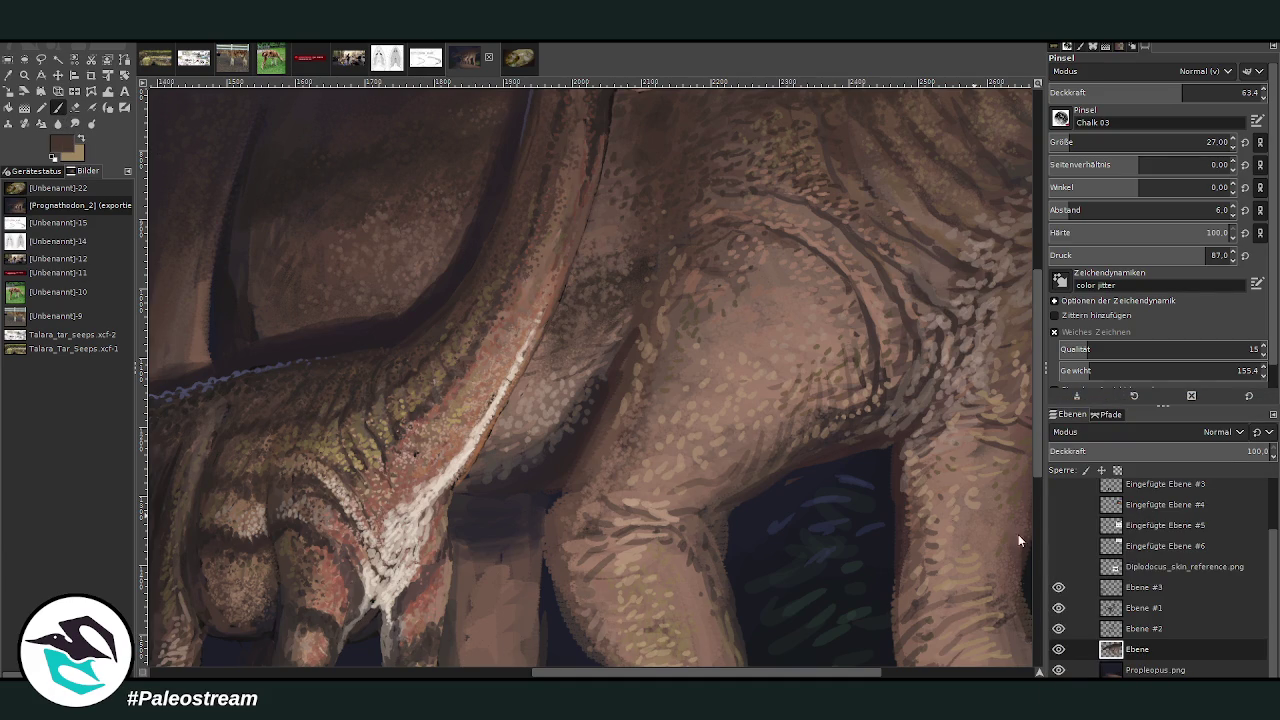
scroll(1060, 142, down, 1)
drag(1184, 92, 1192, 92)
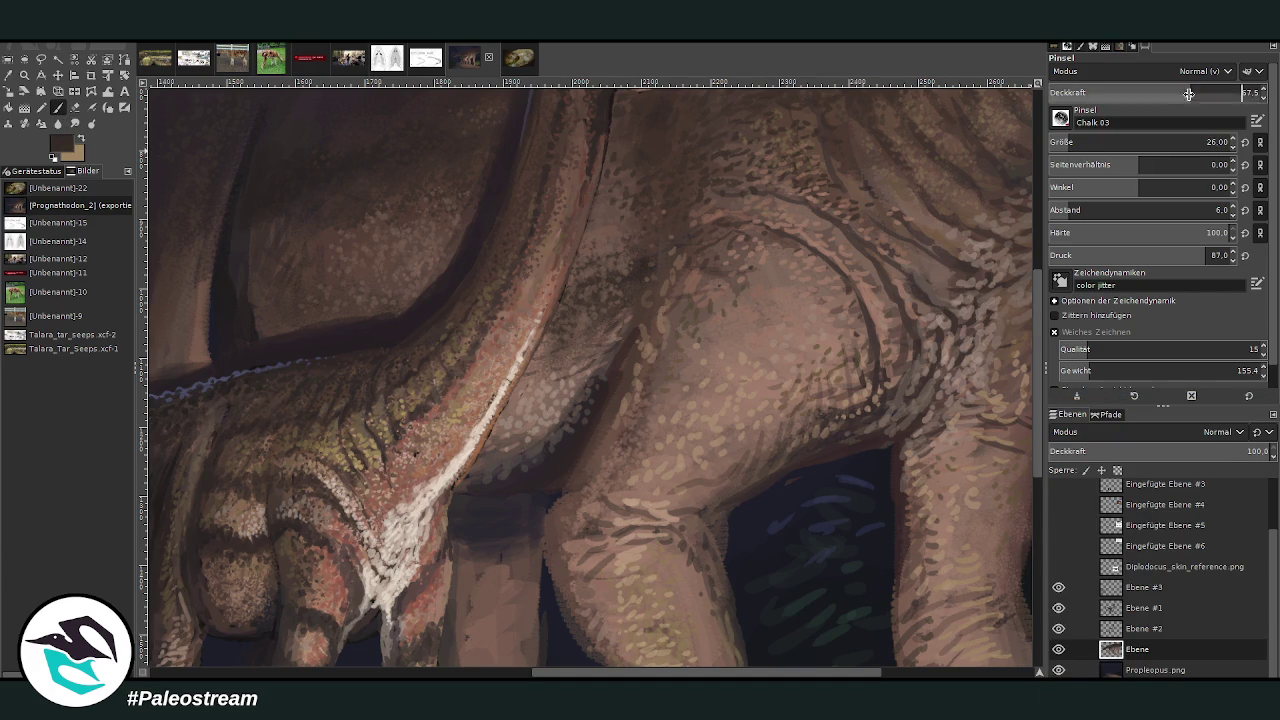
drag(884, 348, 878, 332)
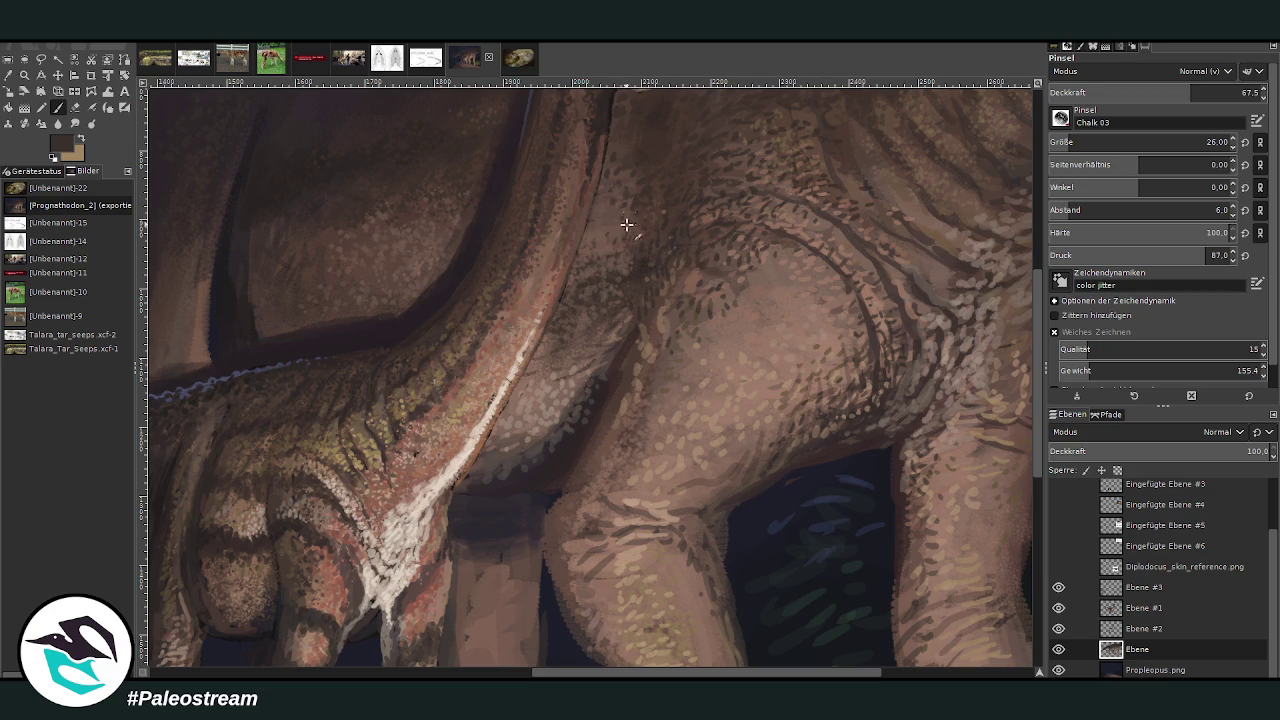
- Sample a shadow tone and darken the shading on the adult's far hind foot
scroll(616, 369, left, 2)
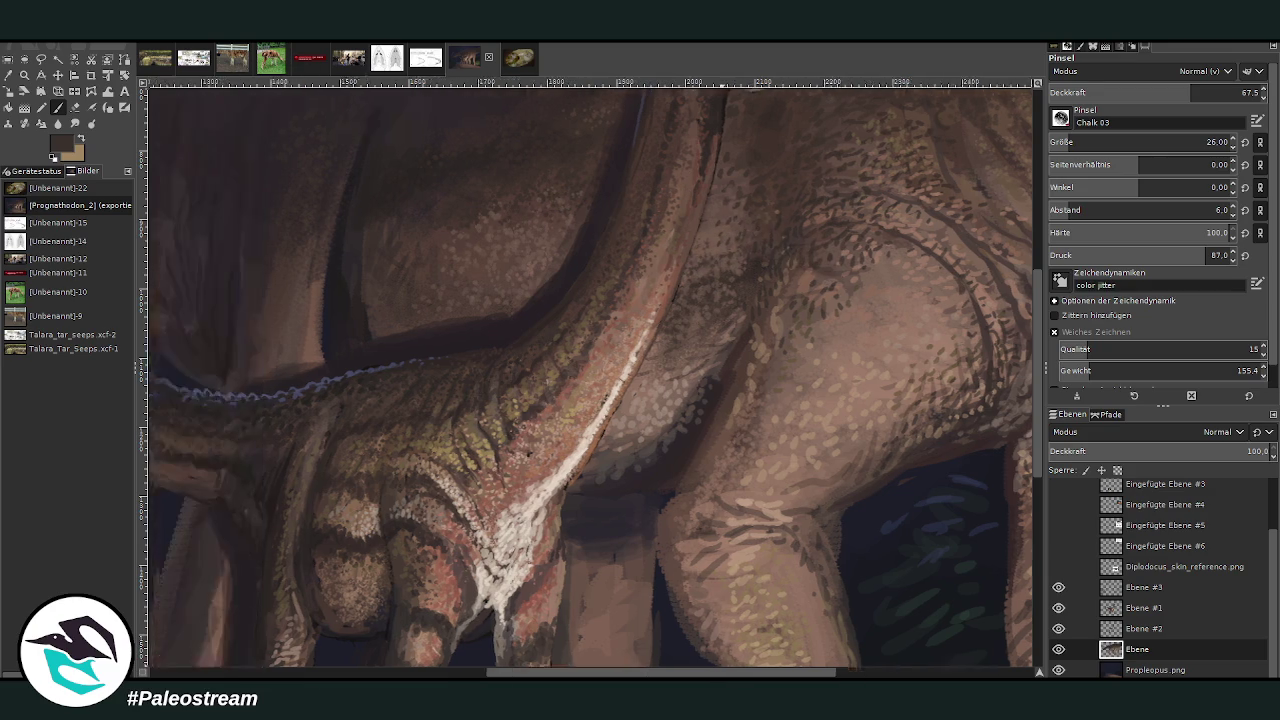
scroll(538, 205, left, 3)
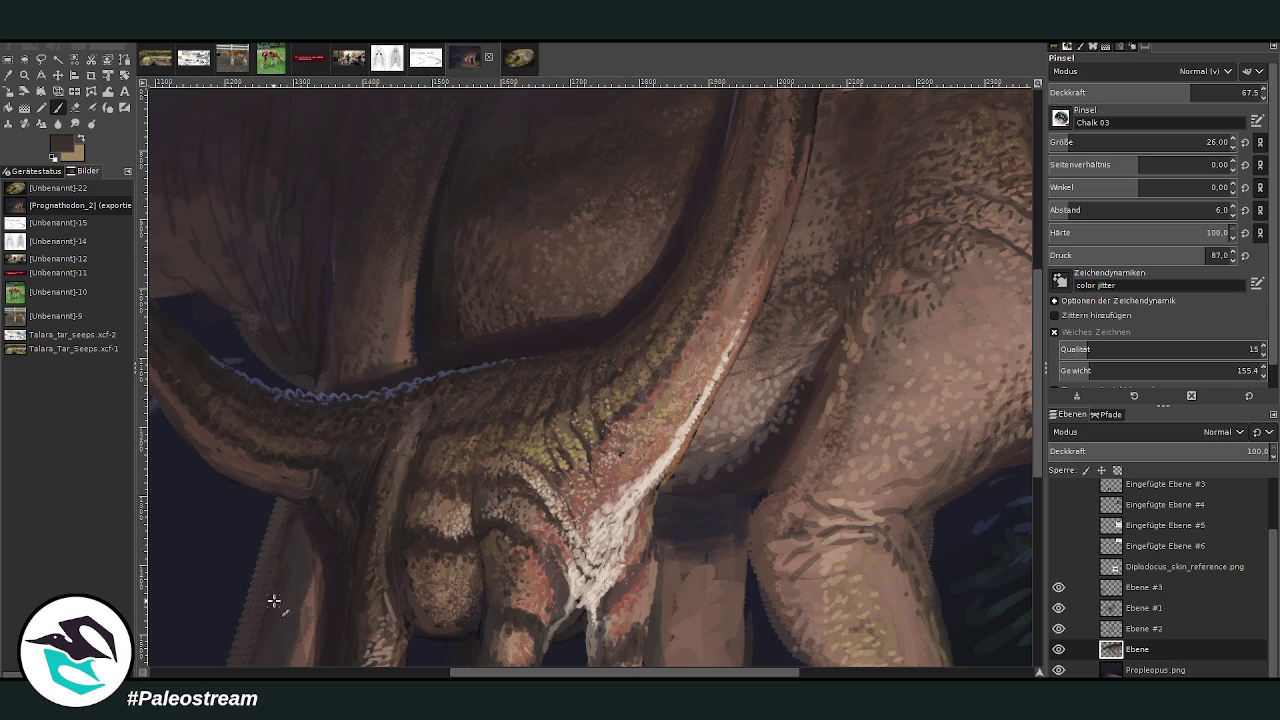
scroll(990, 363, left, 3)
scroll(1000, 371, down, 2)
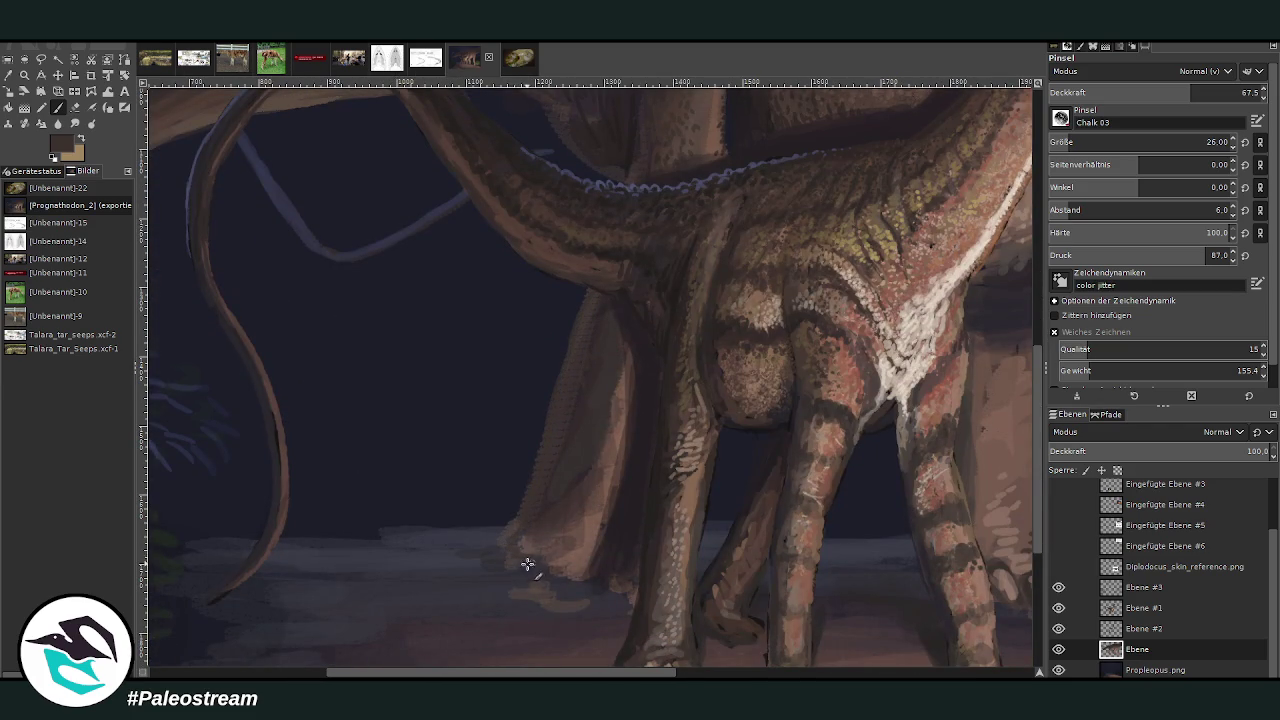
click(8, 75)
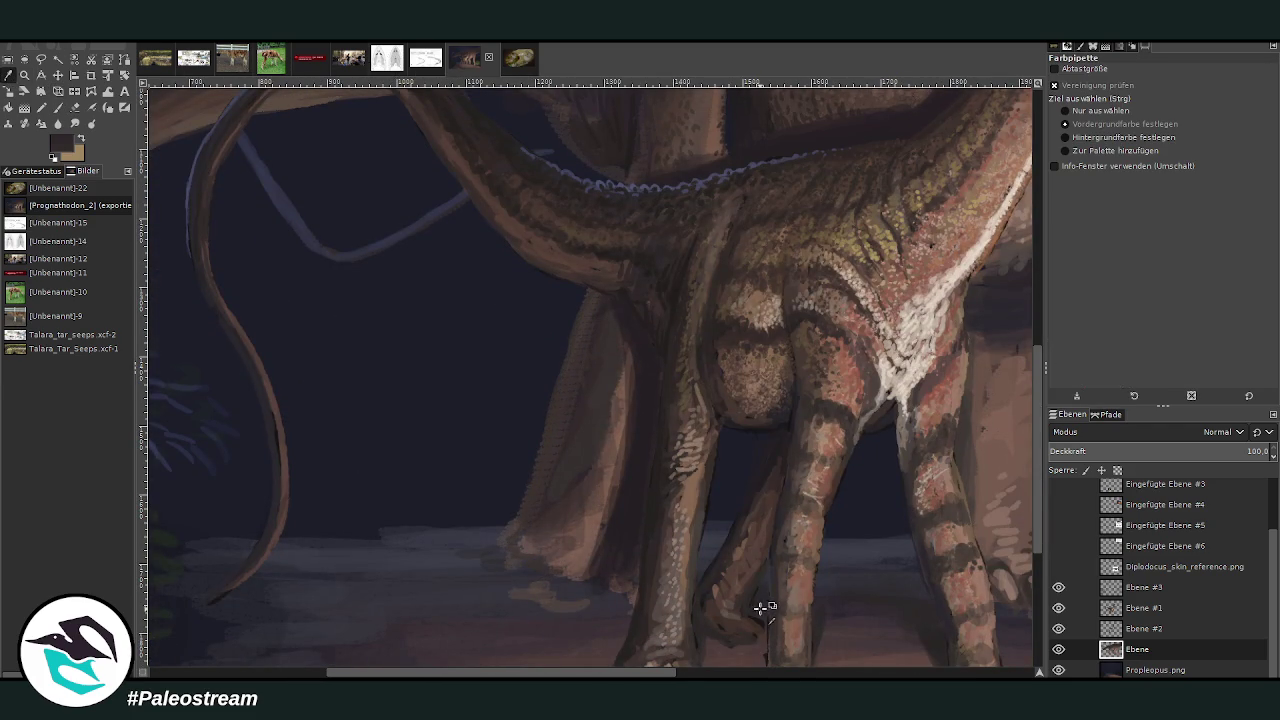
key(p)
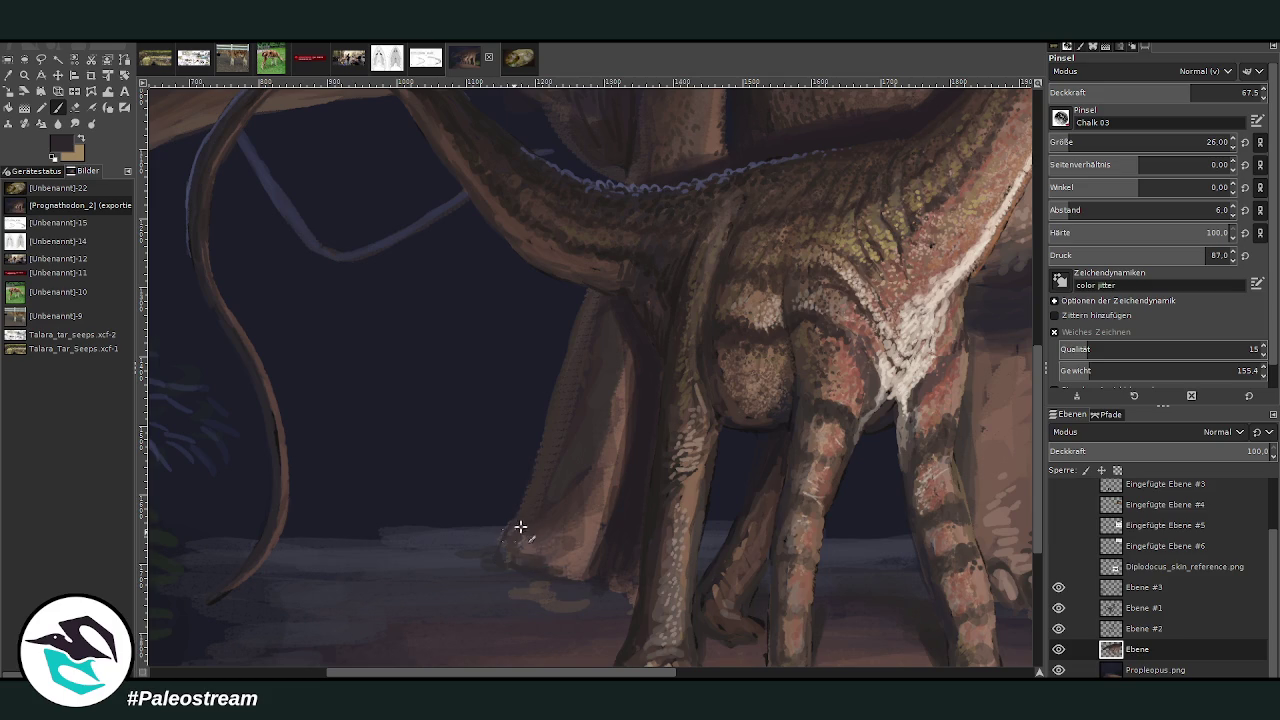
drag(538, 507, 534, 514)
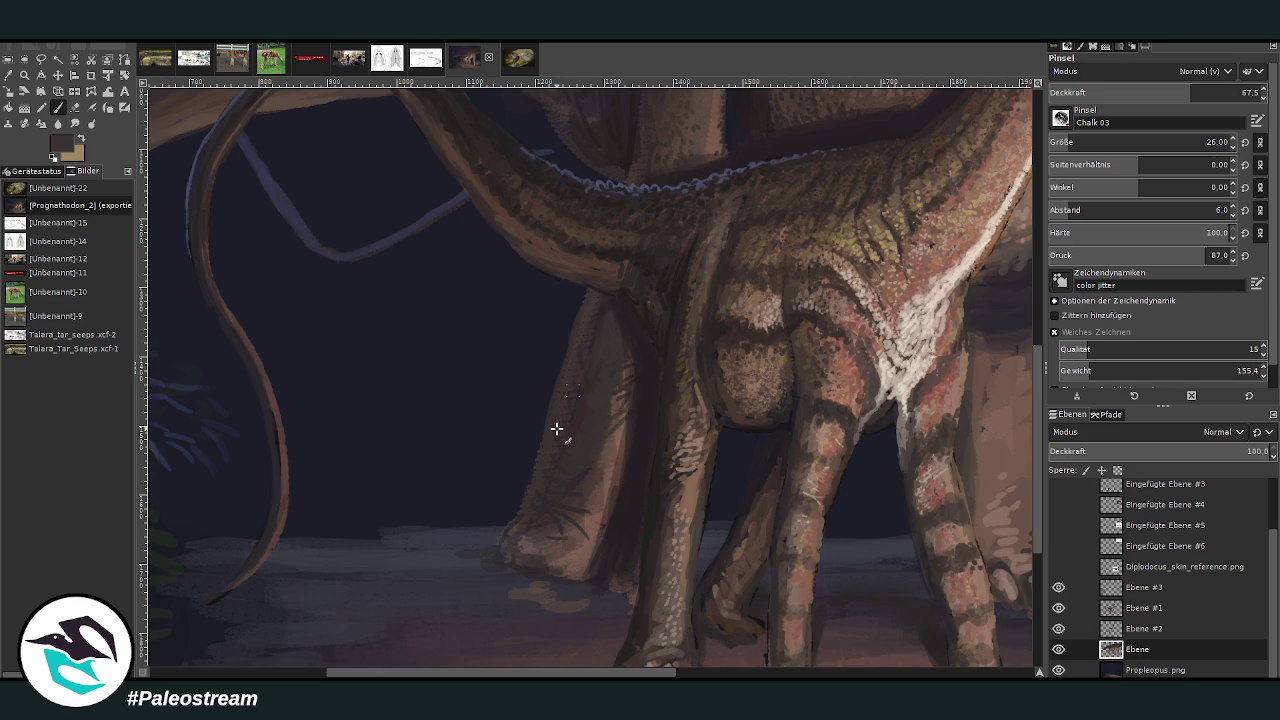
- Zoom in on the legs and lit path, and make the Propleopus.png layer active
key(minus)
key(minus)
key(minus)
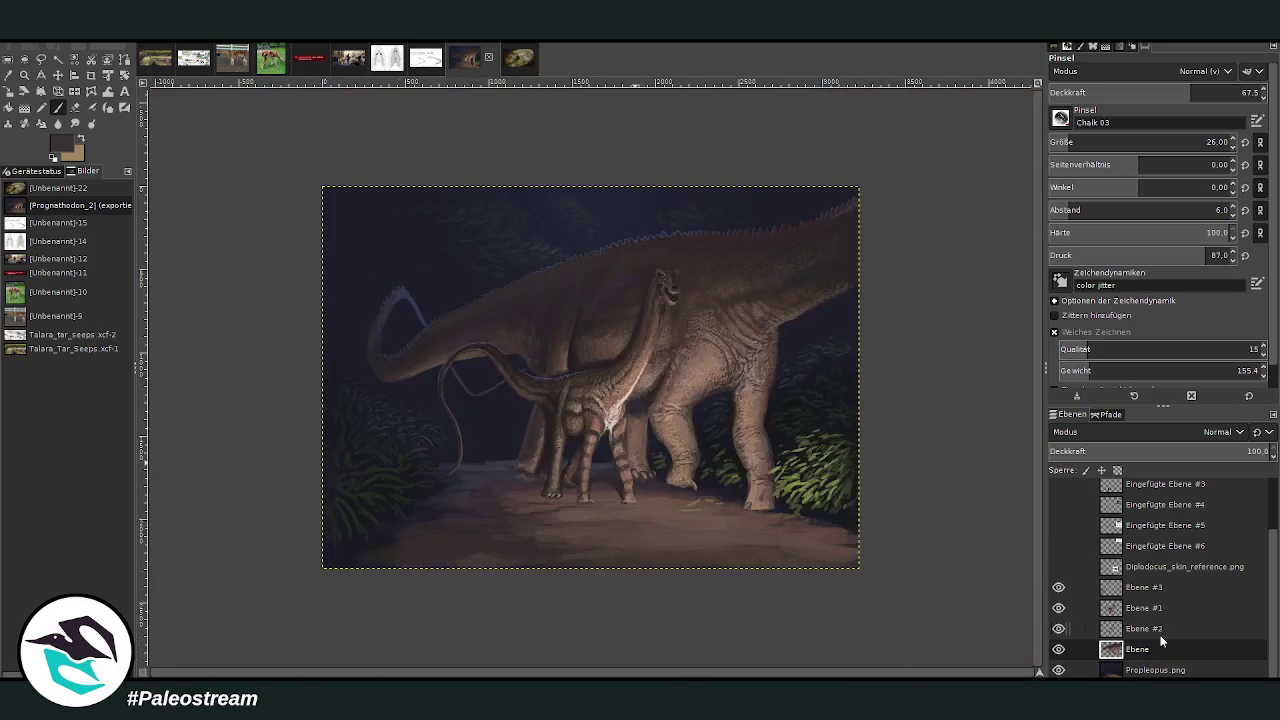
key(z)
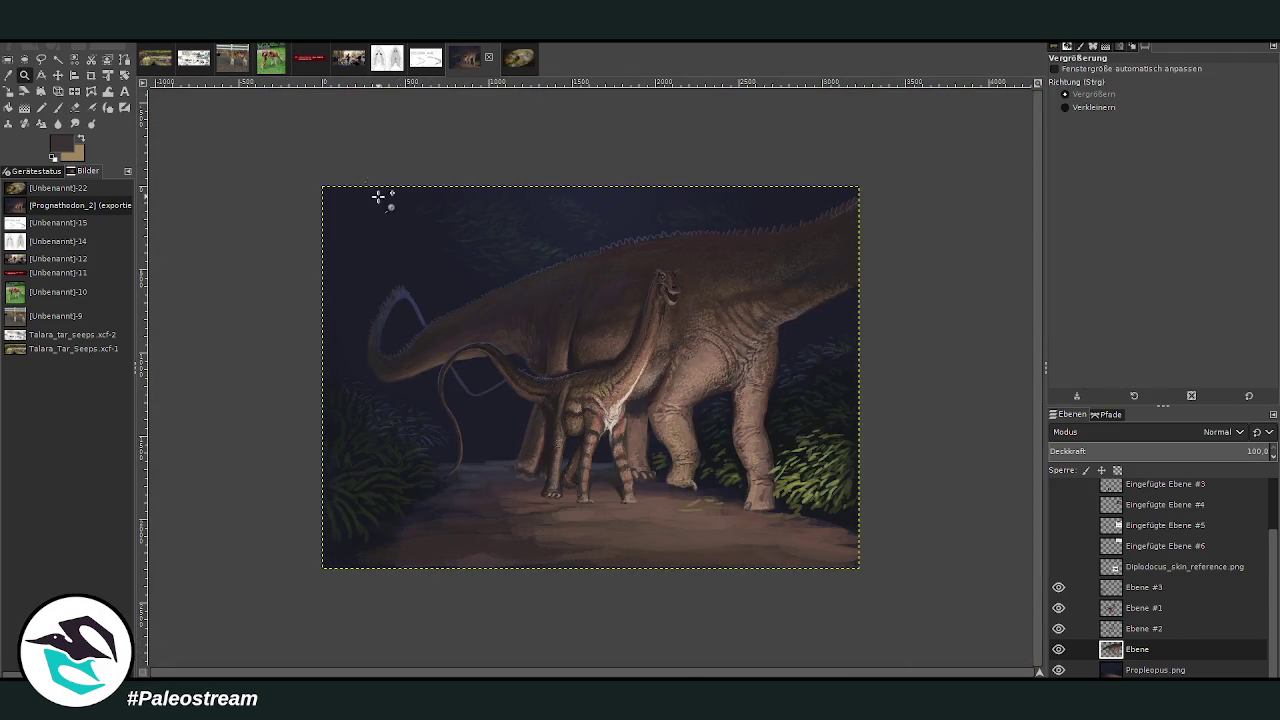
drag(339, 146, 852, 571)
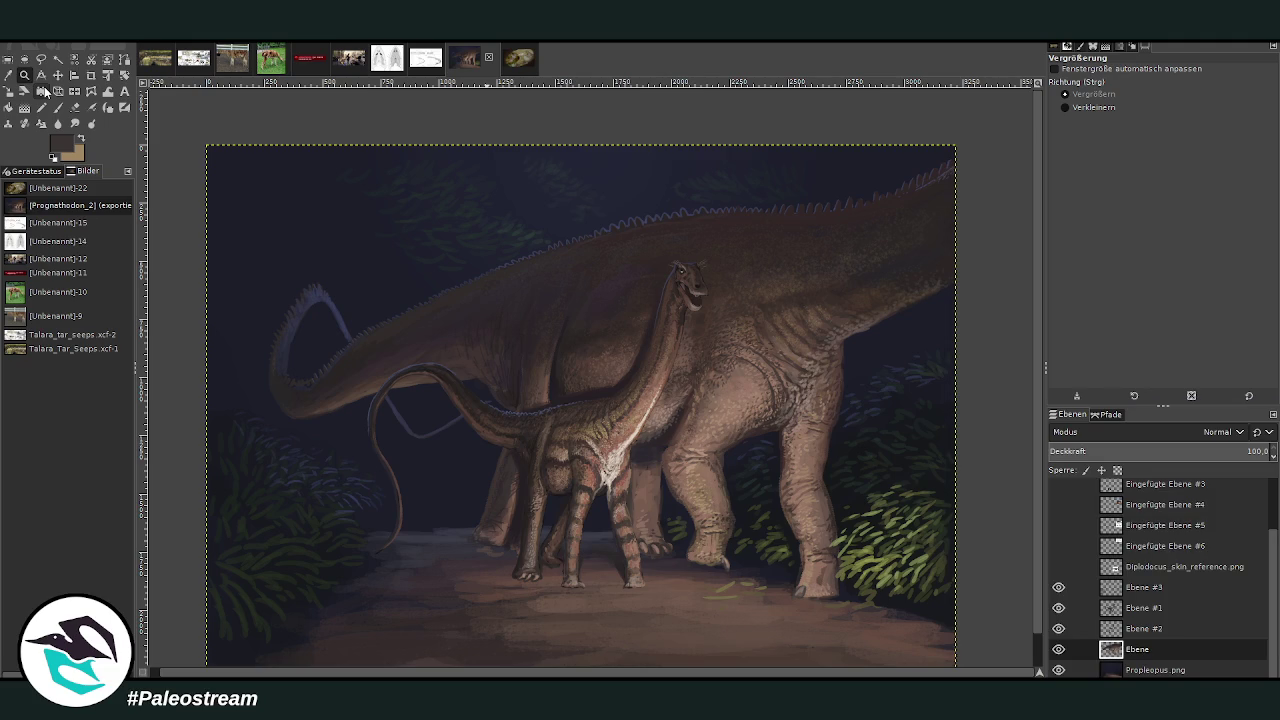
drag(634, 285, 848, 562)
scroll(857, 606, down, 4)
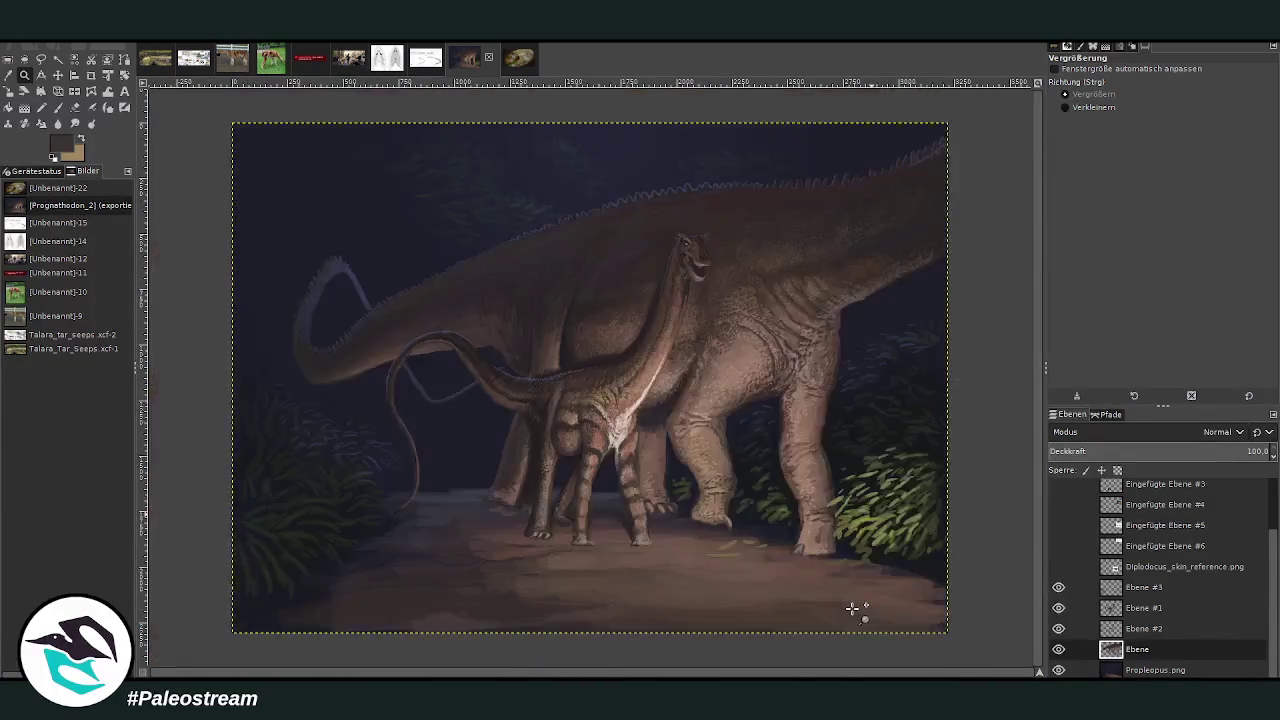
scroll(852, 608, down, 1)
drag(332, 161, 849, 580)
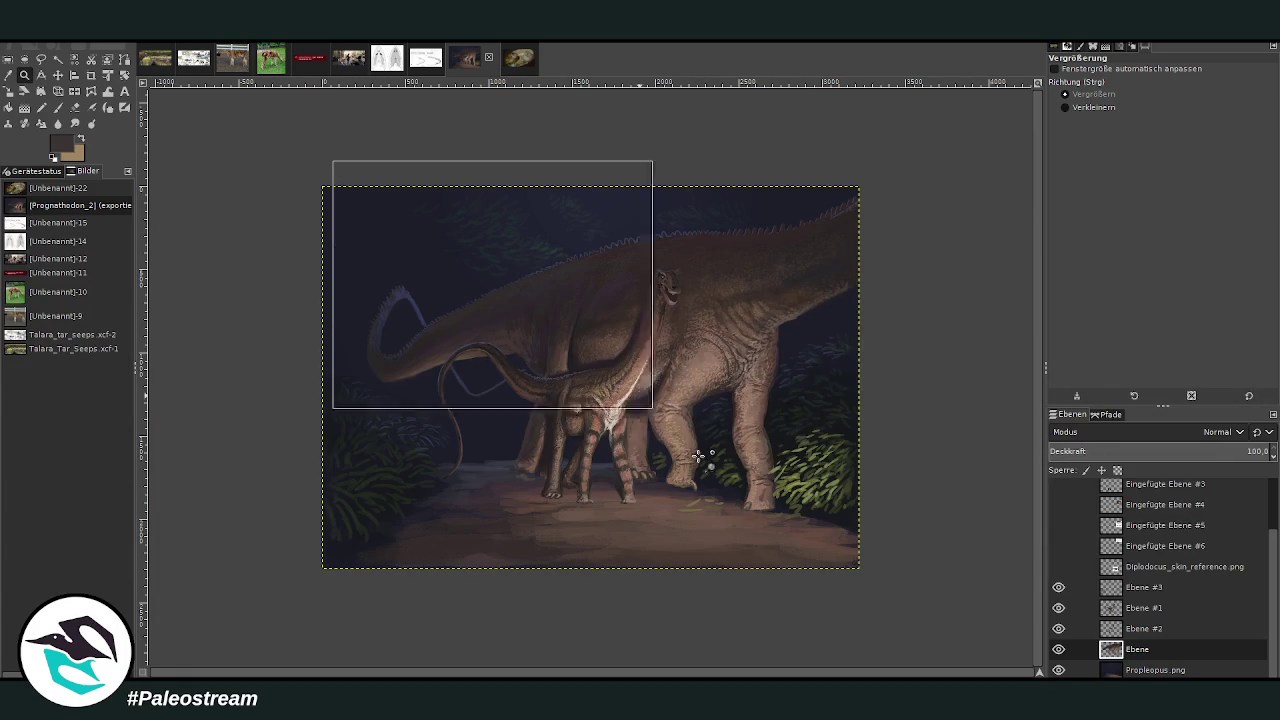
drag(448, 284, 744, 576)
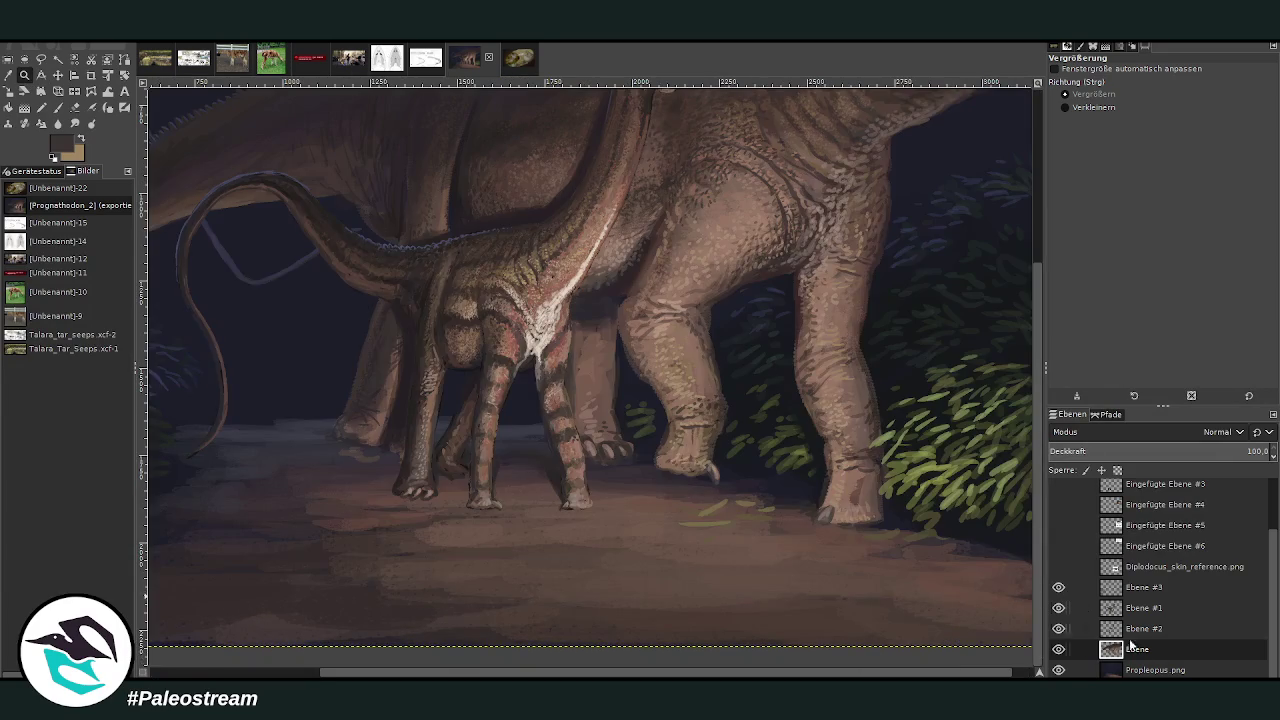
double_click(1150, 670)
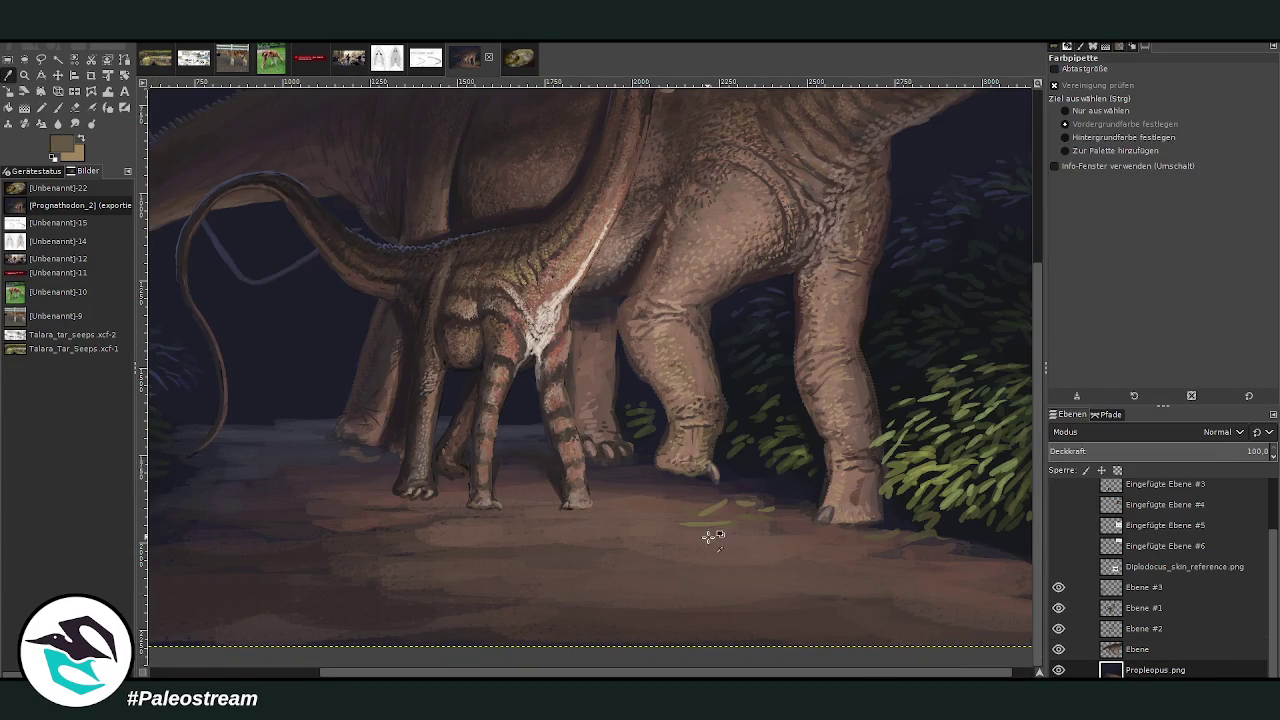
- Paint yellow-green grass strokes on the path in front of the feet with a size 69 brush
click(57, 107)
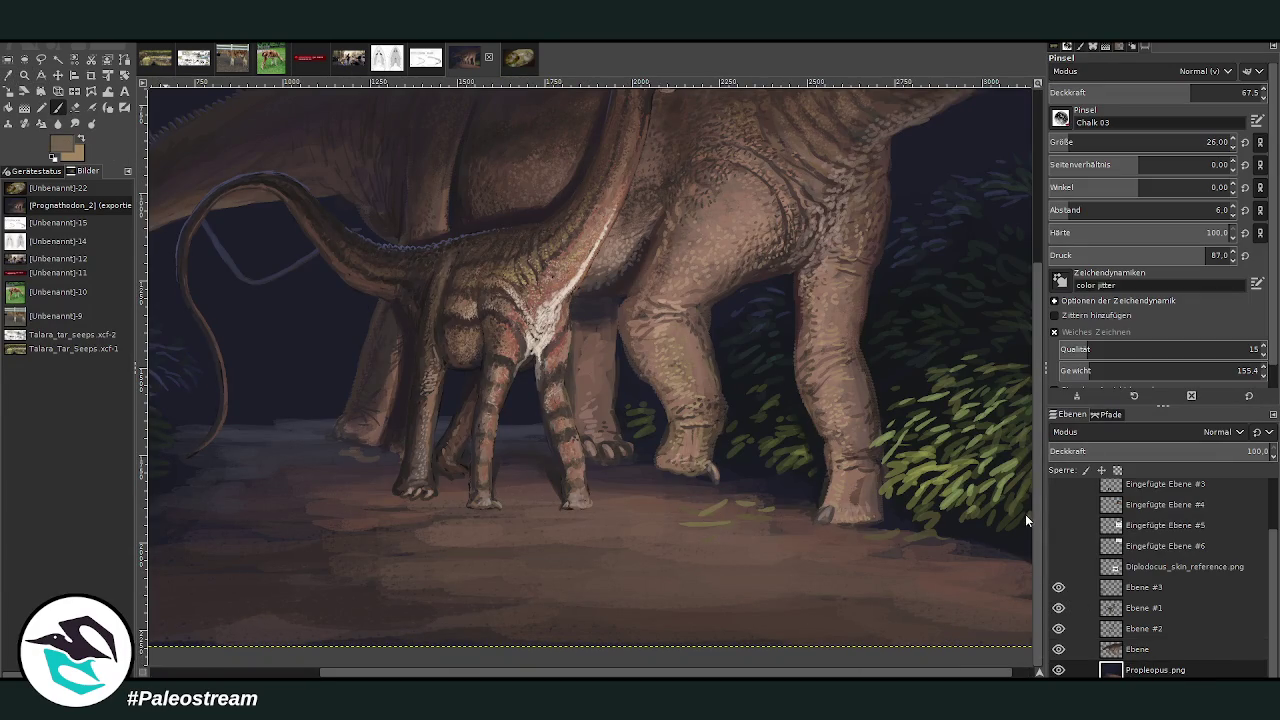
click(1073, 143)
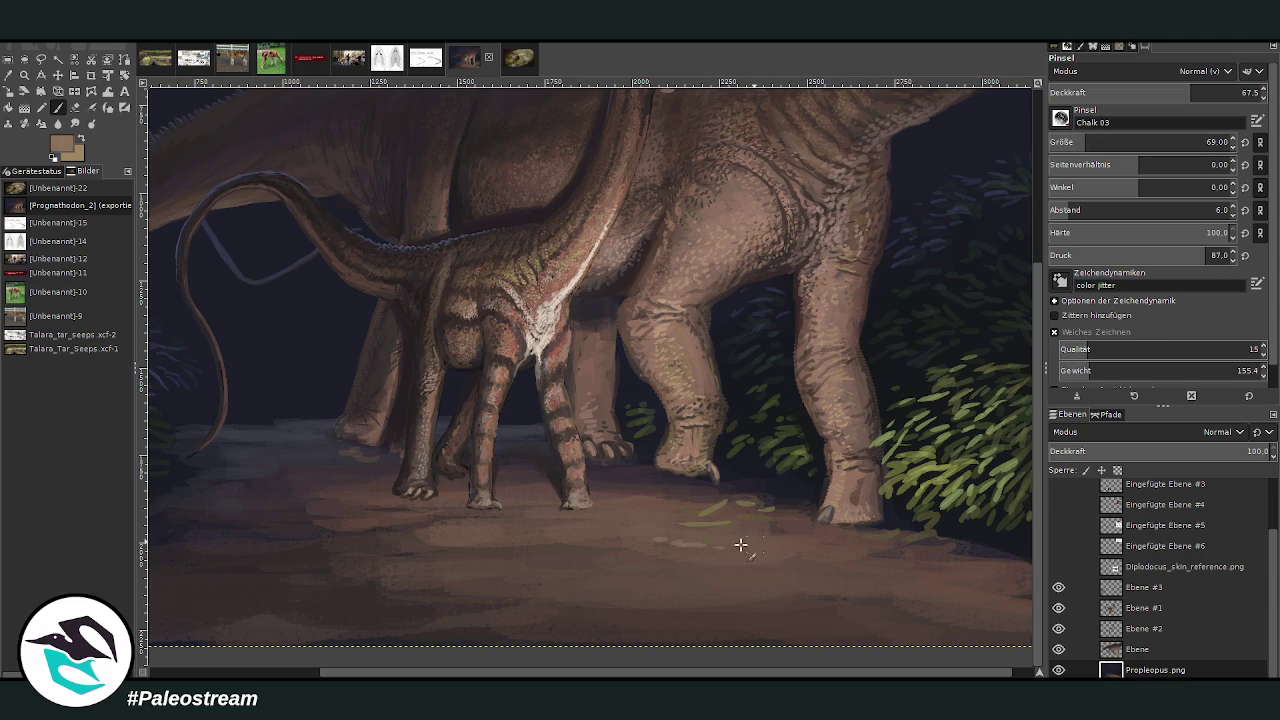
drag(755, 540, 602, 534)
mouse_move(817, 550)
mouse_down()
mouse_move(790, 548)
mouse_move(851, 531)
mouse_move(686, 571)
mouse_up()
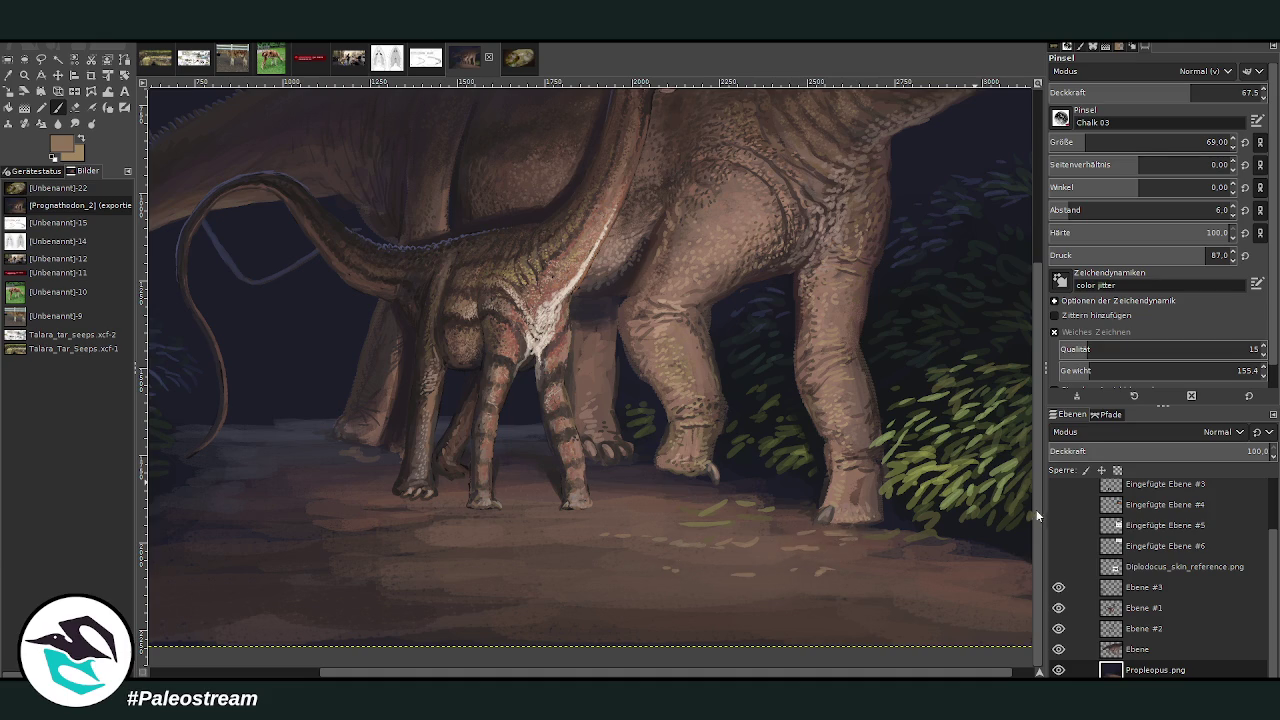
- Sample darker browns from the ground, dab the path, and shrink the brush to 52
ctrl+click(849, 564)
ctrl+click(936, 505)
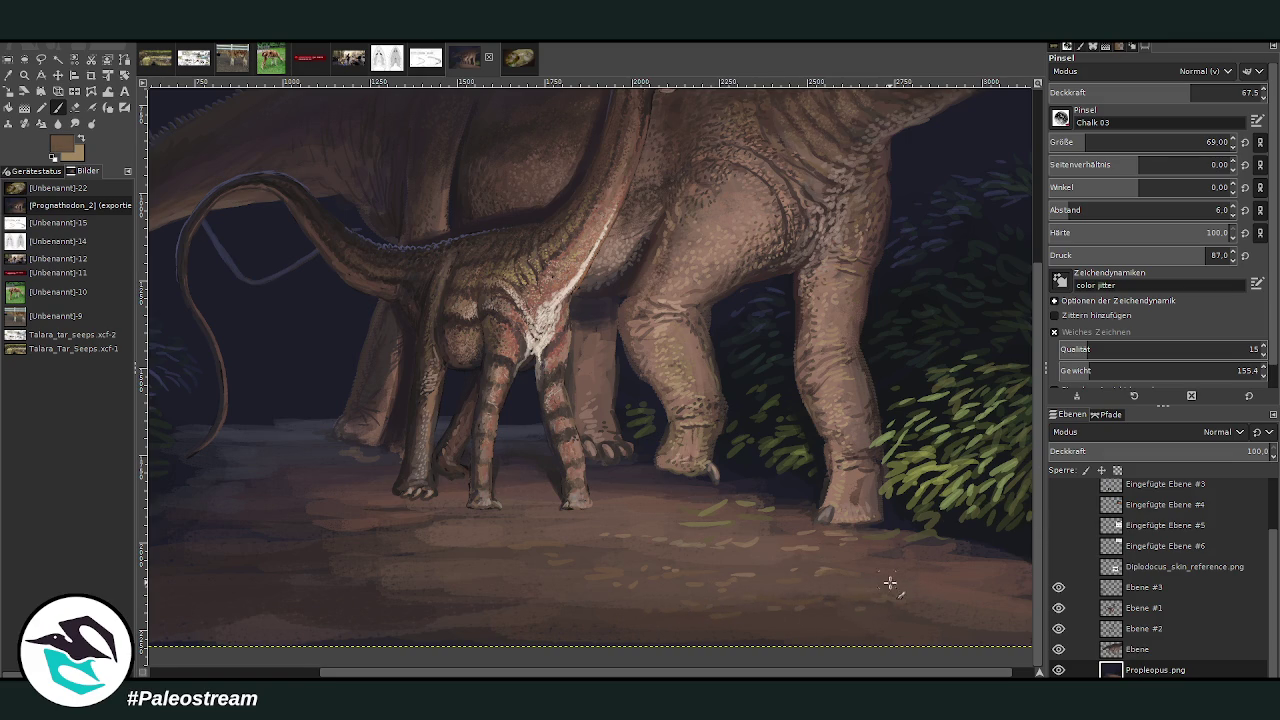
scroll(920, 572, right, 1)
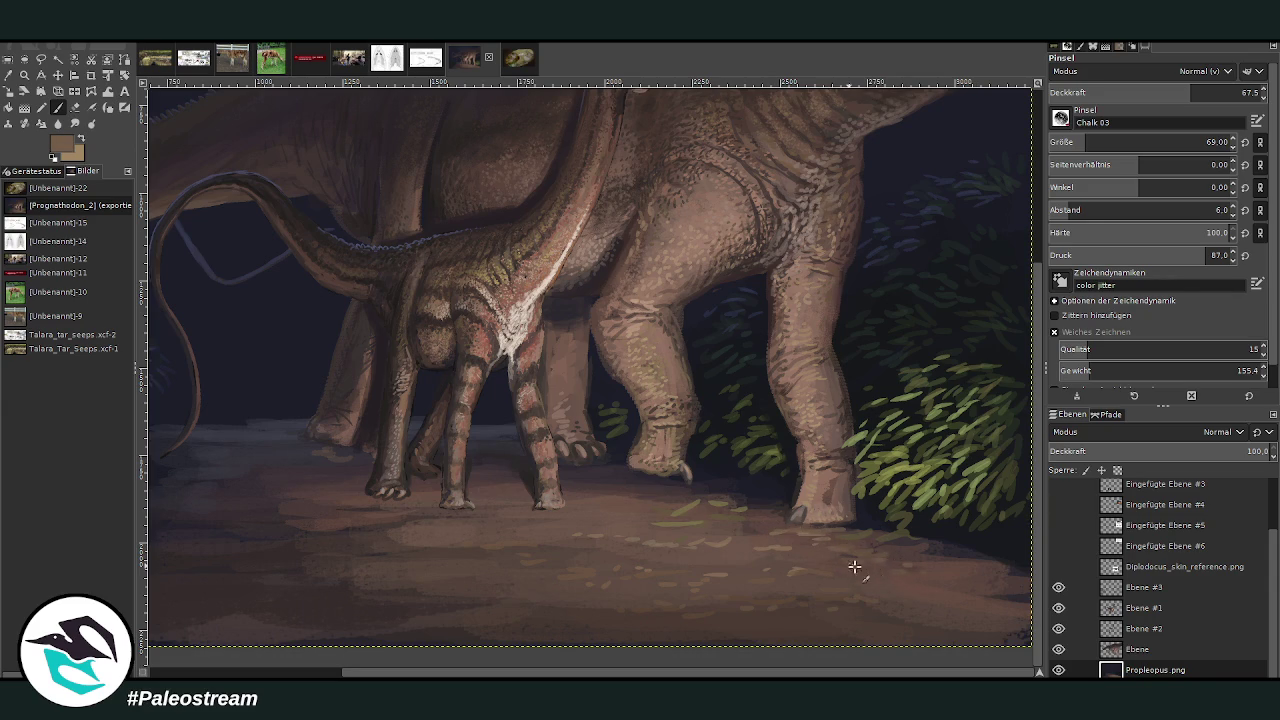
scroll(596, 603, left, 3)
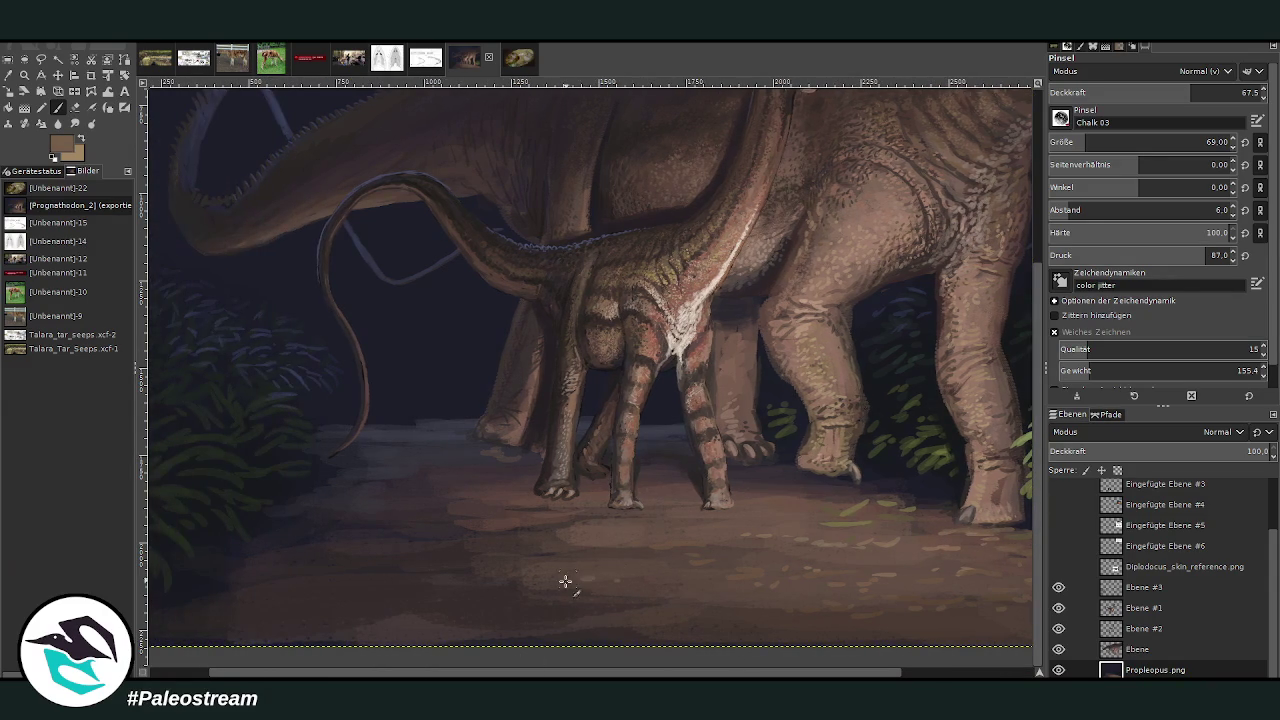
drag(530, 586, 502, 582)
key(bracketleft)
key(bracketleft)
key(bracketleft)
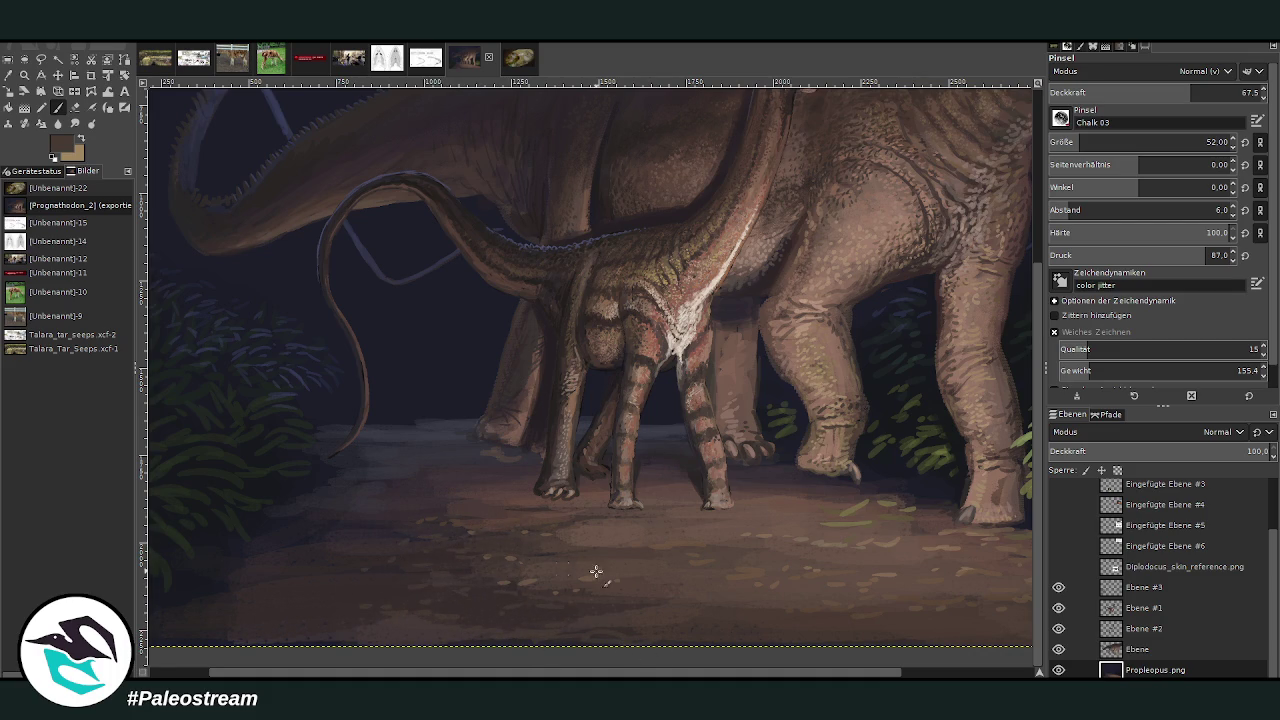
- Sample reddish and dark browns and dab the lower ground at size 81, opacity 58.7
key(o)
click(520, 436)
key(p)
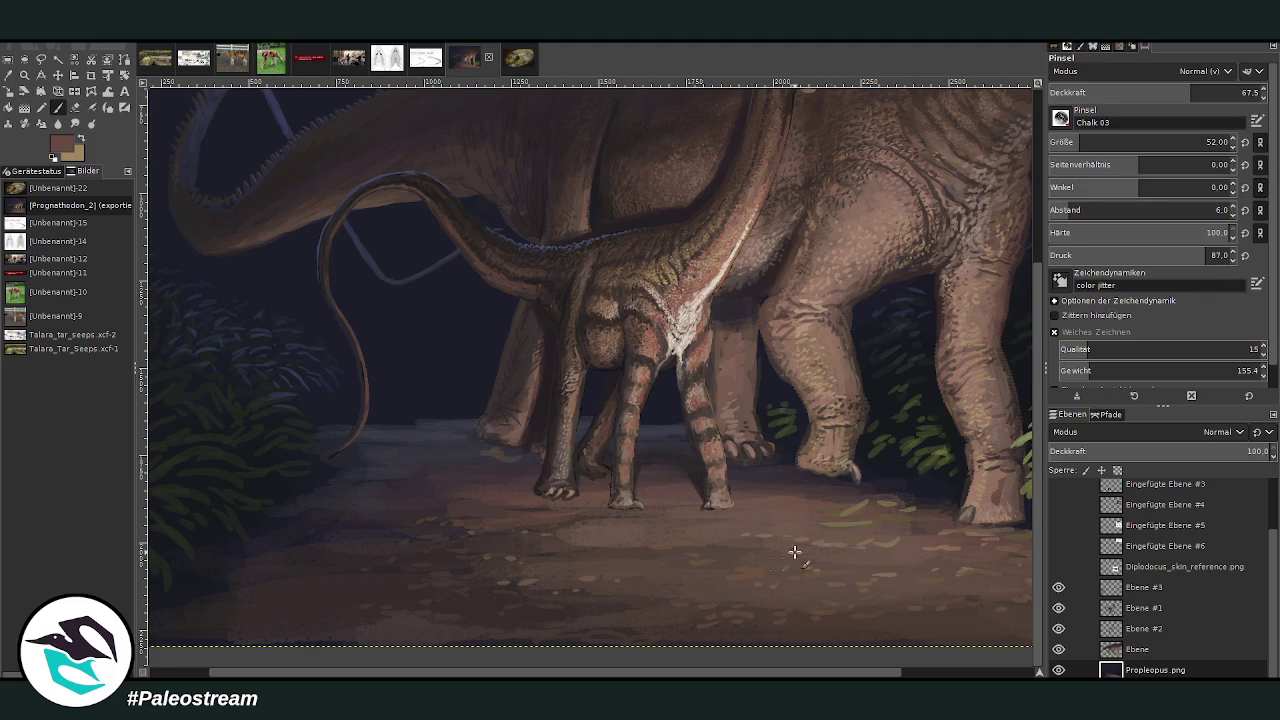
ctrl+click(1020, 548)
click(1207, 139)
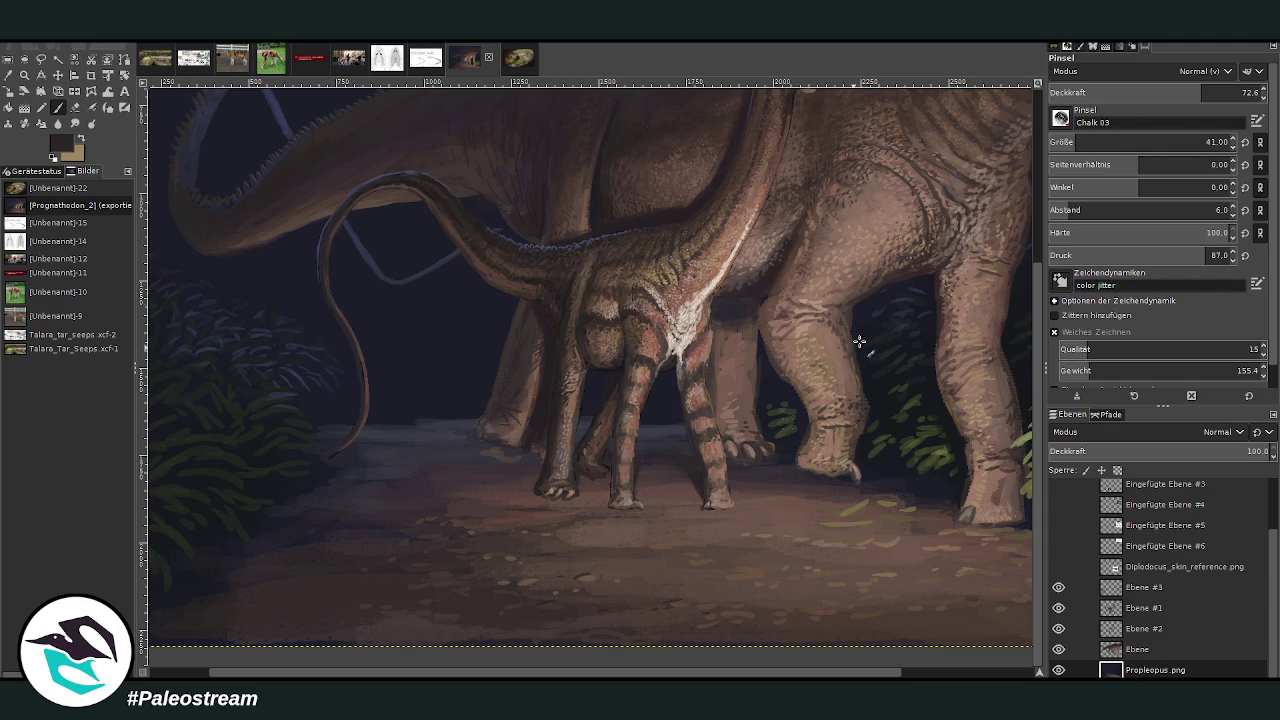
click(1175, 93)
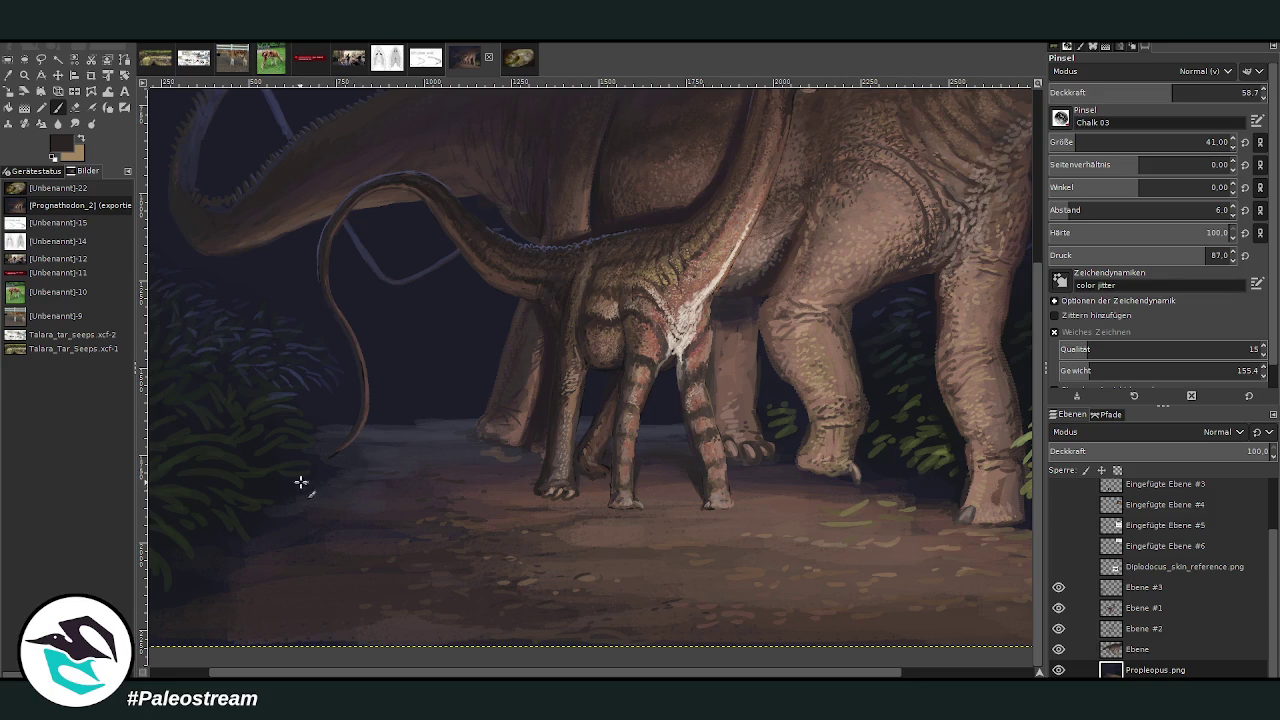
scroll(760, 677, left, 2)
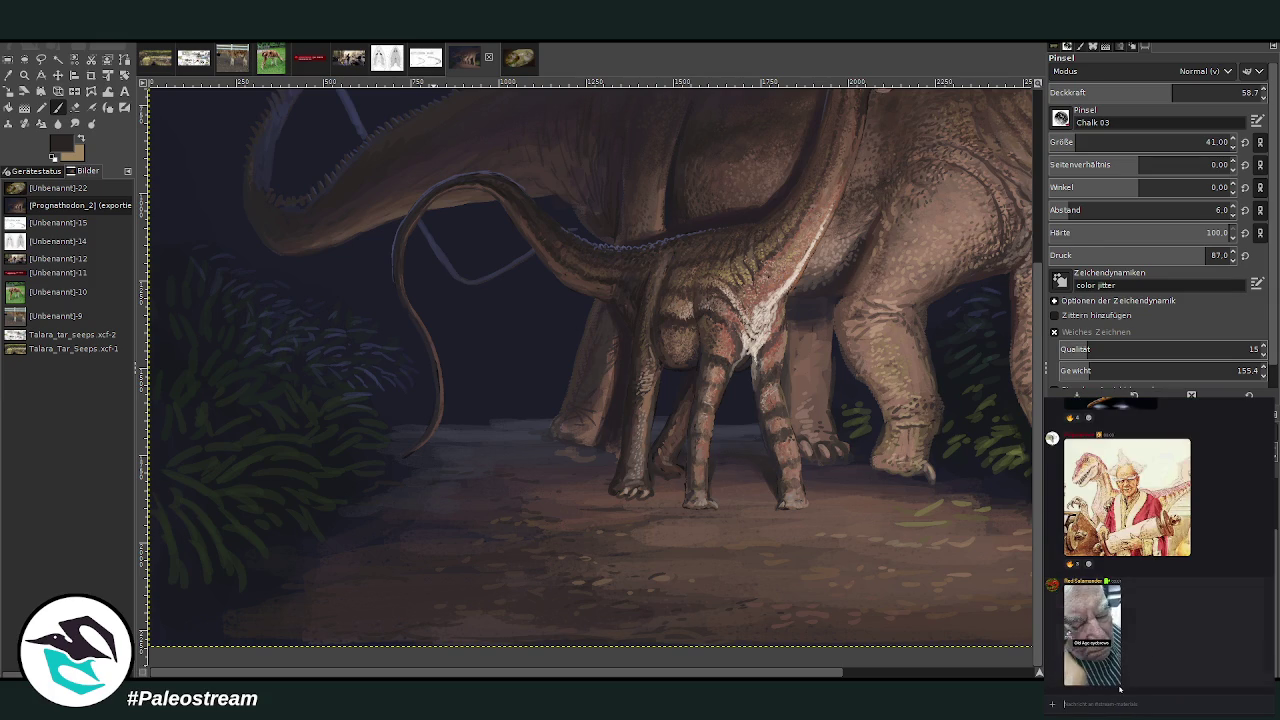
scroll(731, 662, right, 5)
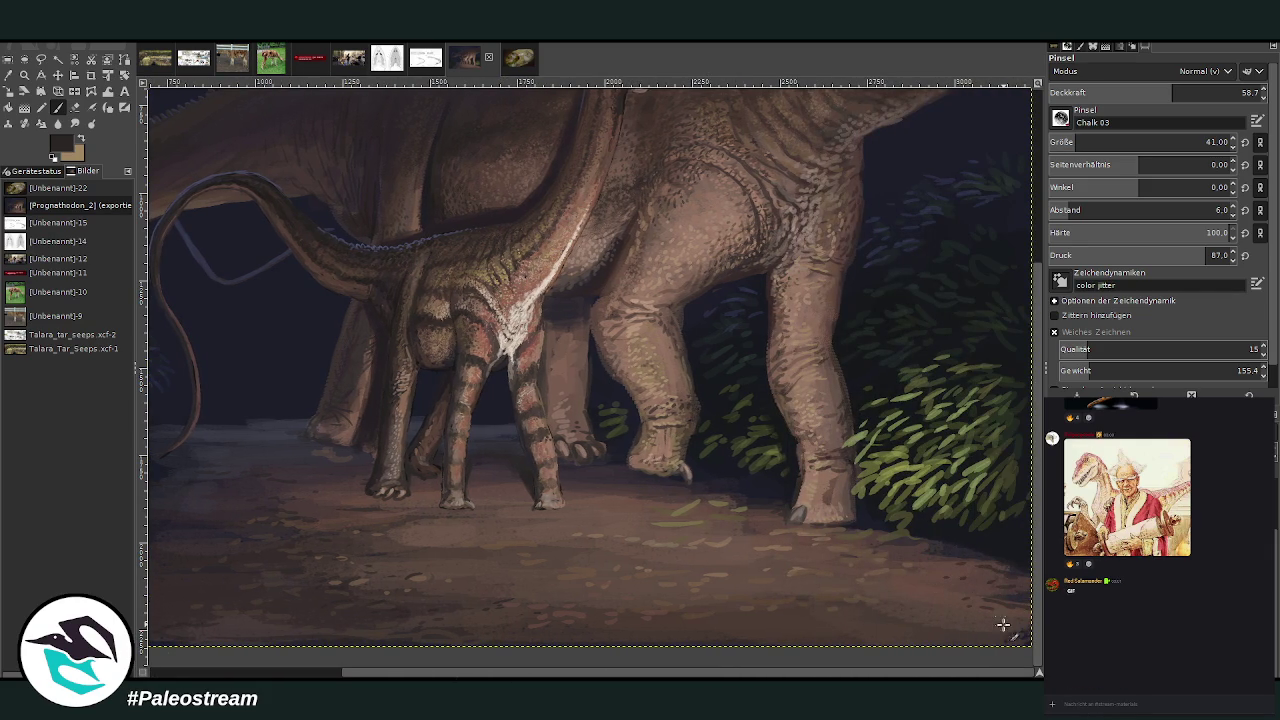
drag(986, 634, 966, 634)
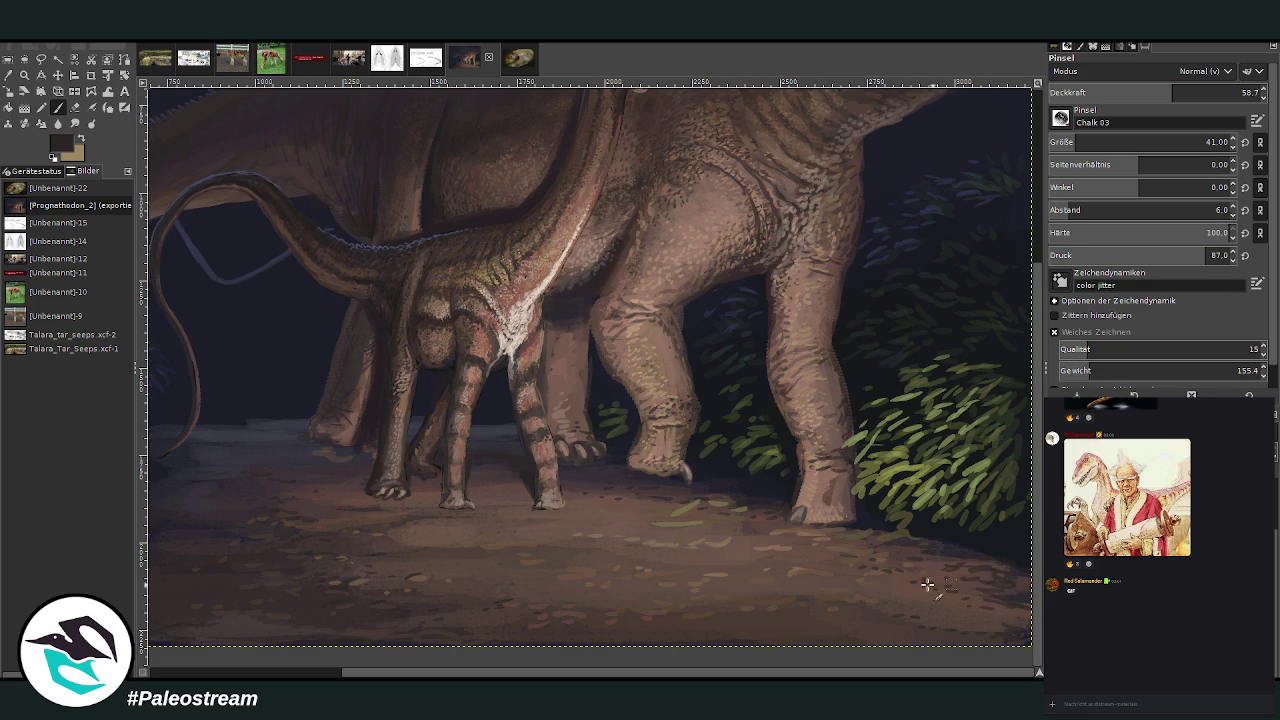
- Stroke the foreground ground at 43.5 opacity and zoom out to the whole painting
key(o)
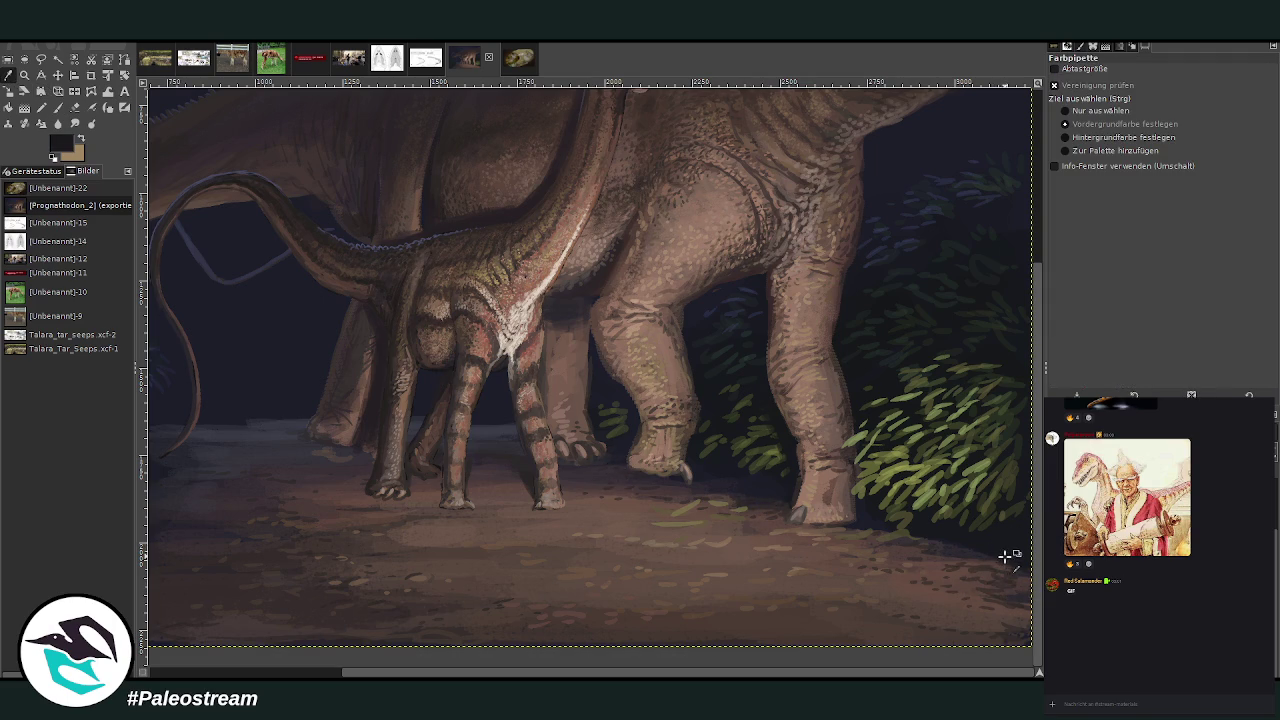
click(58, 107)
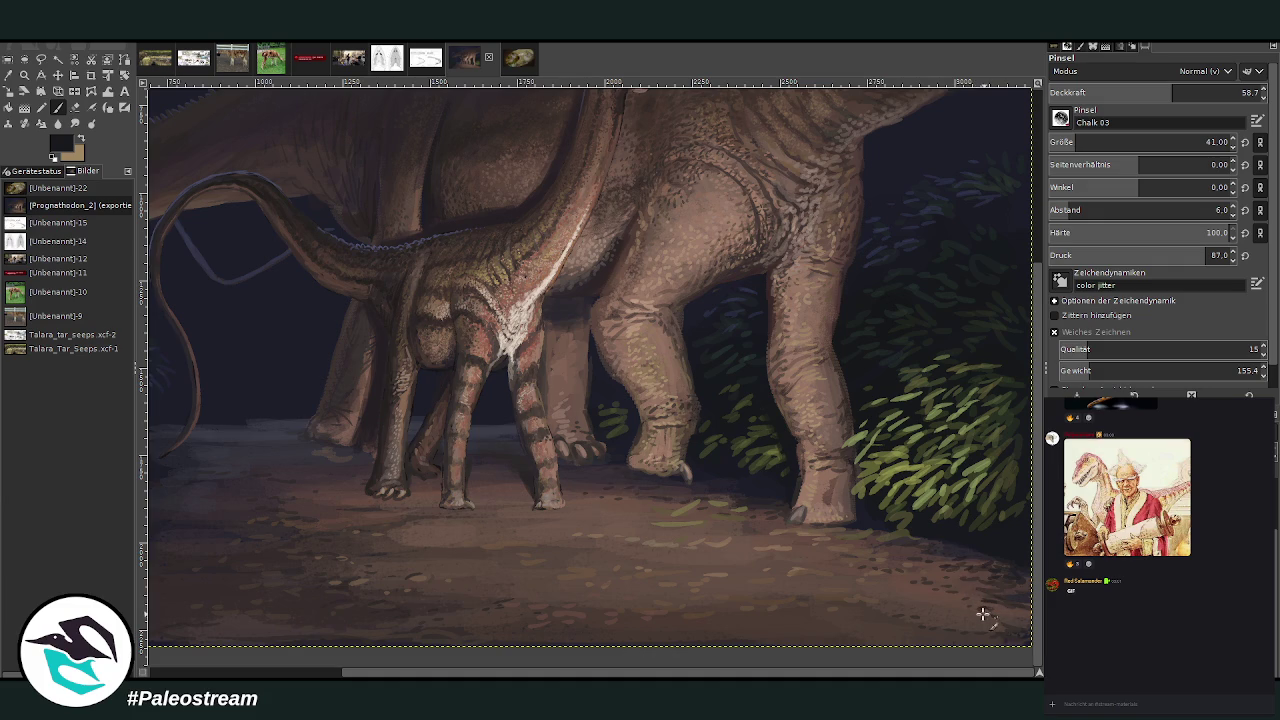
click(1140, 92)
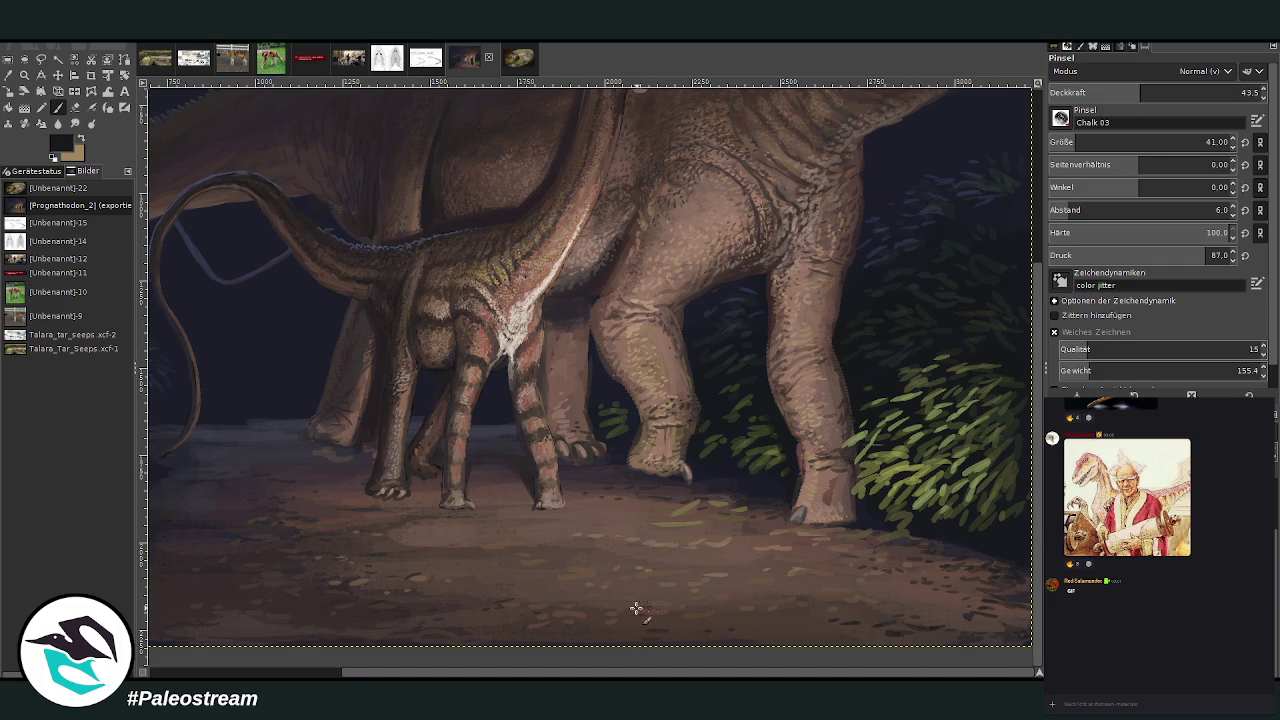
drag(560, 632, 700, 600)
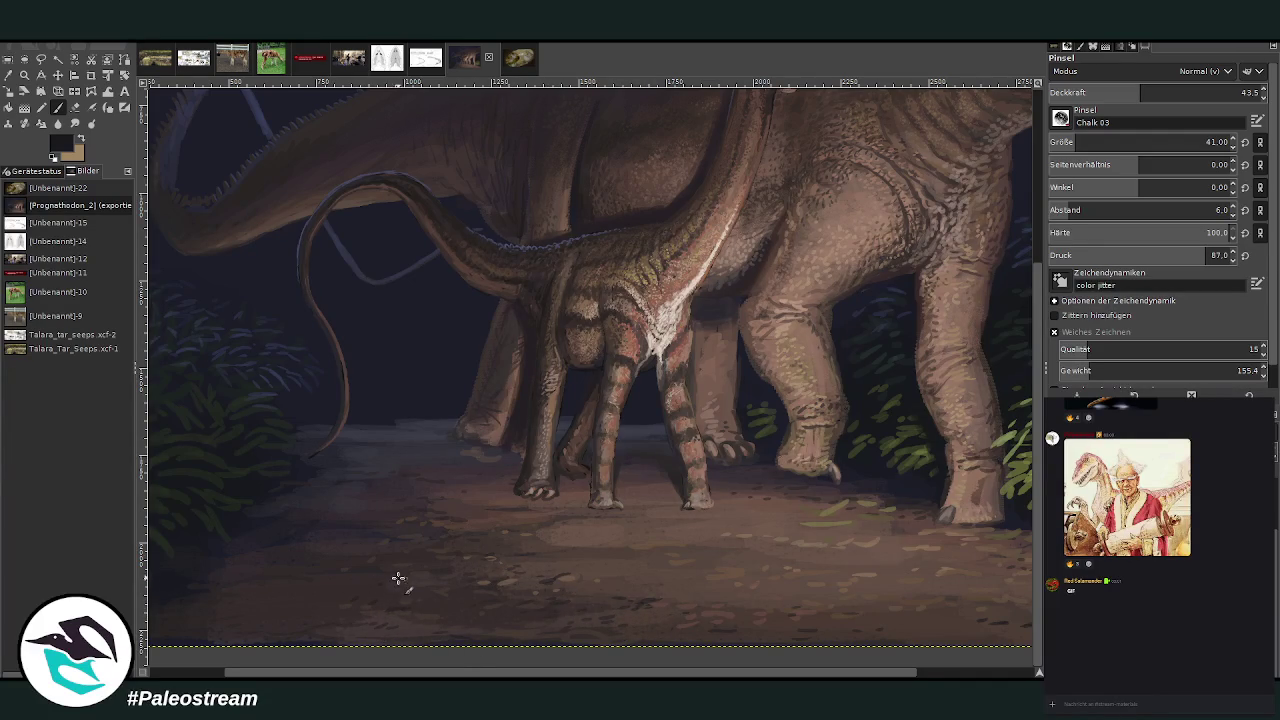
scroll(394, 672, left, 3)
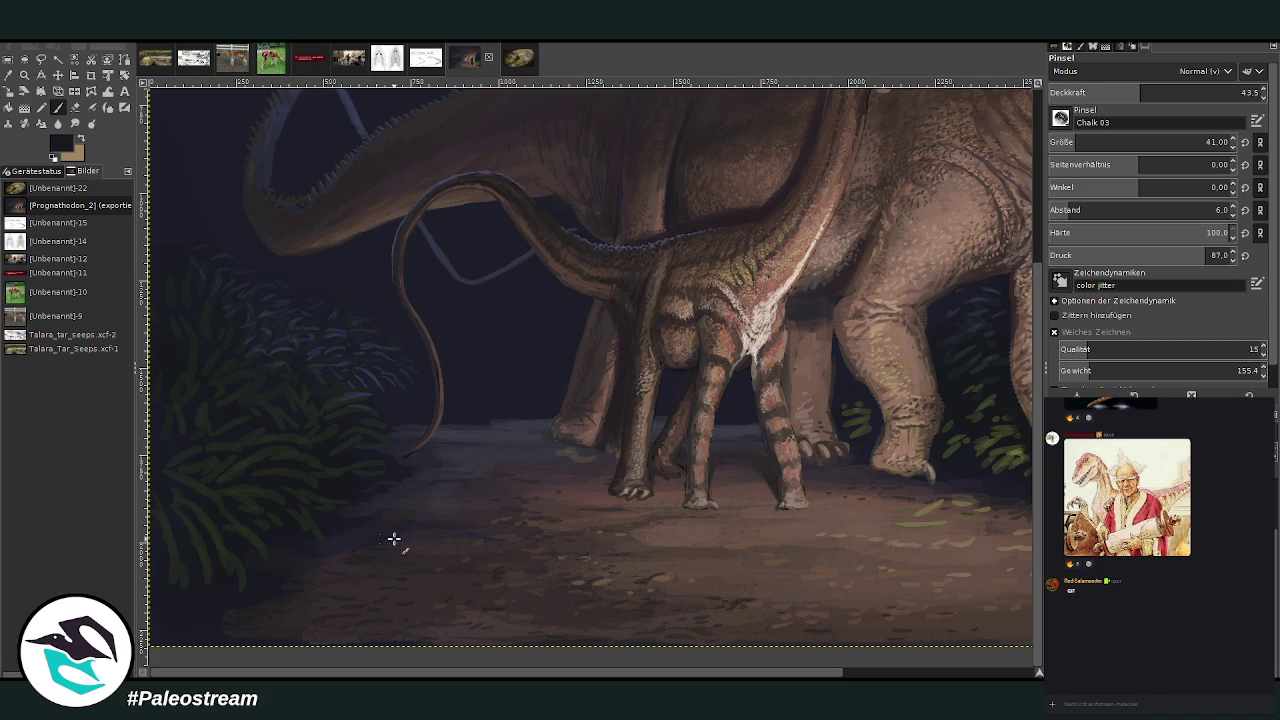
key(minus)
key(minus)
key(minus)
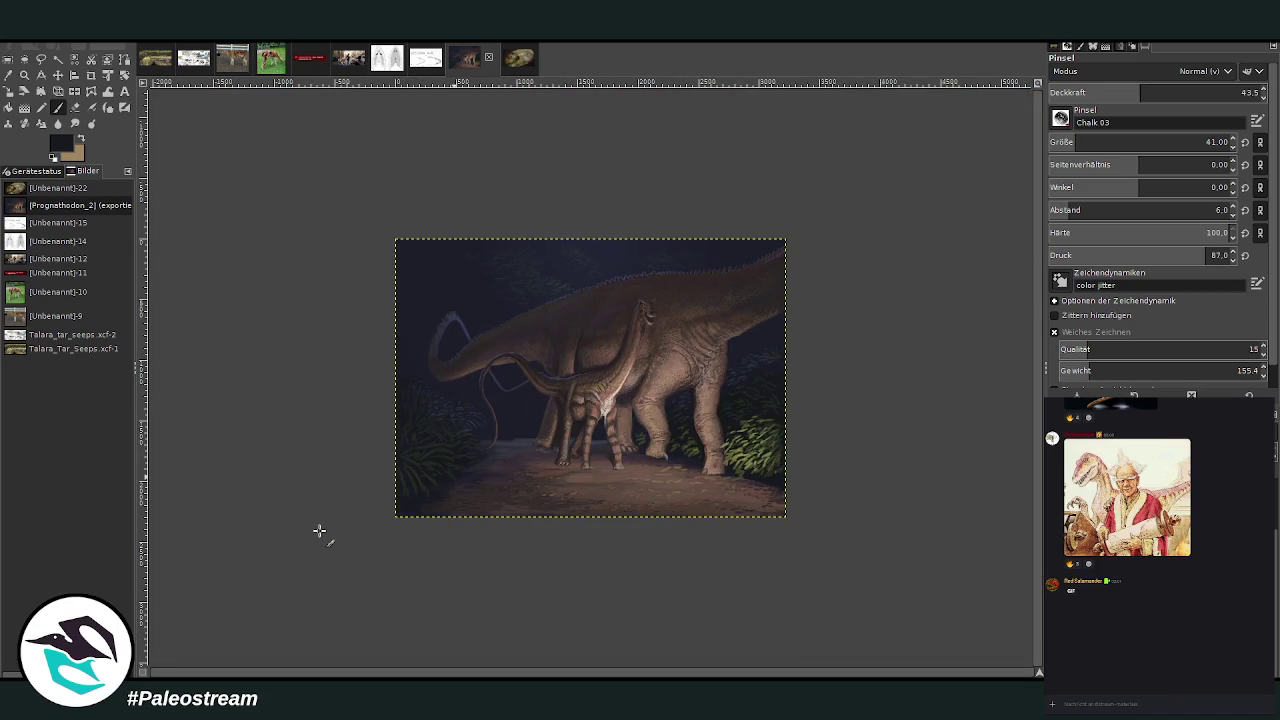
- Zoom in on the two dinosaurs and sample a dark blue-grey from the night background
key(z)
drag(478, 326, 667, 530)
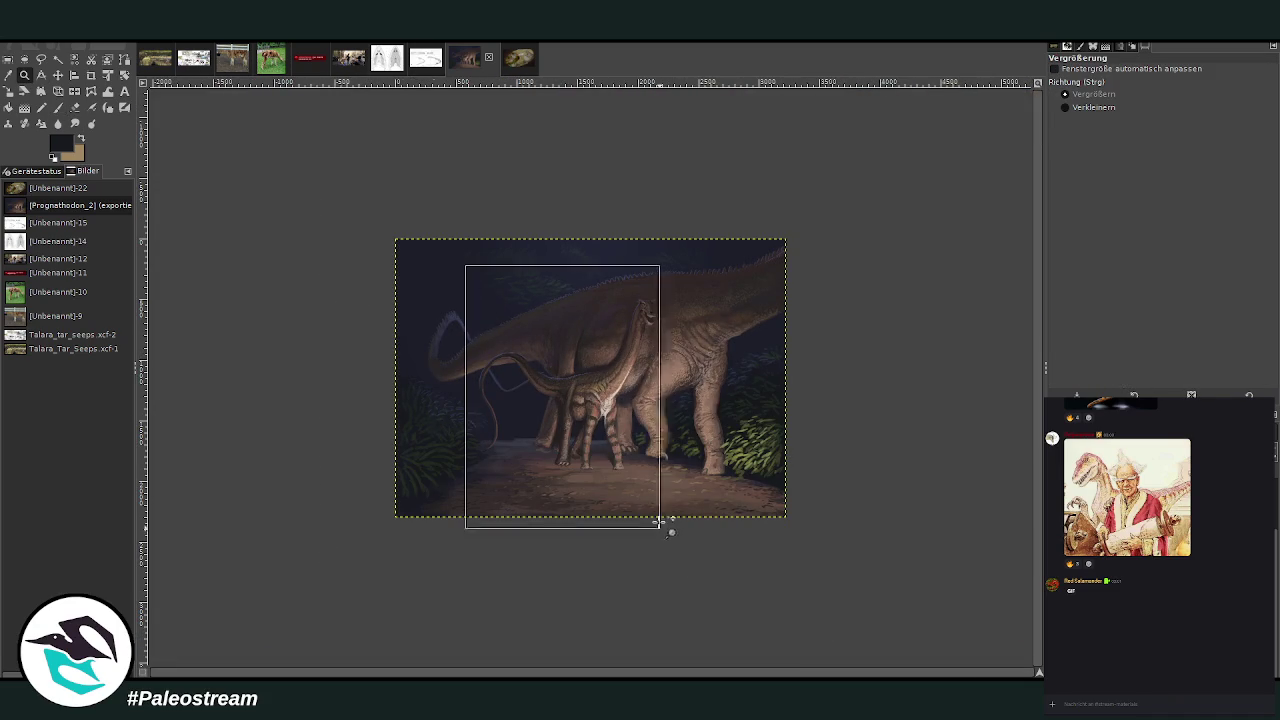
key(o)
click(515, 470)
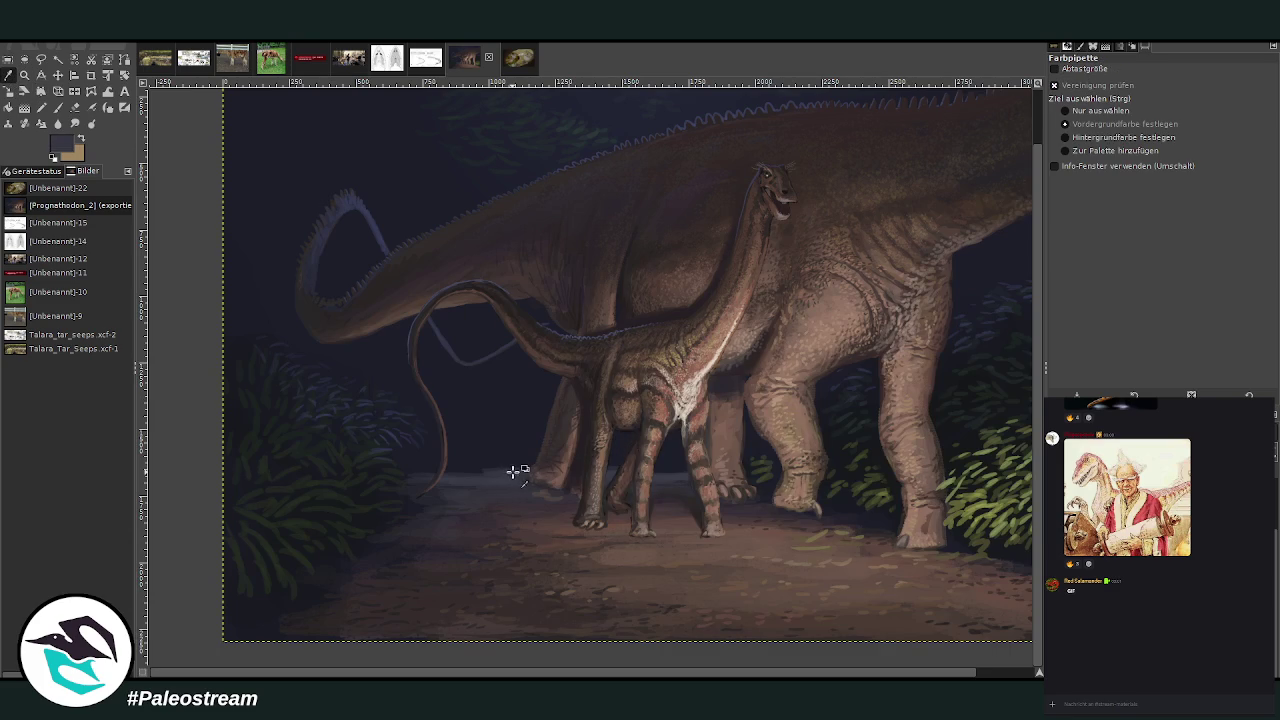
key(p)
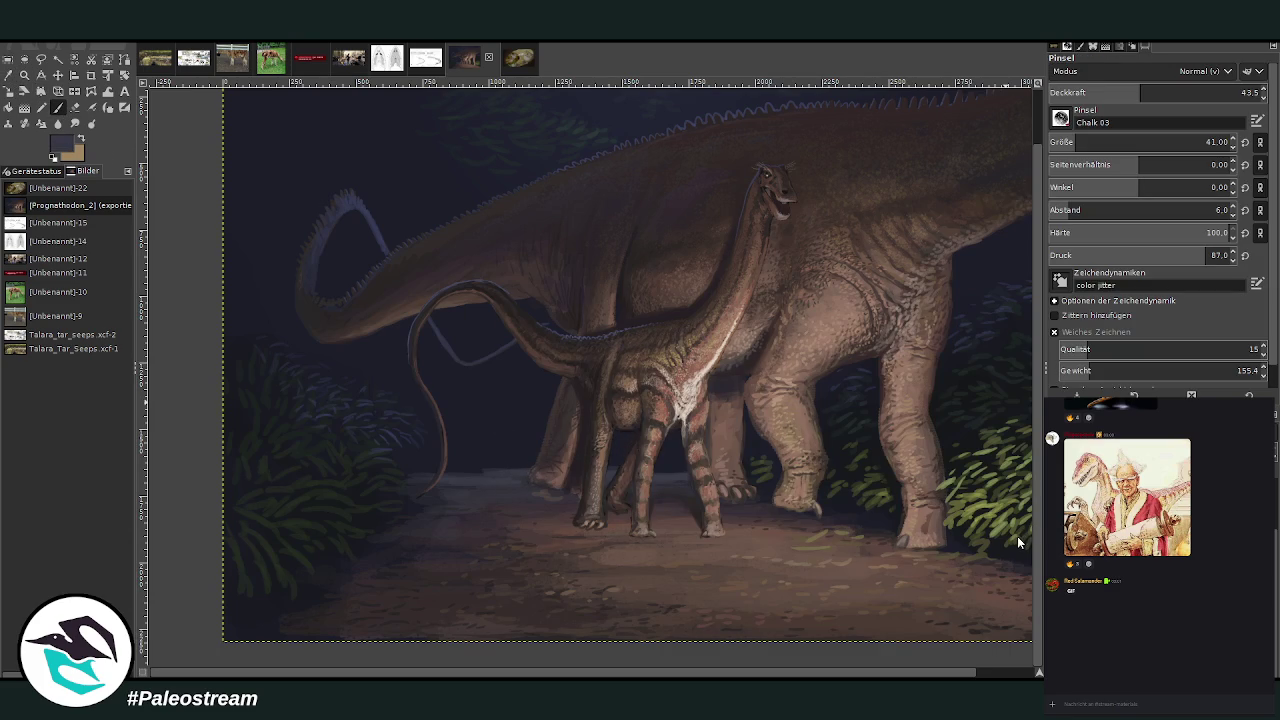
- Set the brush to size 244 and opacity 11.4, then switch to Smudge and zoom out
drag(1076, 141, 1110, 141)
drag(1140, 92, 1095, 92)
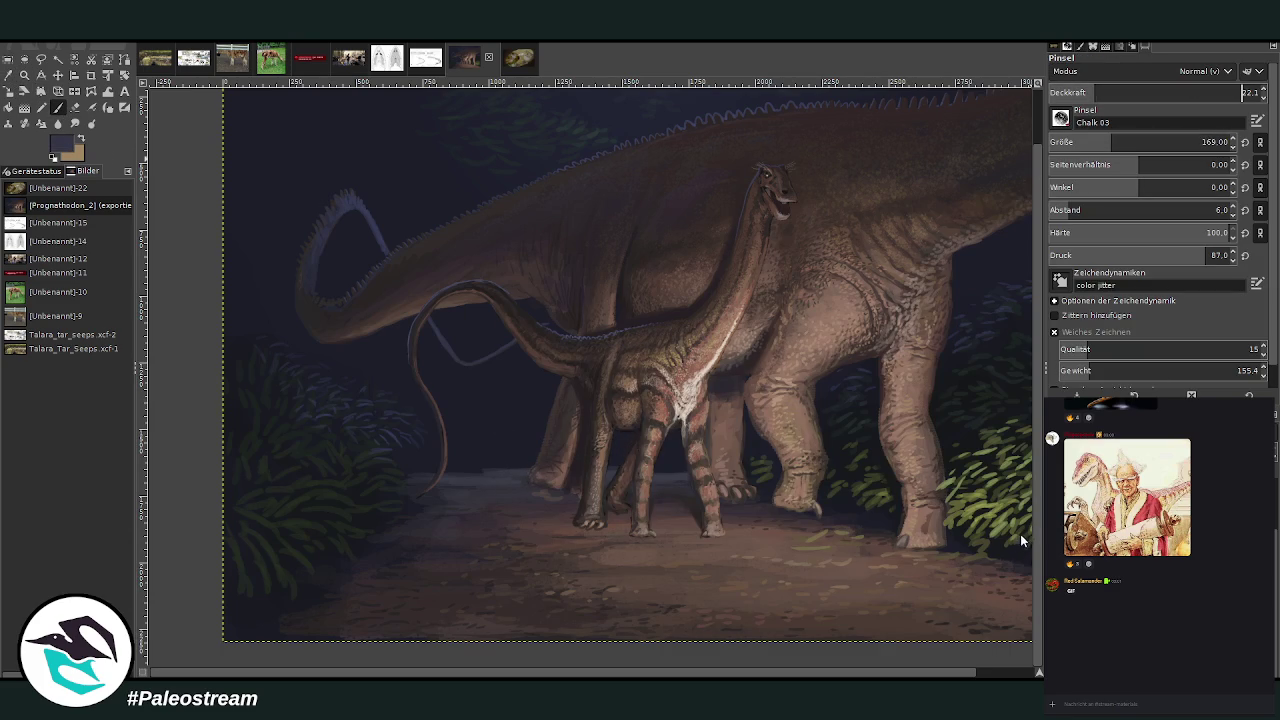
drag(1110, 141, 1127, 141)
click(1096, 92)
click(1074, 90)
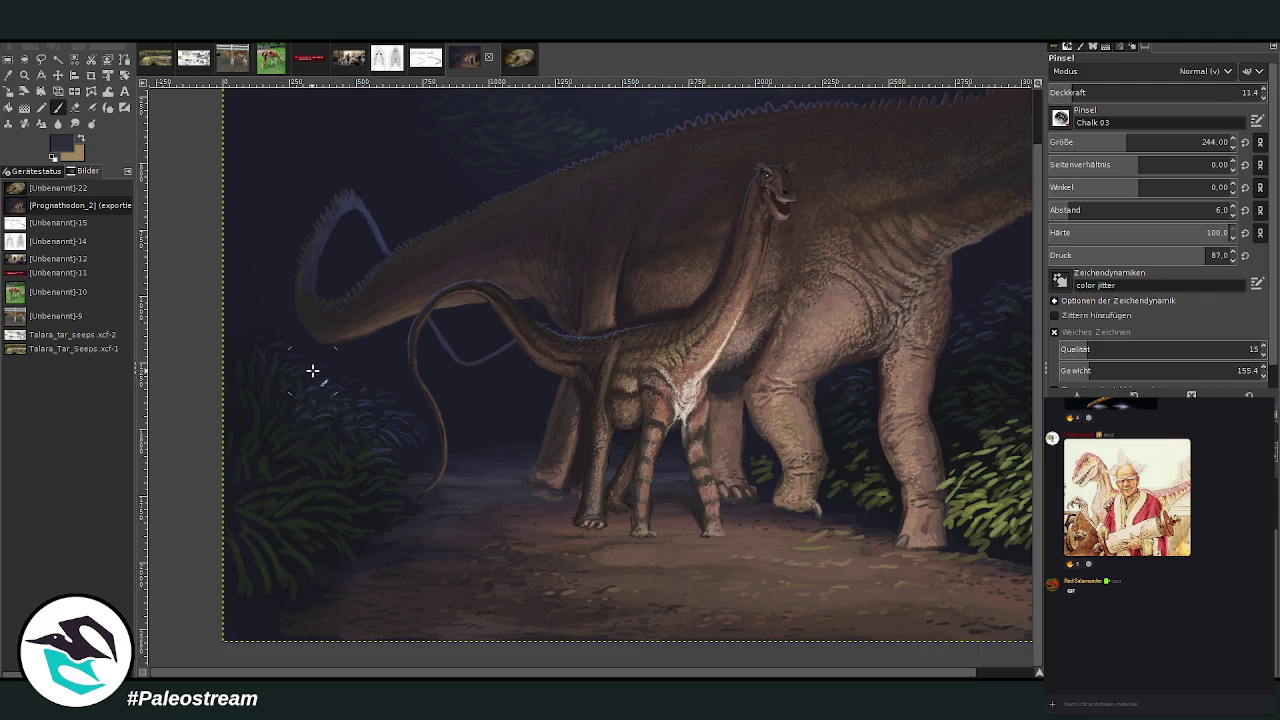
key(s)
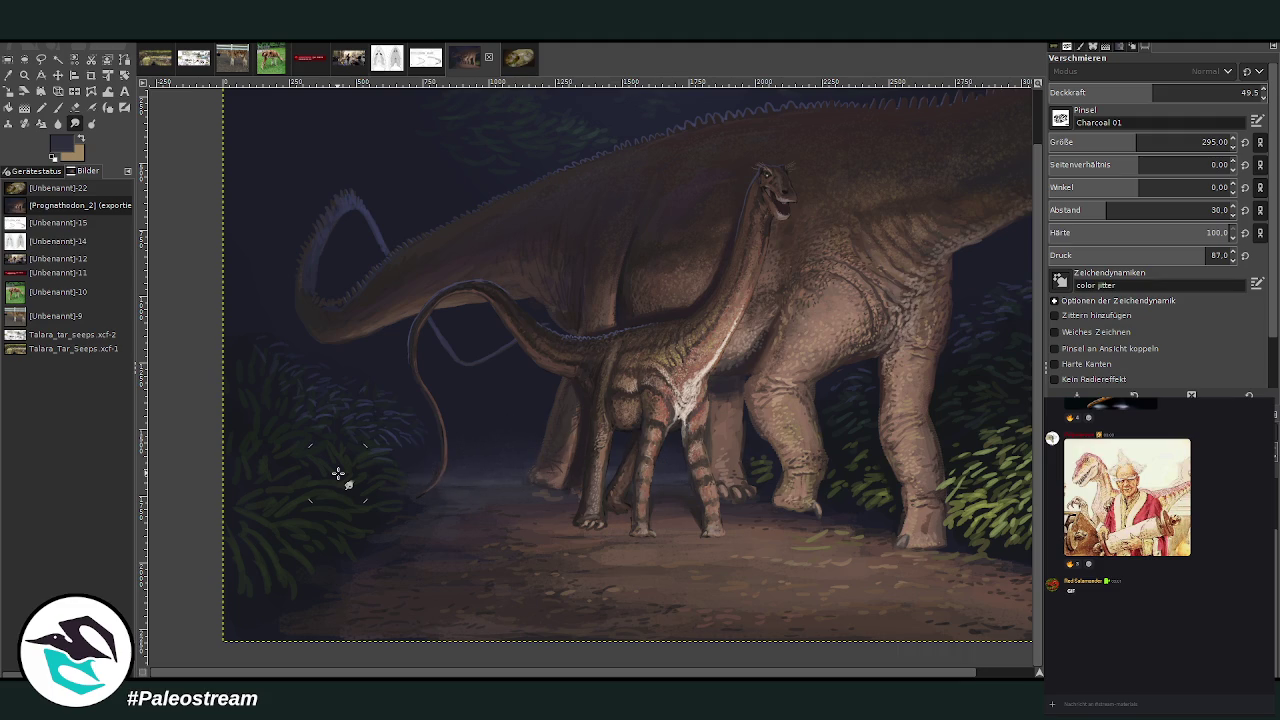
key(minus)
key(minus)
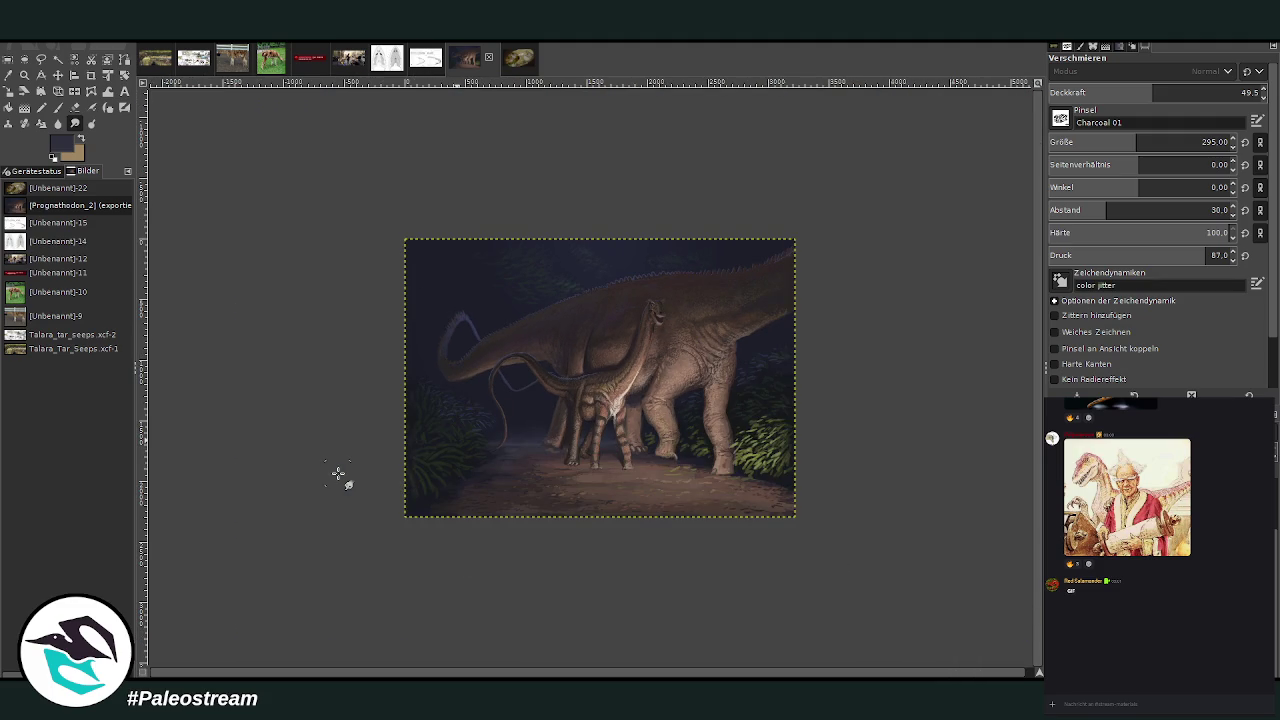
- Zoom onto the adult's dorsal spikes and sample the spike colour for painting
click(24, 75)
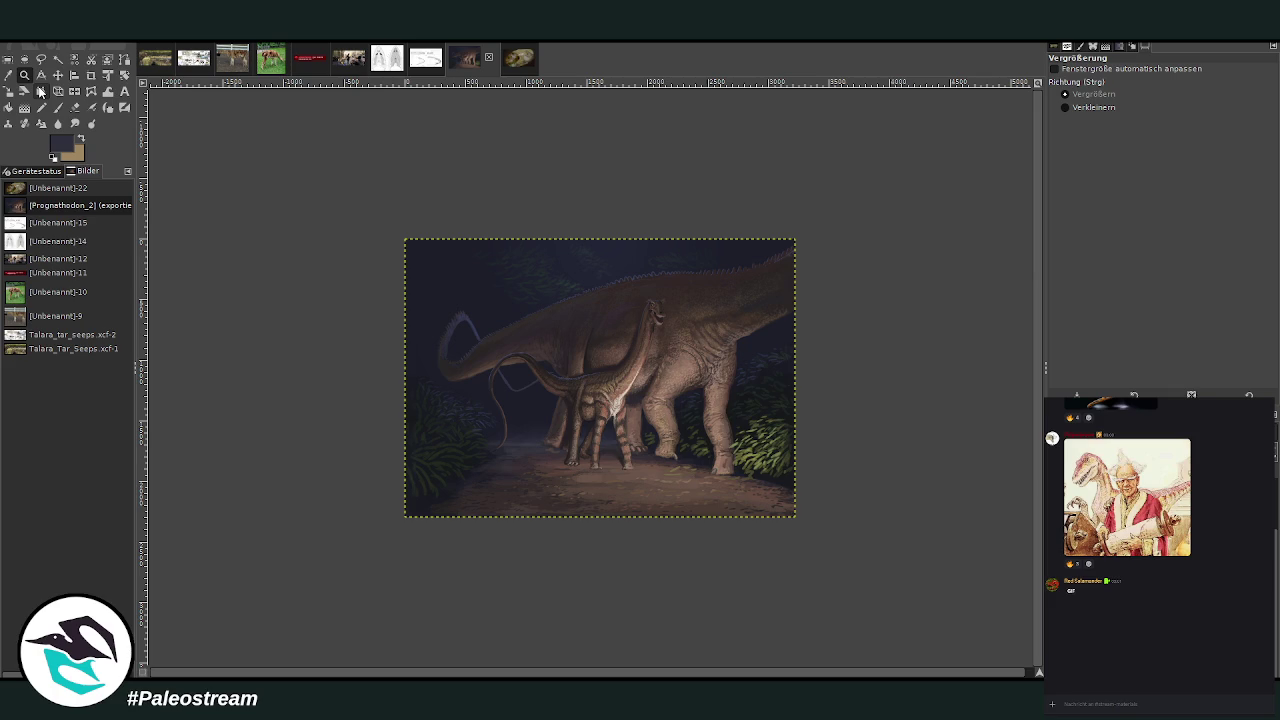
drag(514, 285, 638, 426)
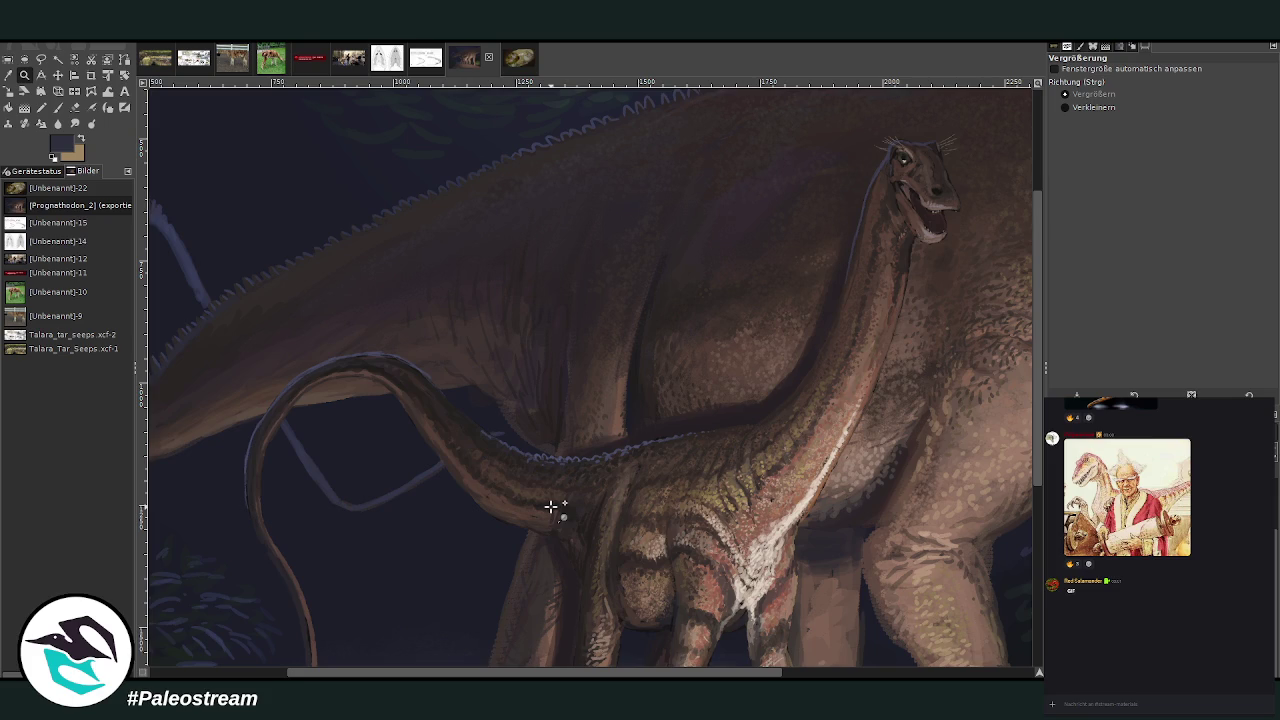
key(shift+ctrl+j)
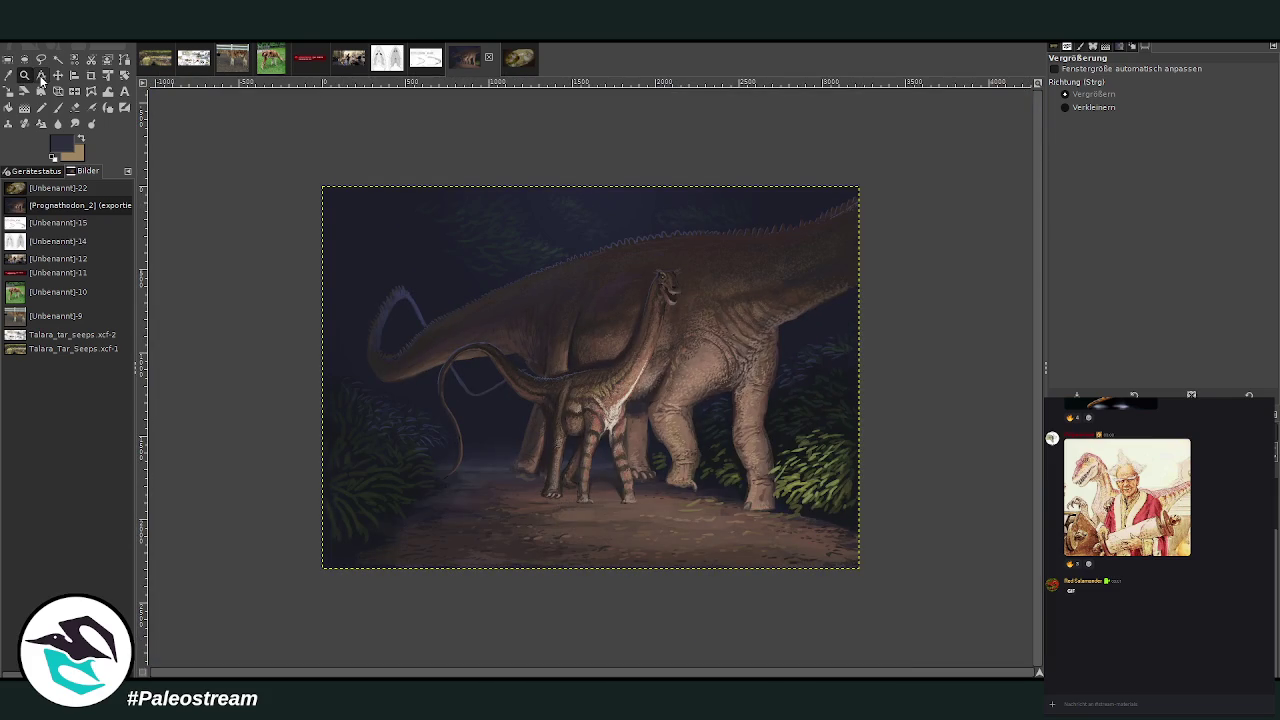
drag(690, 148, 850, 322)
drag(503, 168, 852, 558)
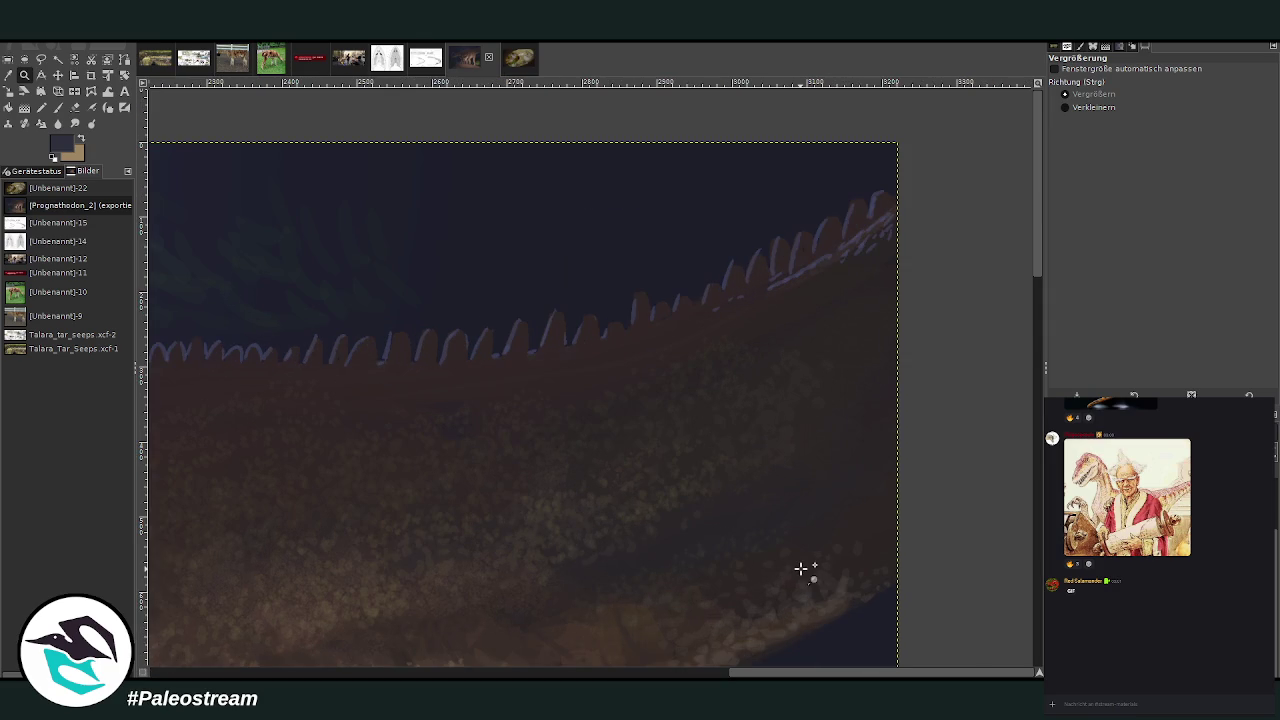
key(o)
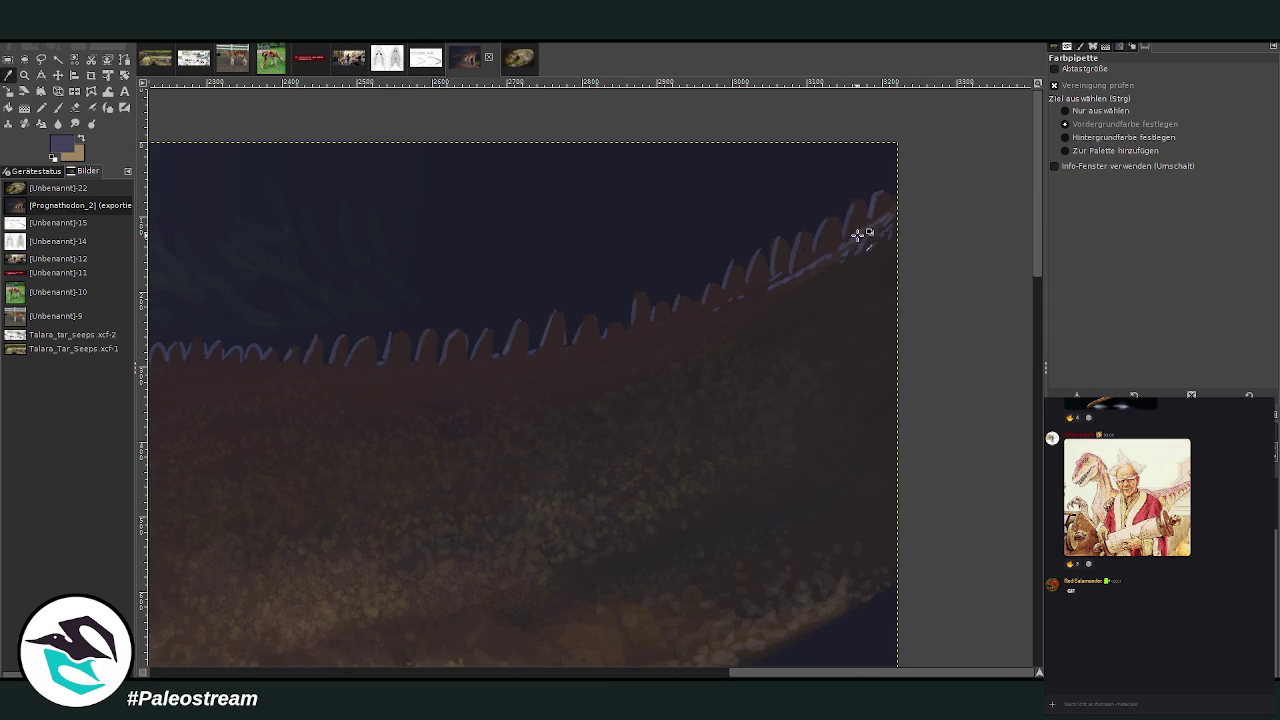
click(57, 107)
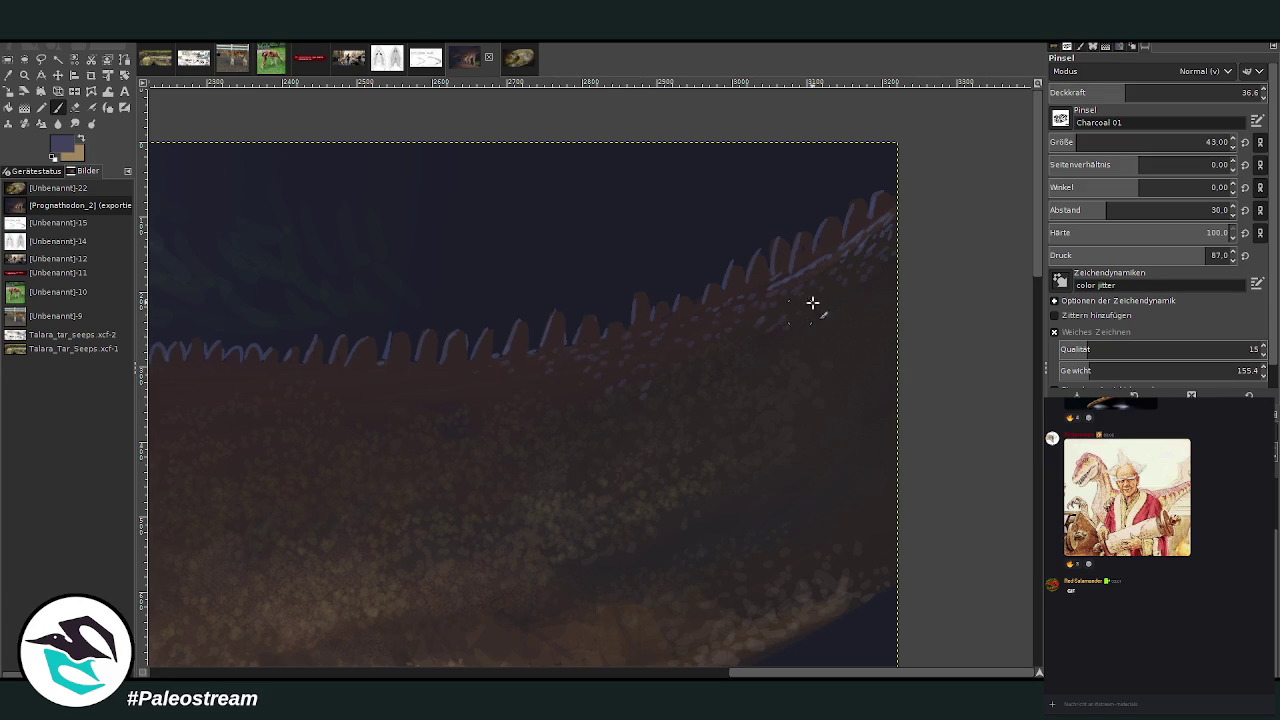
scroll(842, 302, down, 2)
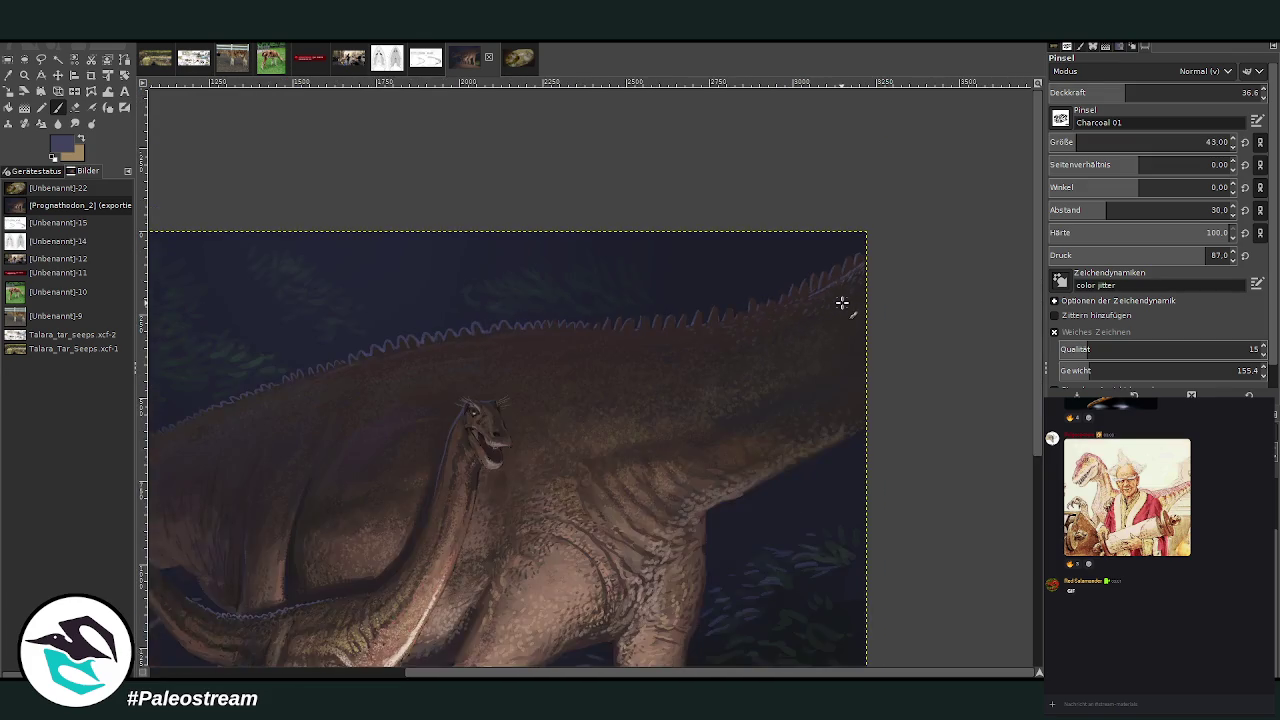
scroll(842, 302, down, 2)
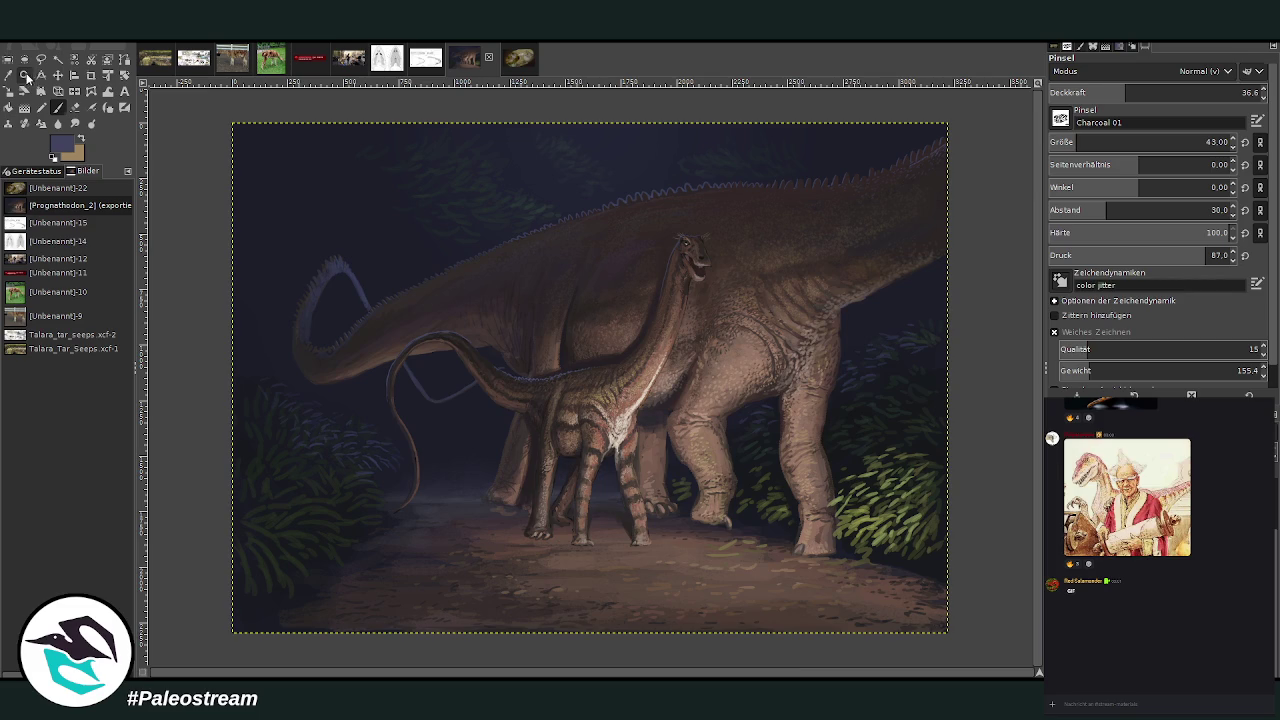
- Sample a dark tone and stroke the rear foot's edge at 61.5 opacity near the bushes
click(24, 75)
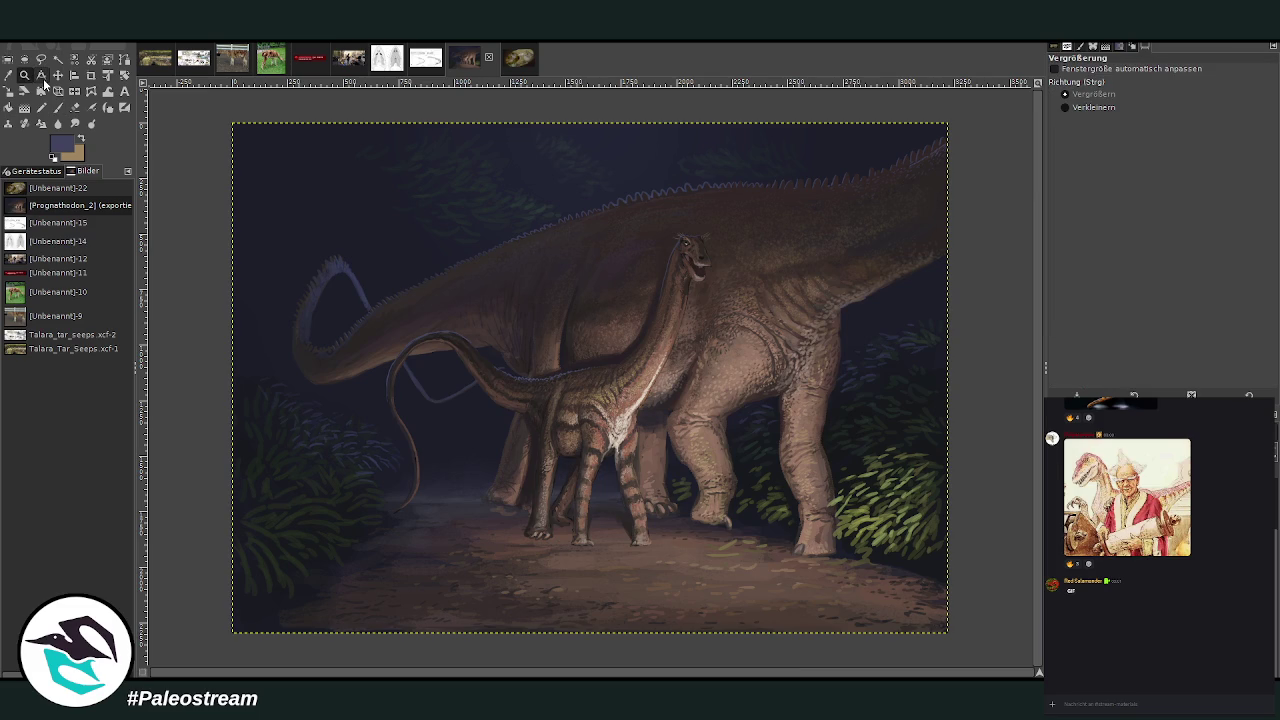
drag(748, 366, 905, 606)
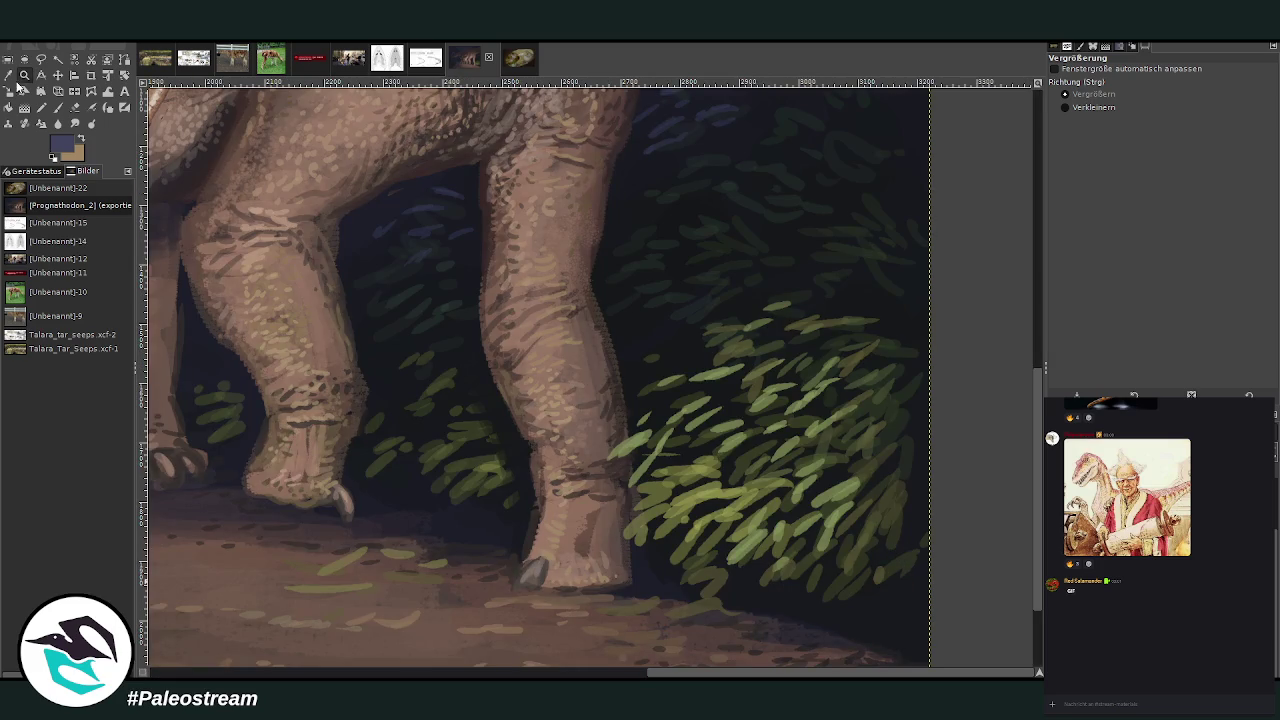
click(9, 76)
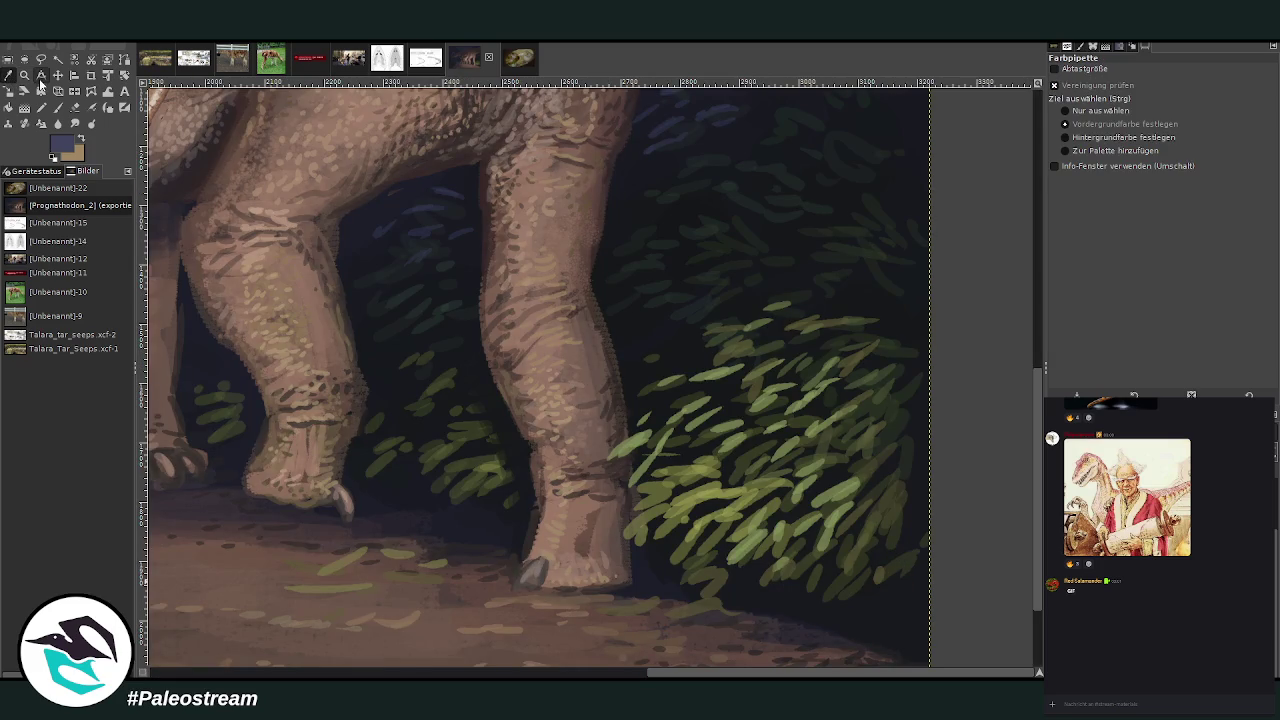
click(187, 185)
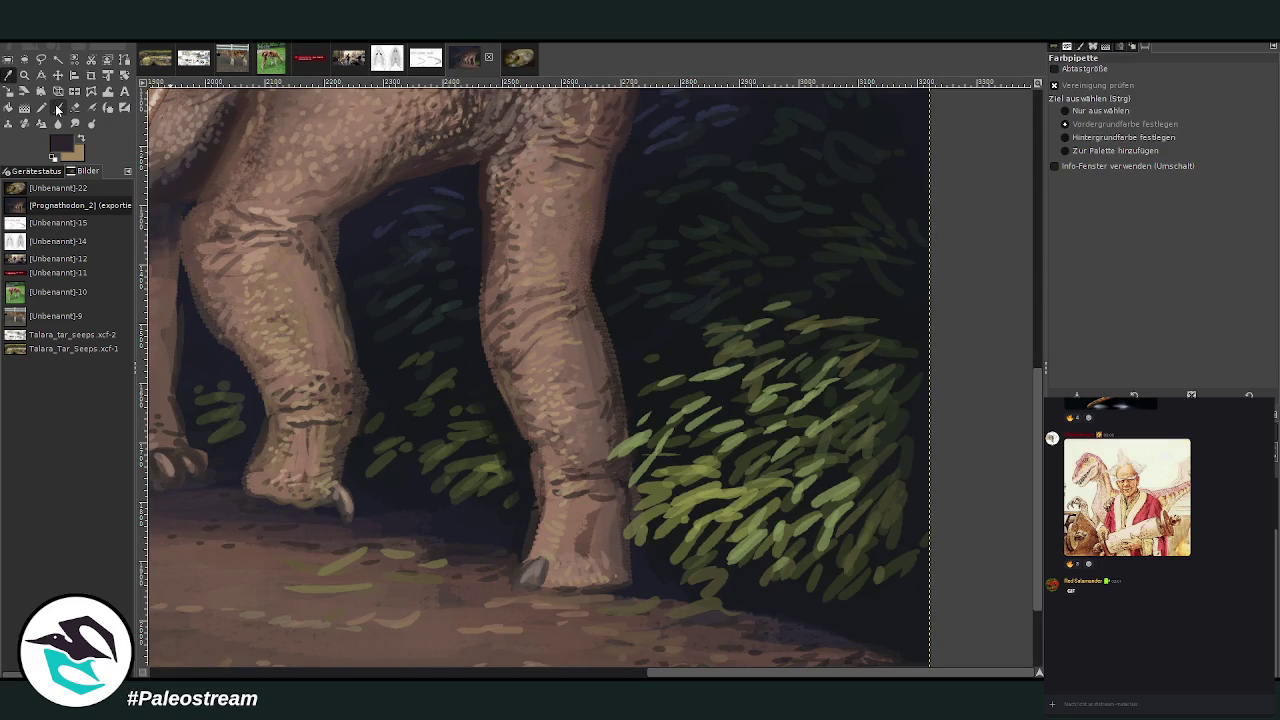
click(57, 107)
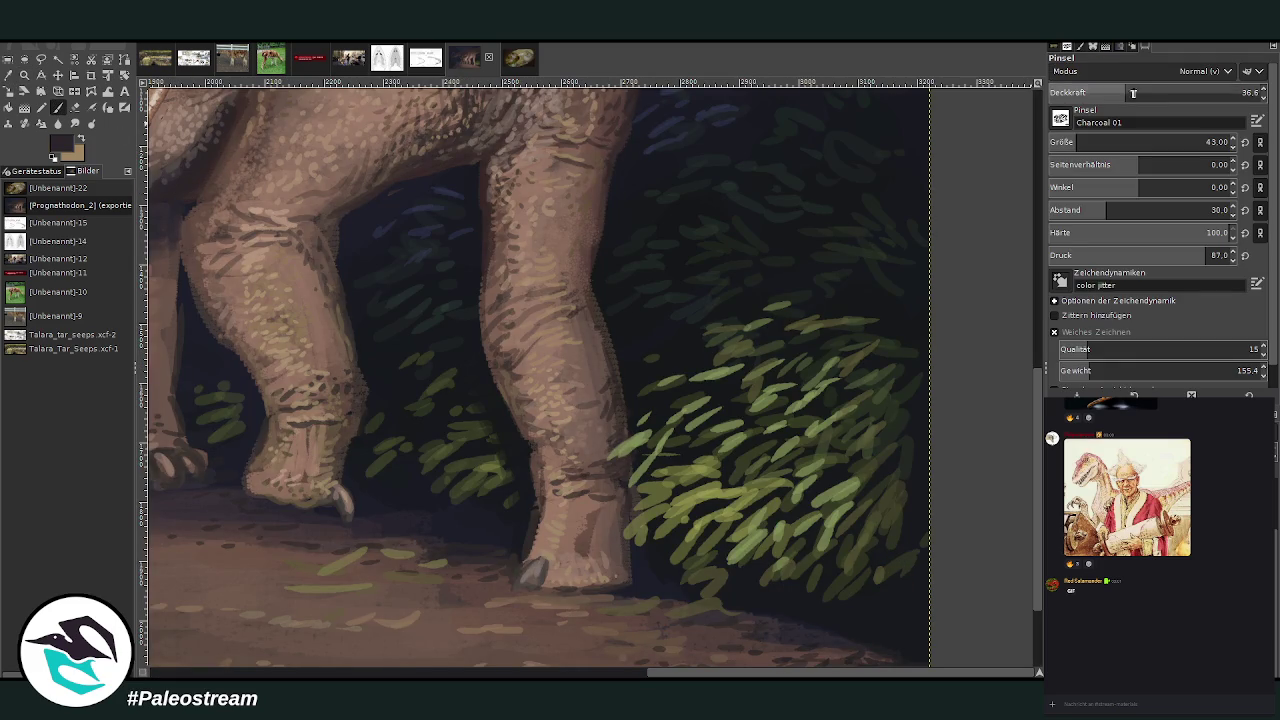
click(1178, 92)
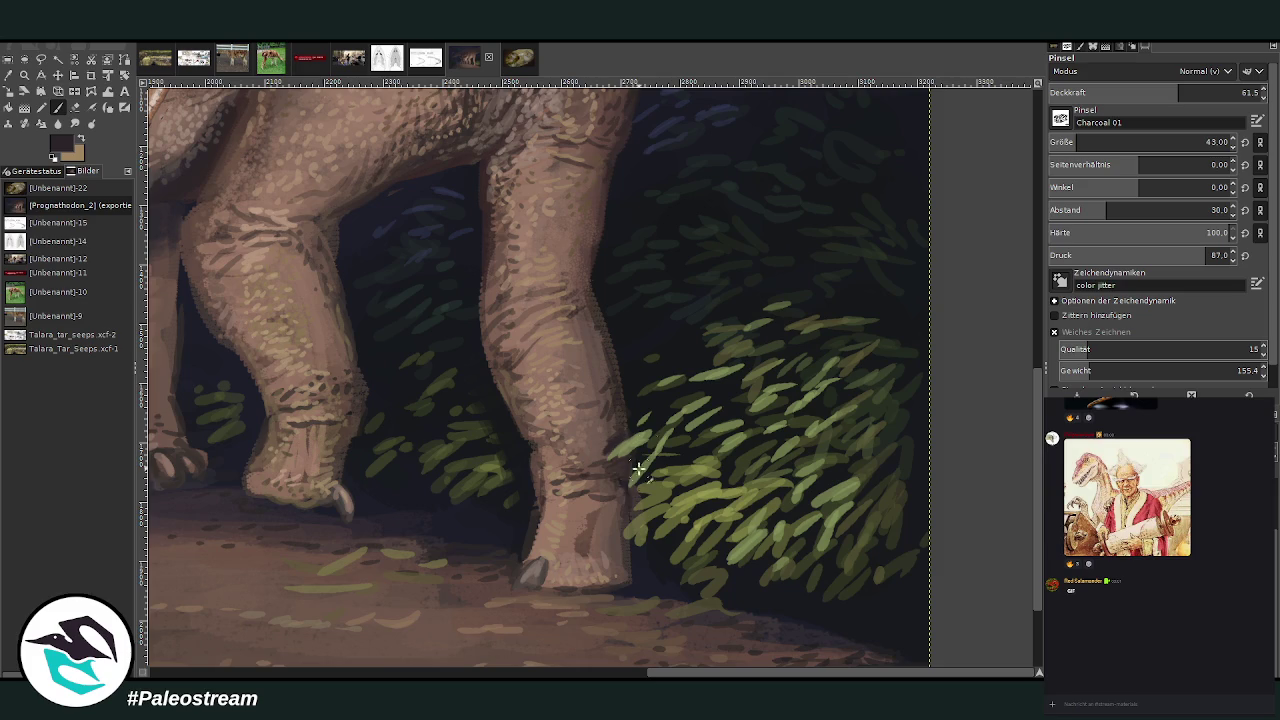
drag(626, 480, 628, 497)
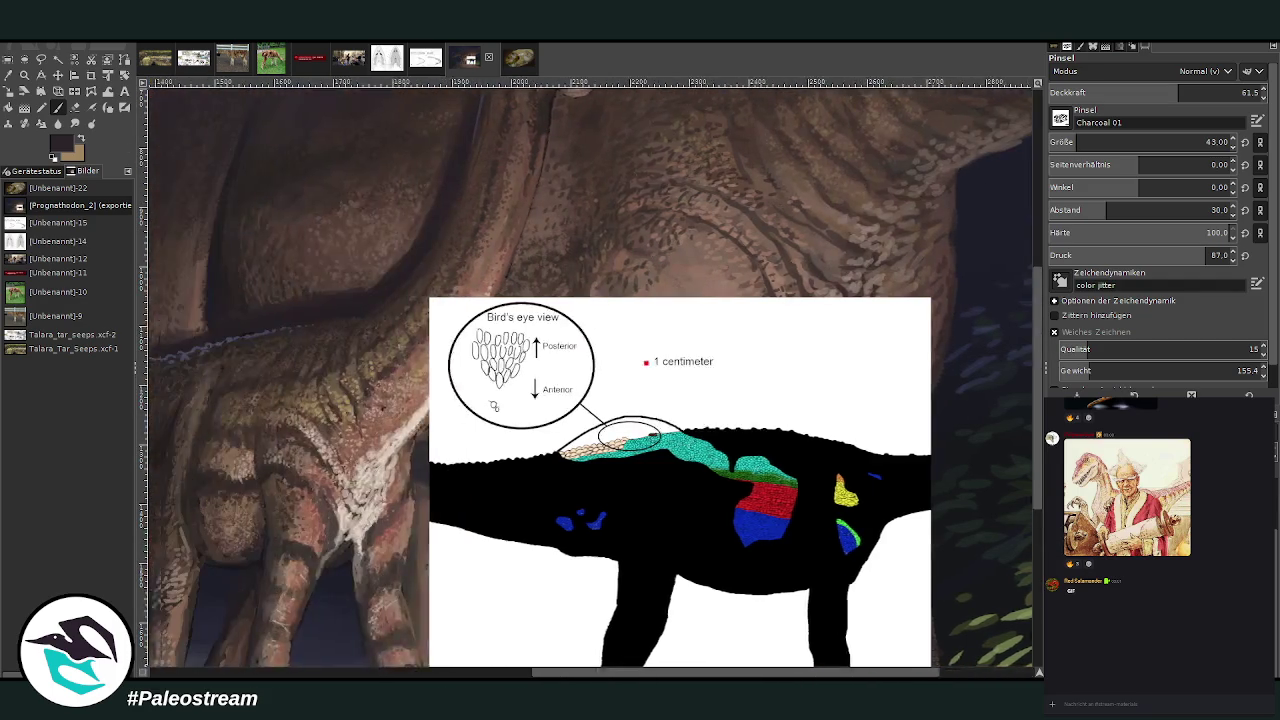
- Draw an arrow at the diagram's circled skin patch with brush opacity 76.0
key(z)
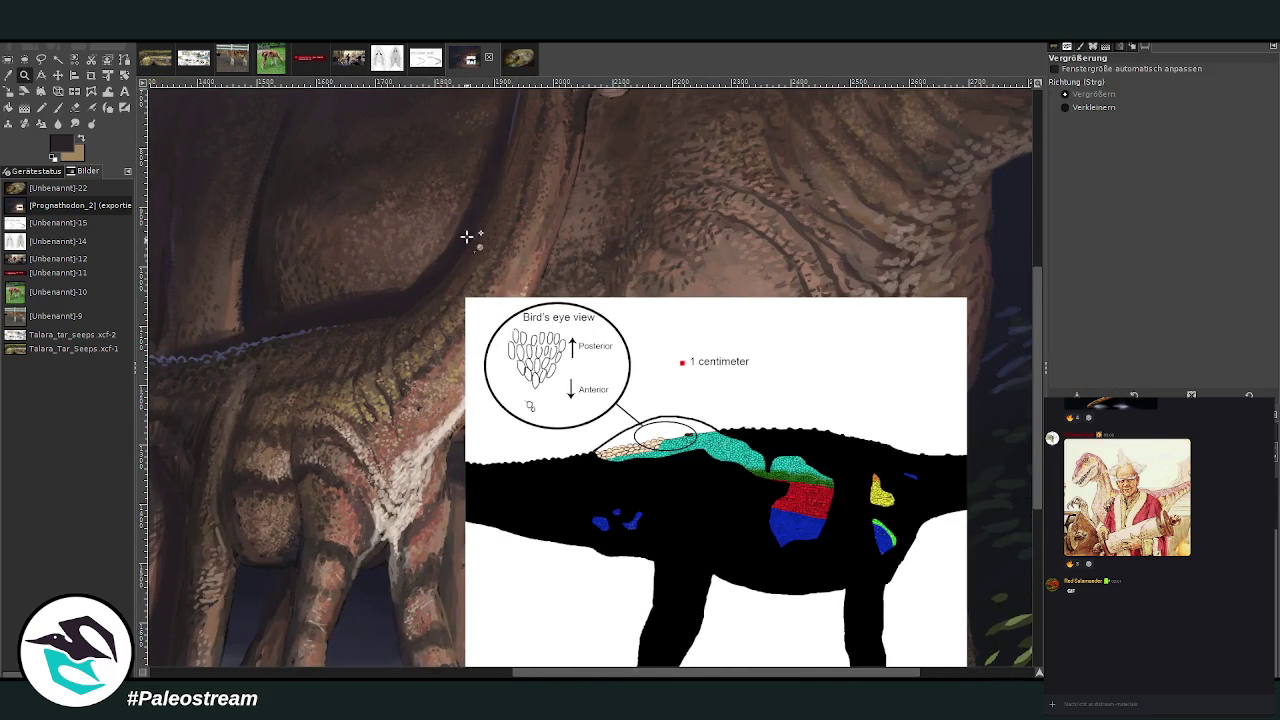
drag(471, 237, 800, 594)
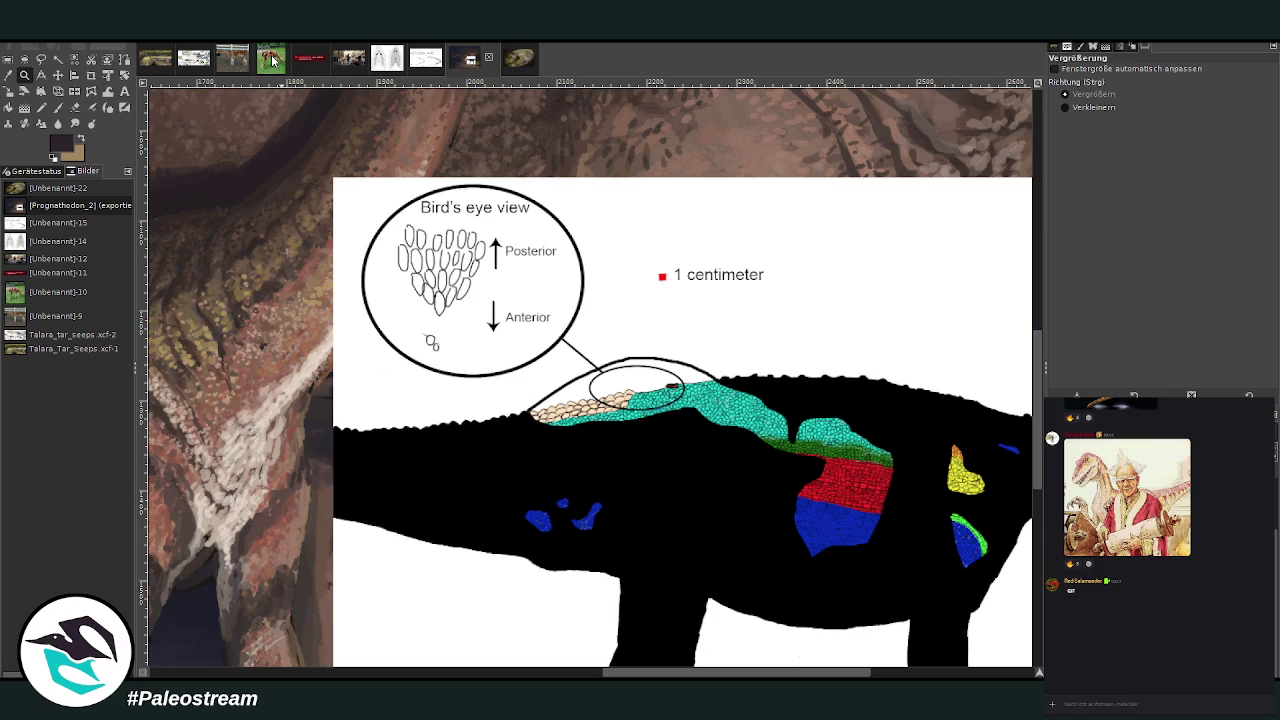
click(58, 107)
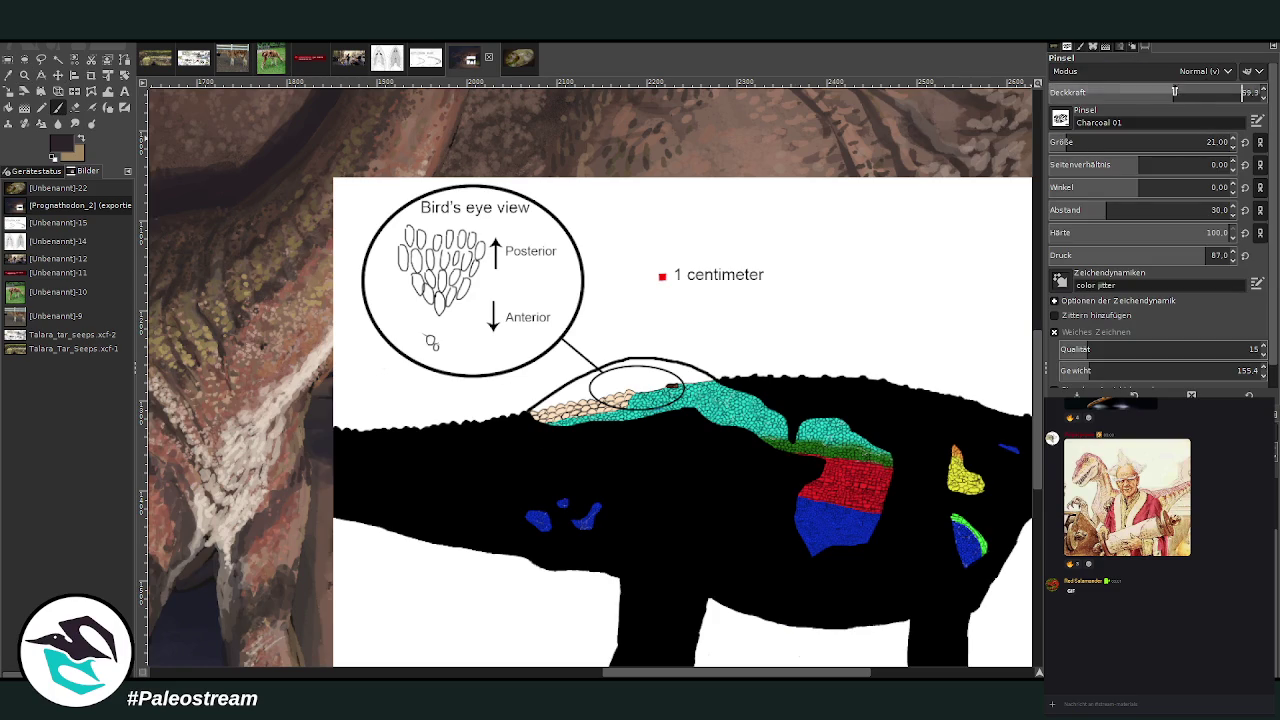
drag(1175, 91, 1211, 91)
mouse_move(737, 307)
mouse_down()
mouse_move(688, 358)
mouse_move(716, 352)
mouse_move(743, 302)
mouse_up()
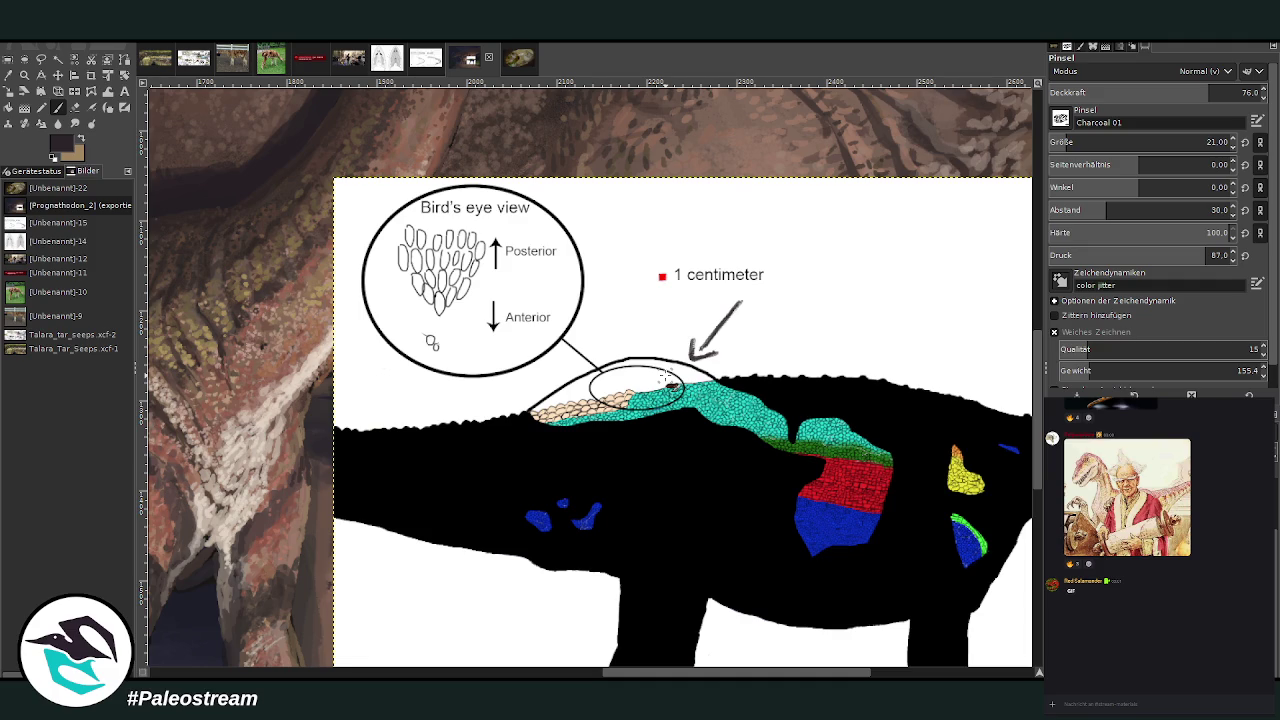
- Remove the inset reference diagram and zoom out to the whole night painting
scroll(667, 376, down, 1)
scroll(667, 376, down, 2)
scroll(667, 376, down, 1)
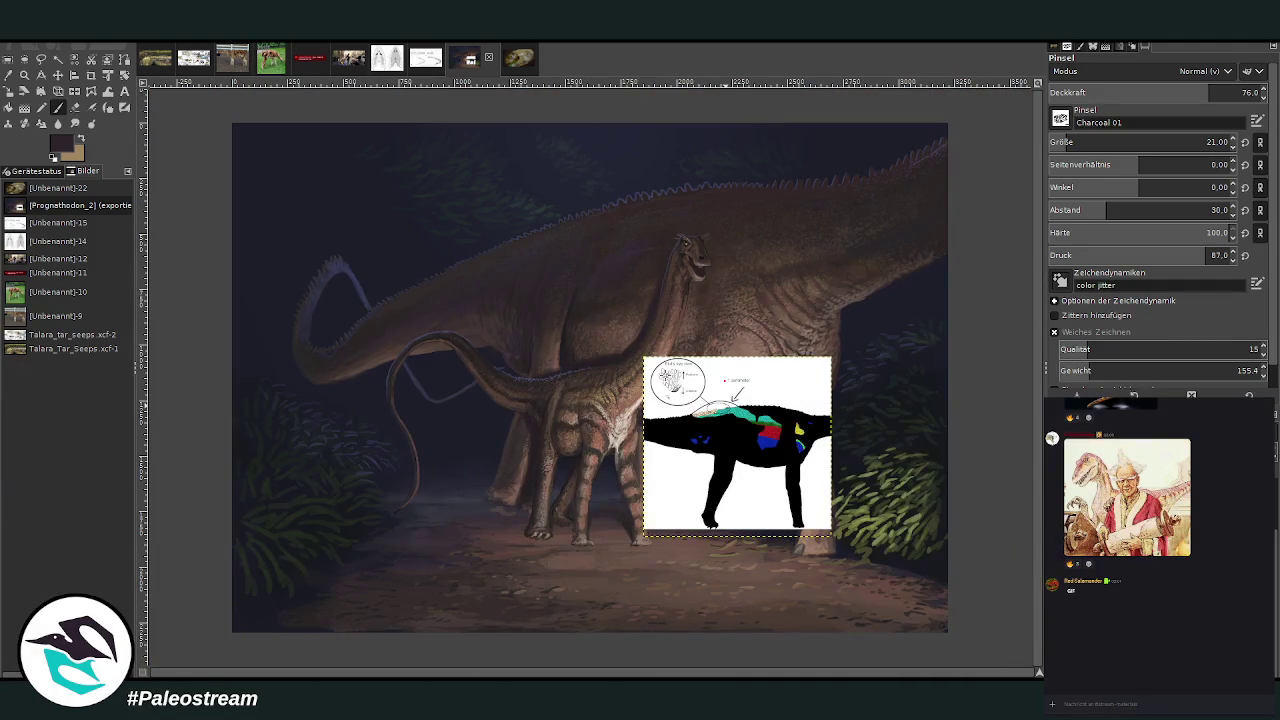
click(24, 74)
drag(234, 131, 960, 630)
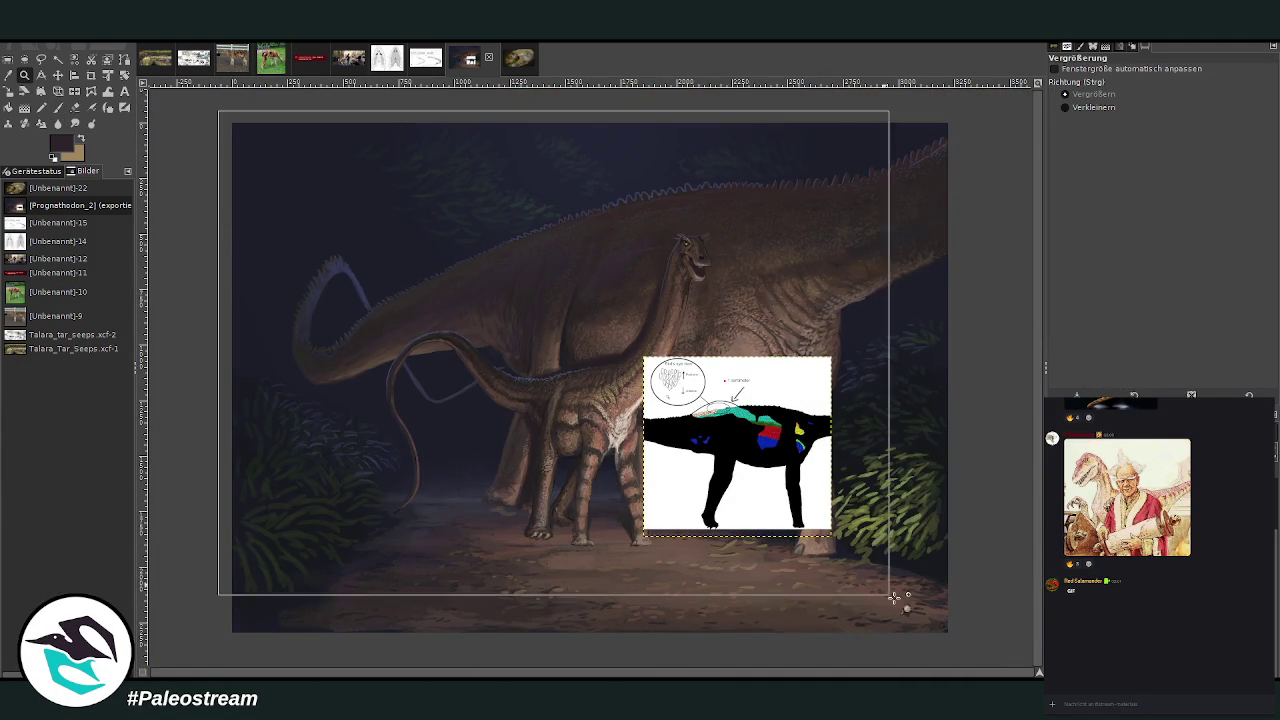
key(ctrl+z)
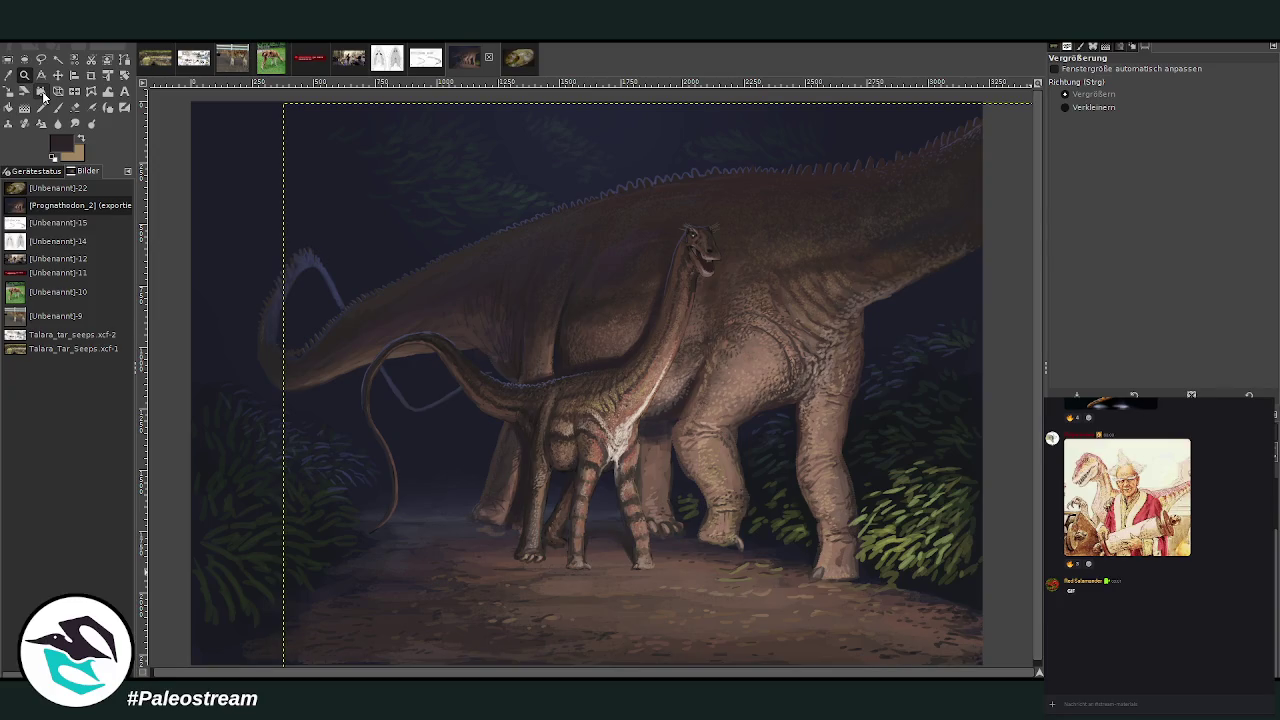
key(minus)
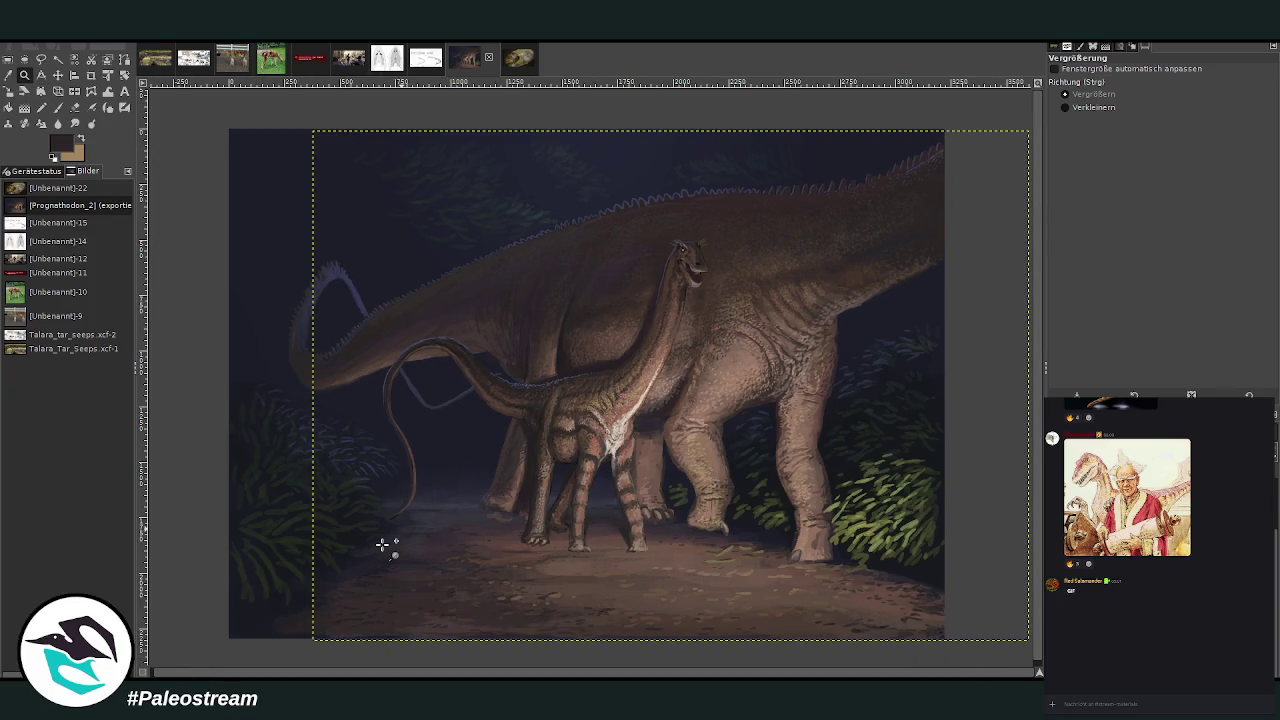
key(minus)
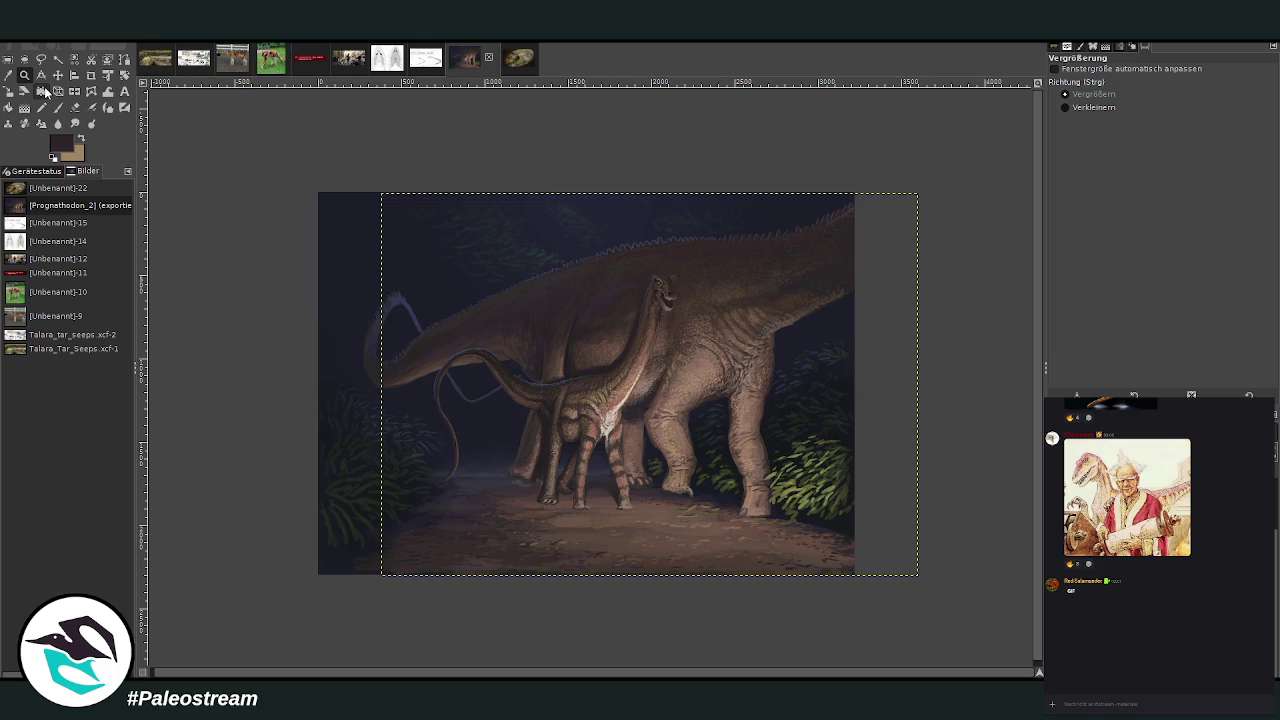
- Zoom into the juvenile's head and neck, sample light brown, and set opacity 82.6, size 43
click(628, 274)
drag(456, 170, 768, 493)
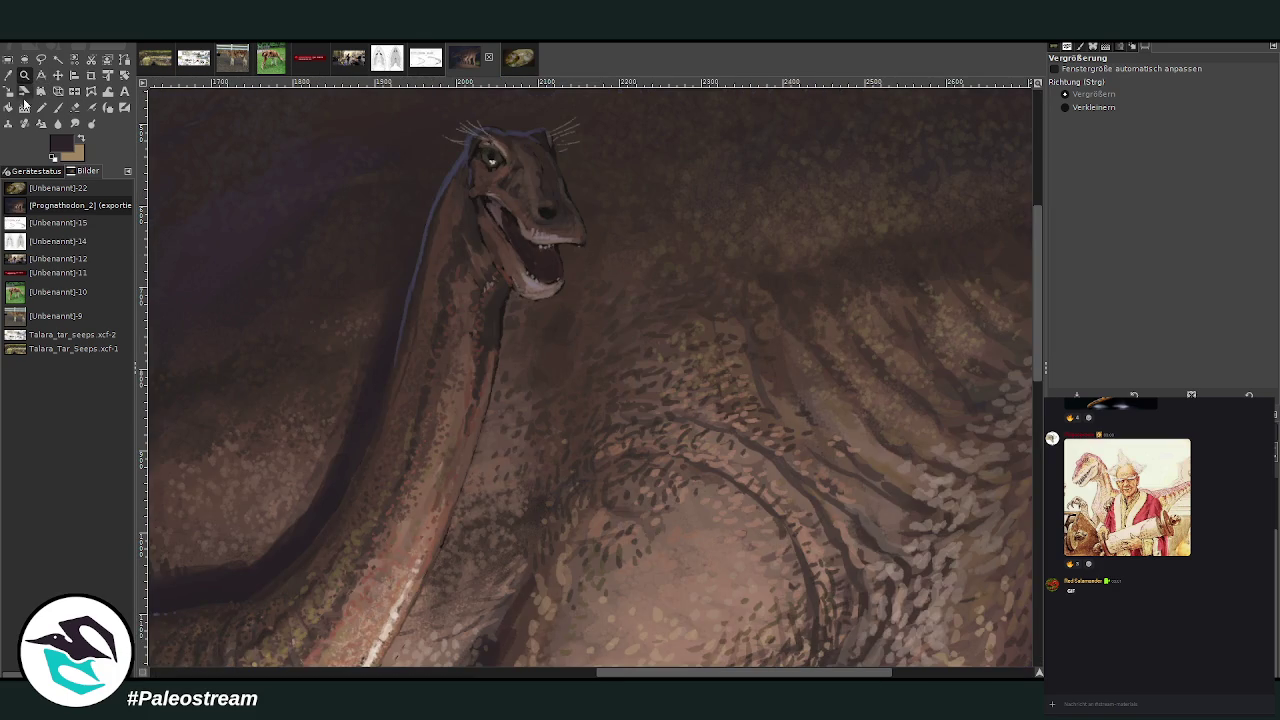
key(o)
click(710, 527)
key(p)
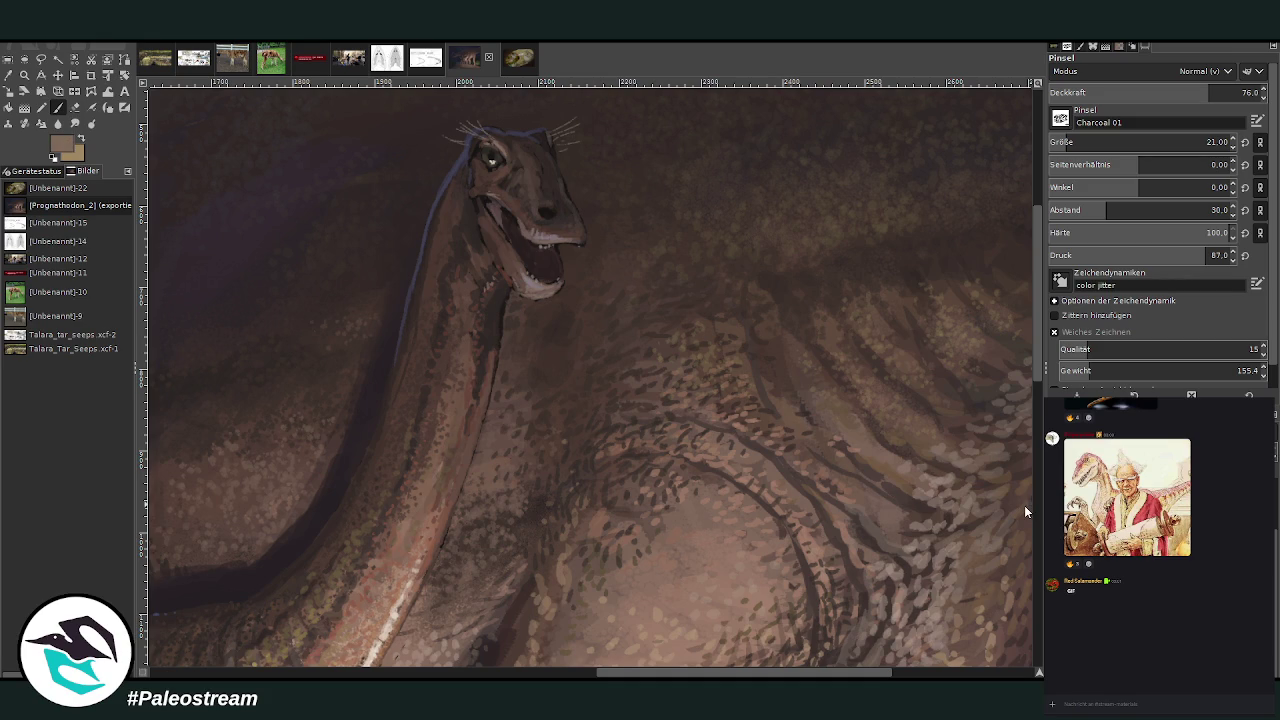
drag(1200, 142, 1140, 142)
drag(1215, 92, 1230, 92)
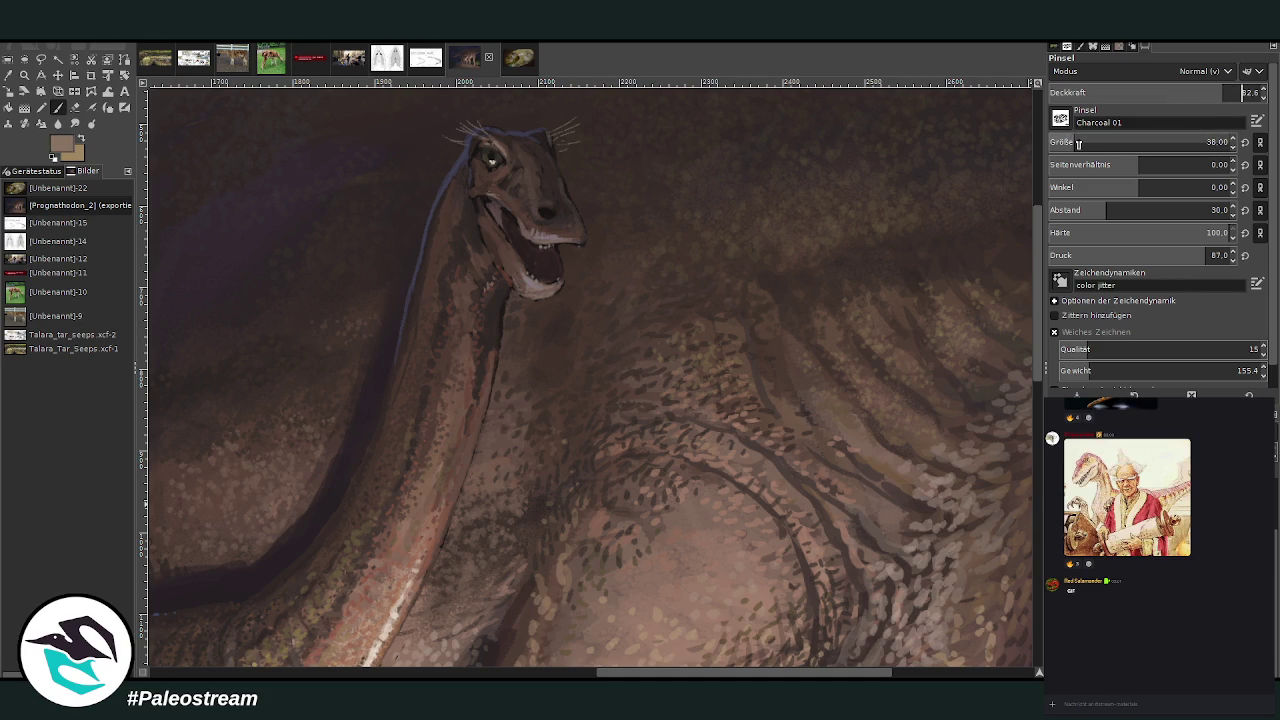
drag(1140, 142, 1206, 142)
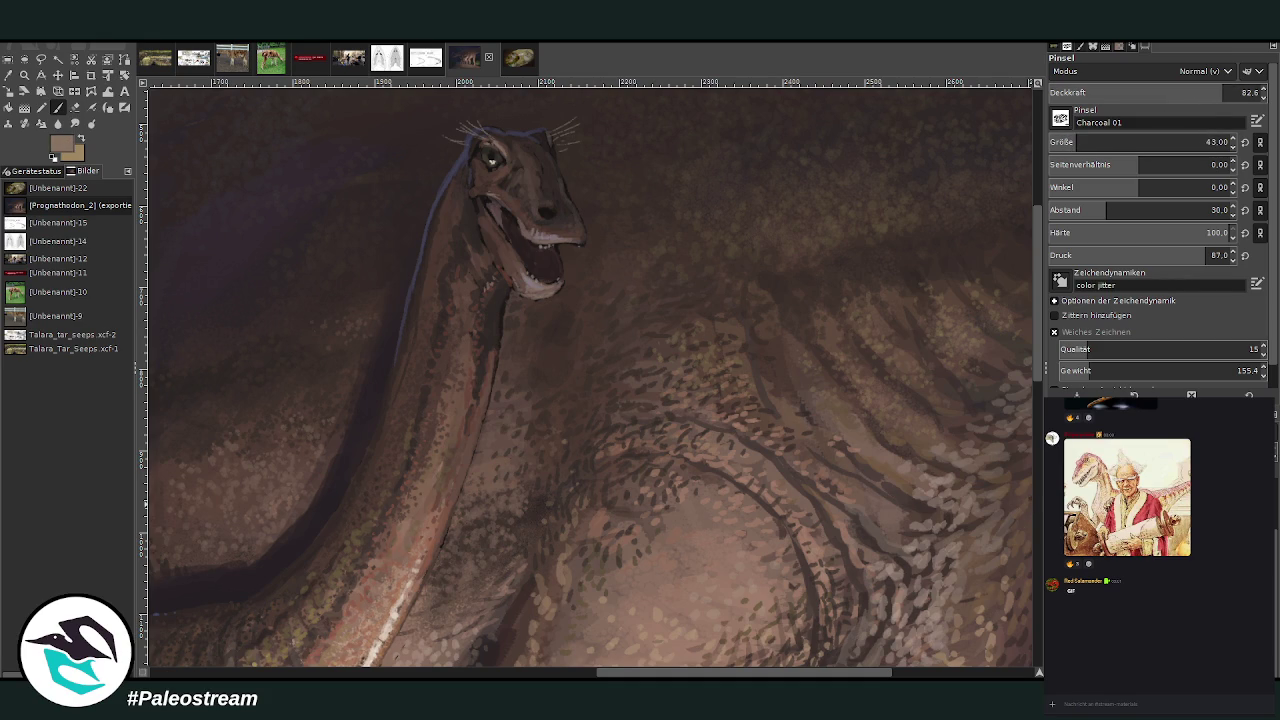
- Dab light-brown scales across the adult's body and flank, resizing the brush to 56, then 54
drag(738, 404, 752, 432)
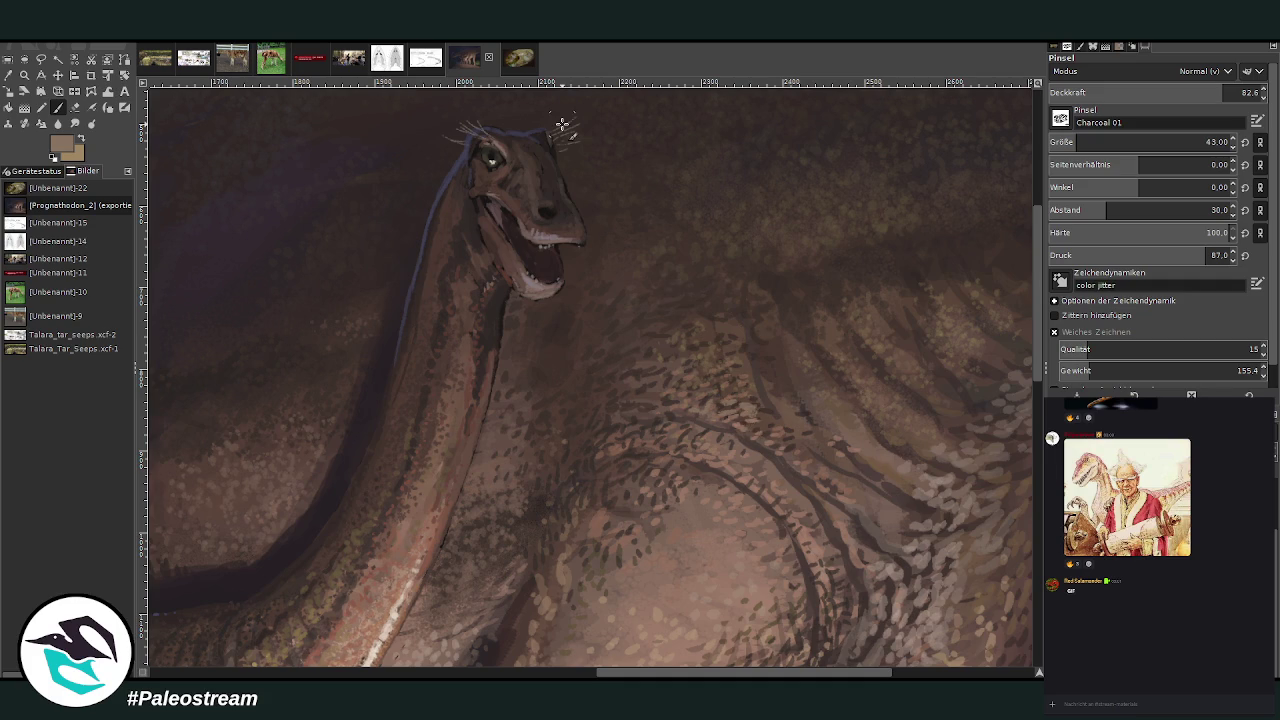
ctrl+click(1028, 493)
mouse_move(746, 406)
mouse_down()
mouse_move(754, 428)
mouse_move(722, 386)
mouse_move(708, 390)
mouse_move(735, 380)
mouse_move(760, 398)
mouse_move(738, 430)
mouse_move(652, 382)
mouse_move(688, 384)
mouse_move(636, 380)
mouse_move(694, 372)
mouse_up()
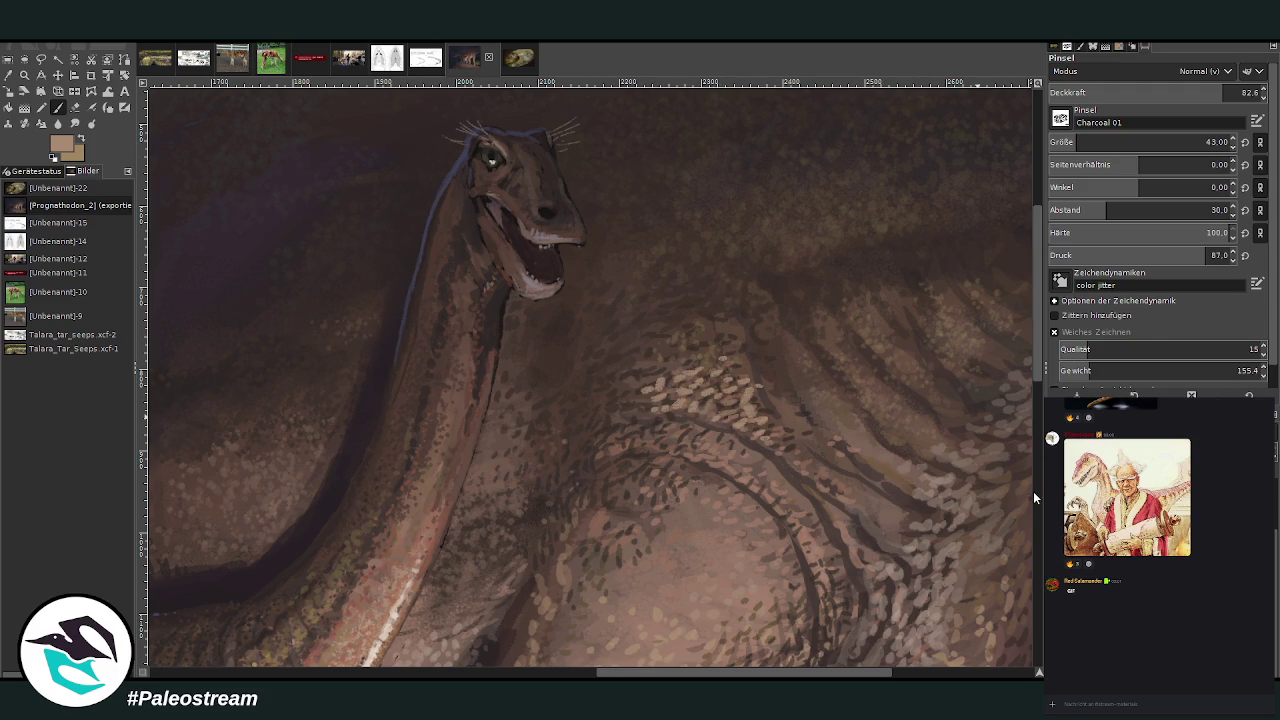
mouse_move(714, 357)
mouse_down()
mouse_move(692, 358)
mouse_move(720, 334)
mouse_up()
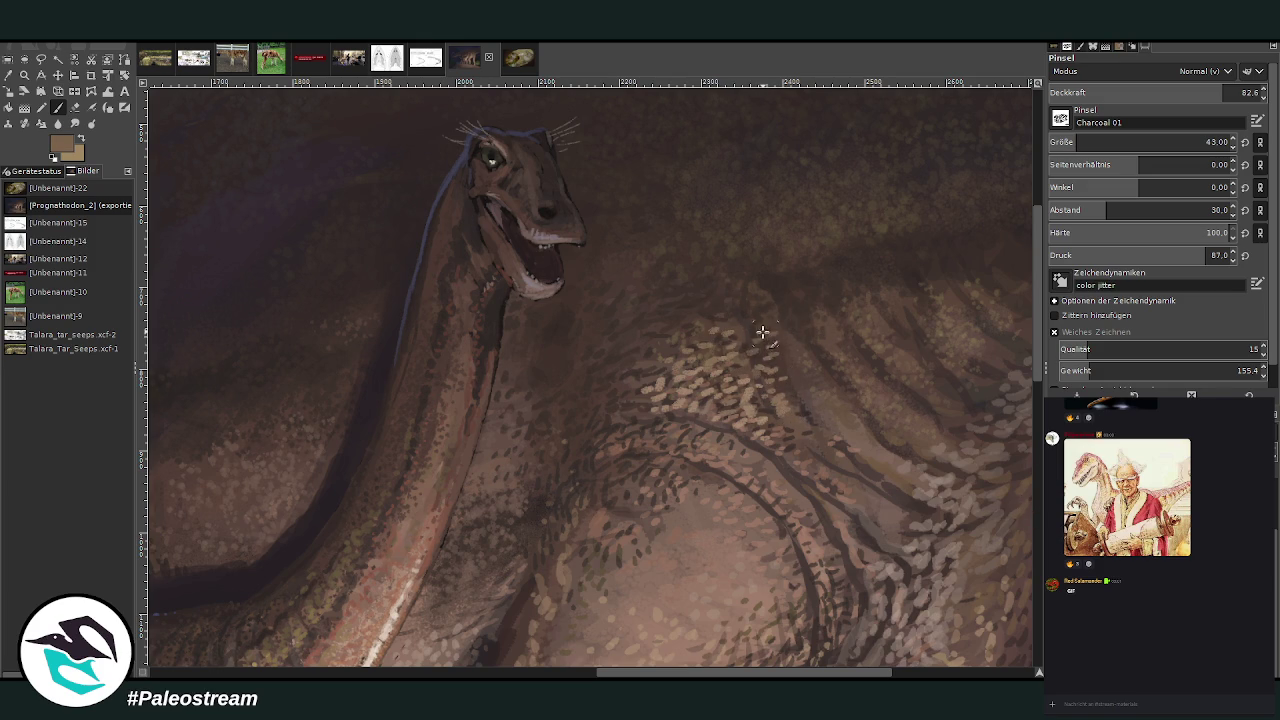
click(1081, 141)
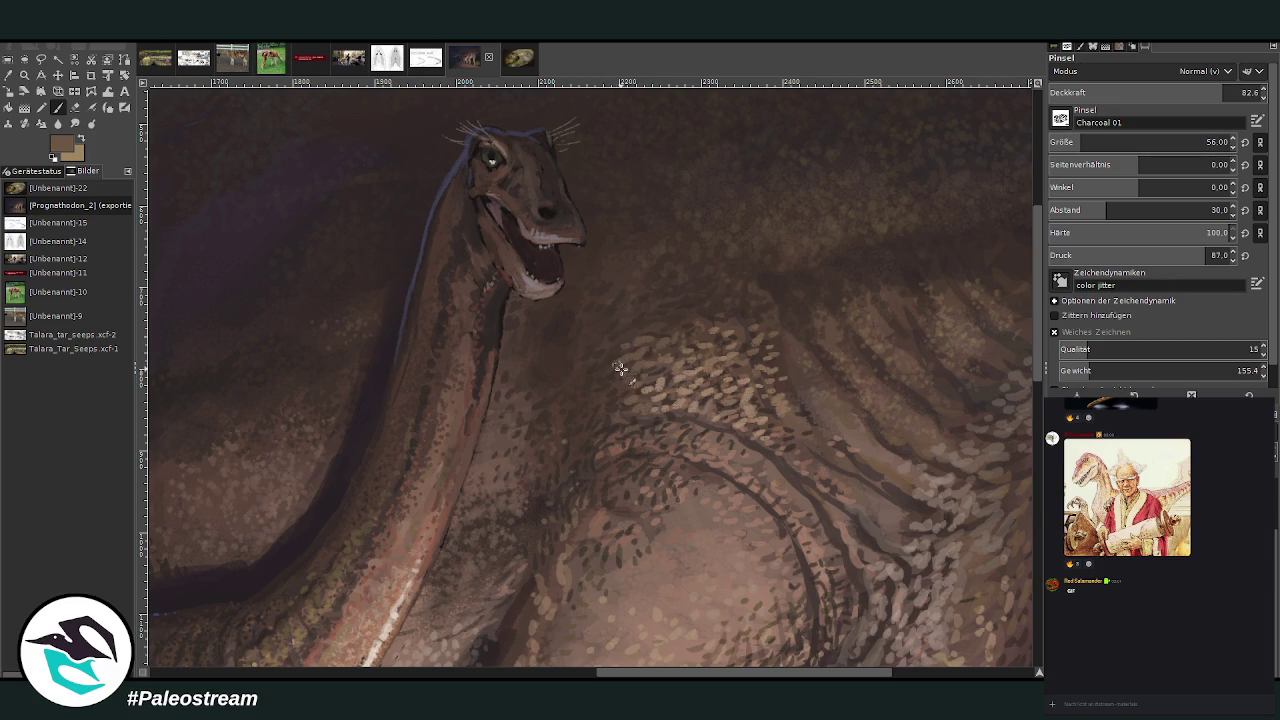
key(bracketleft)
key(bracketleft)
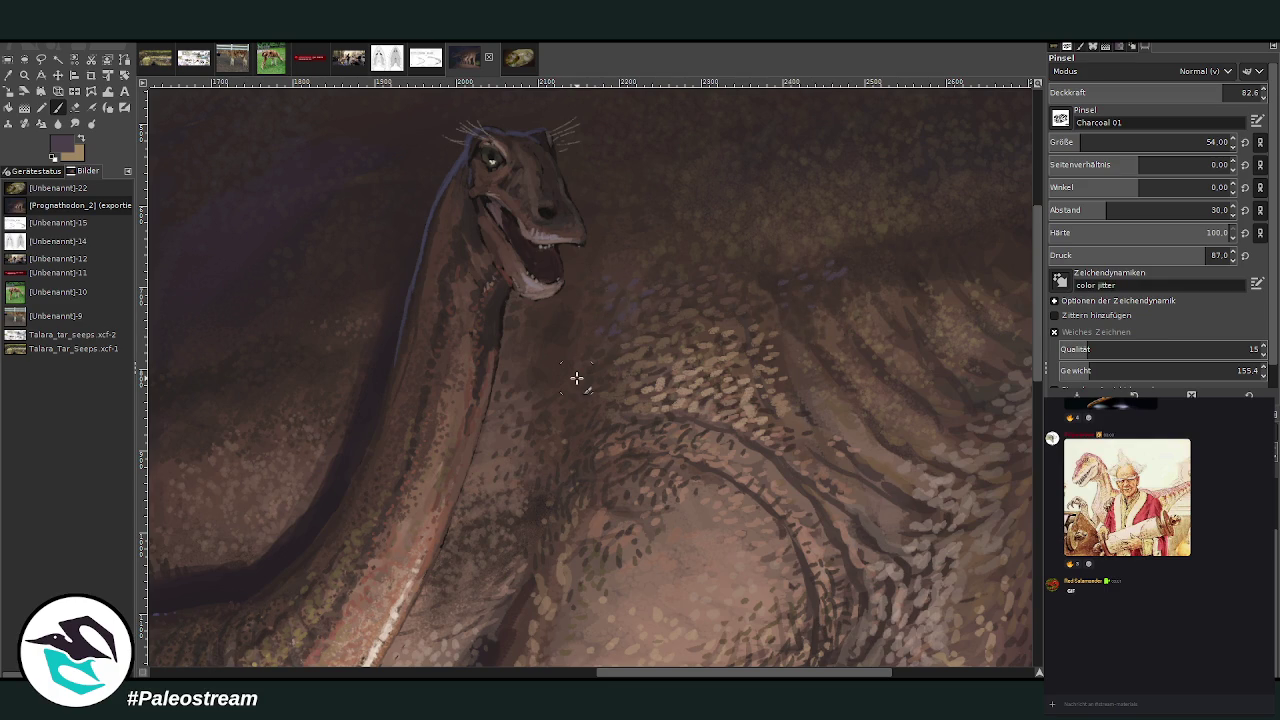
scroll(576, 378, down, 2)
- Zoom out, then drag a Zoom rectangle so the whole night painting fills the window
scroll(576, 378, down, 2)
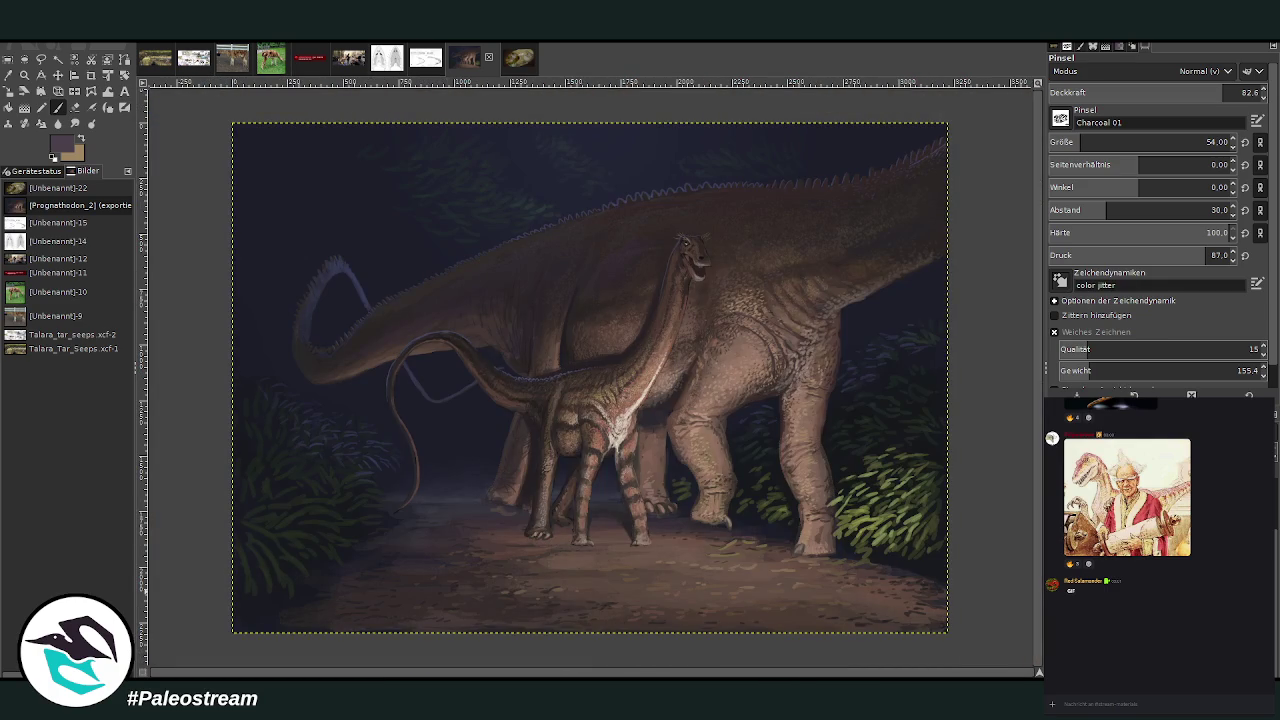
click(25, 75)
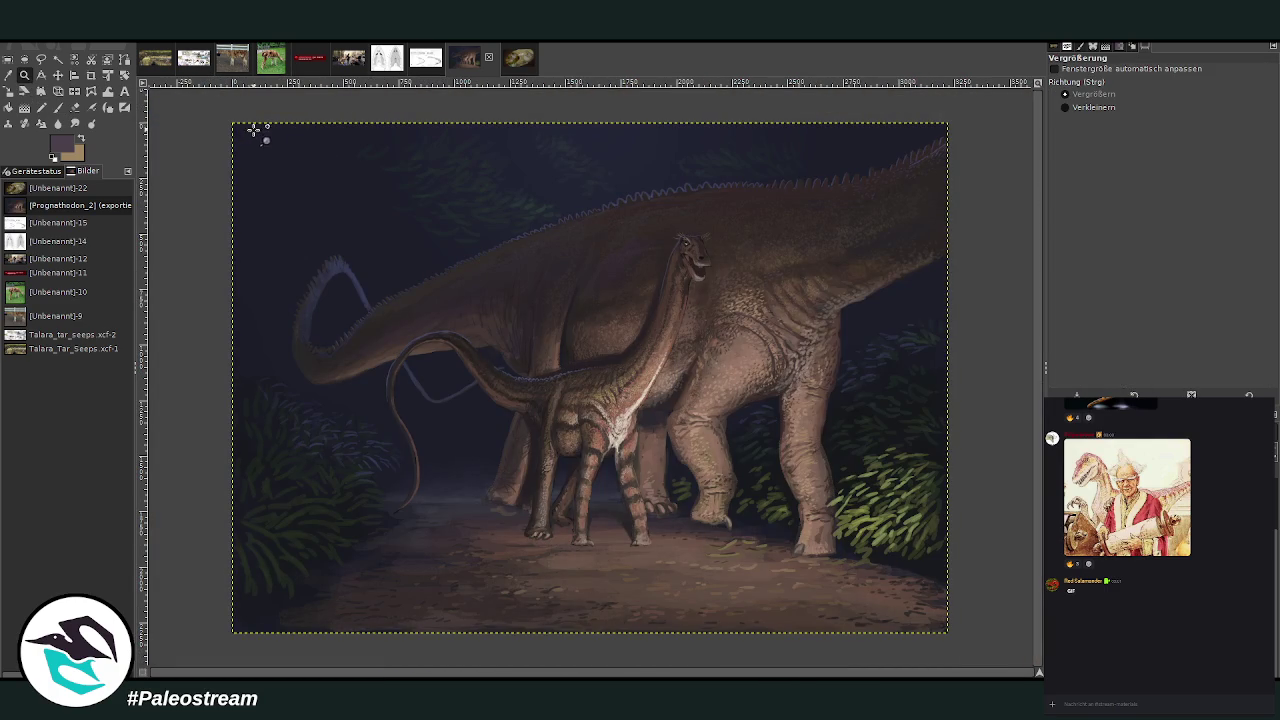
drag(214, 108, 924, 624)
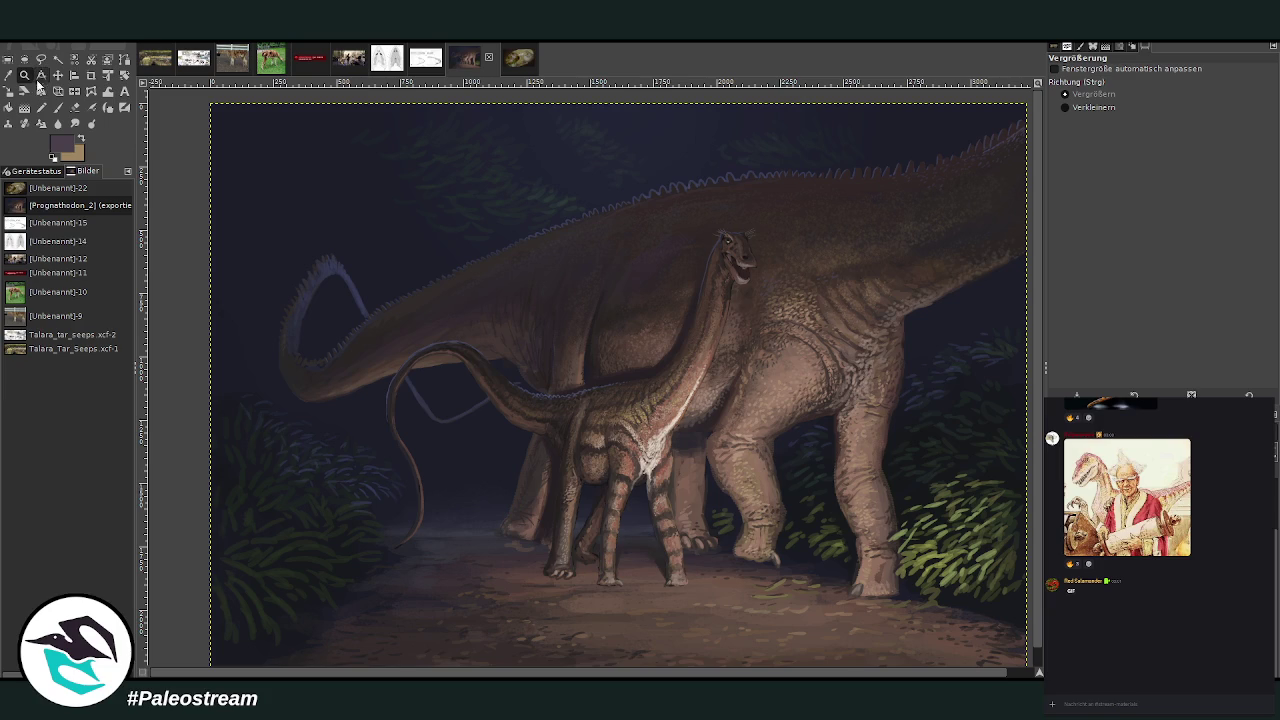
- Zoom in on the legs, sample a tan colour and paint light strokes on the rear foot
drag(716, 390, 932, 624)
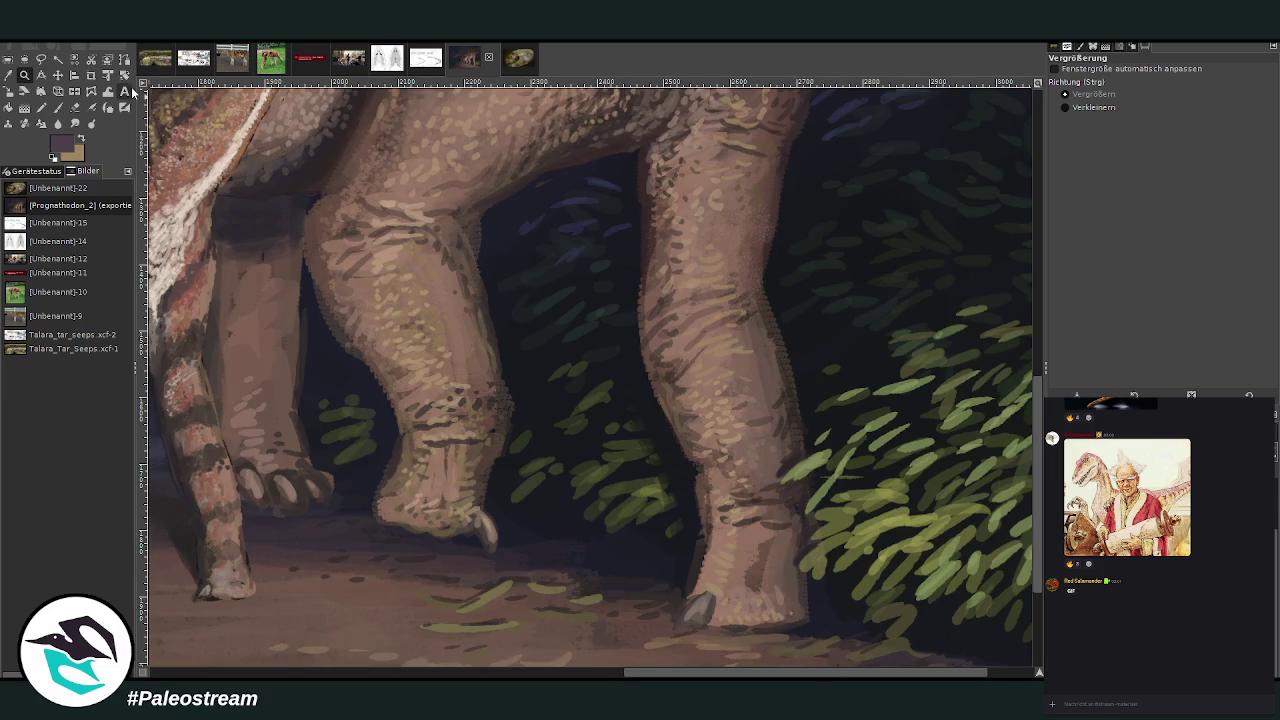
click(9, 75)
click(724, 400)
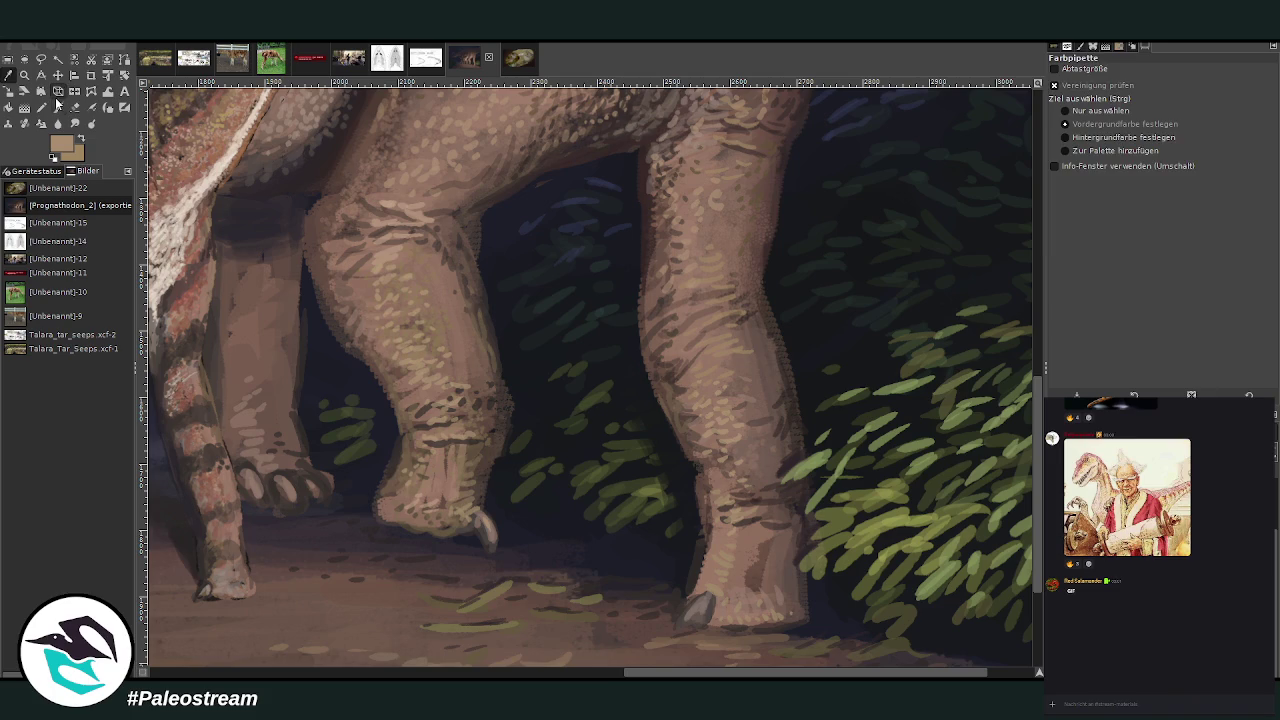
click(57, 107)
mouse_move(745, 560)
mouse_down()
mouse_move(758, 590)
mouse_move(780, 530)
mouse_move(752, 528)
mouse_move(782, 518)
mouse_move(709, 521)
mouse_up()
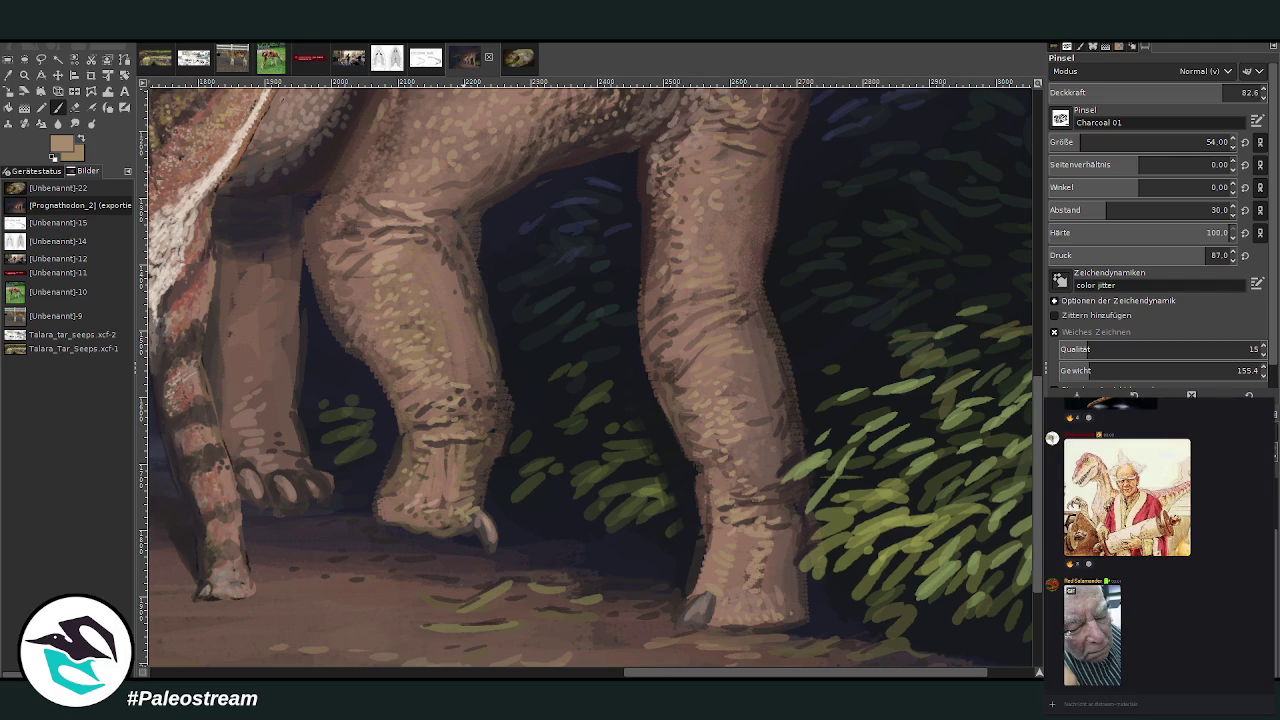
- Brighten the adult's claws at about 59 opacity, then dab foot-underside highlights at size 27, opacity 66
key(o)
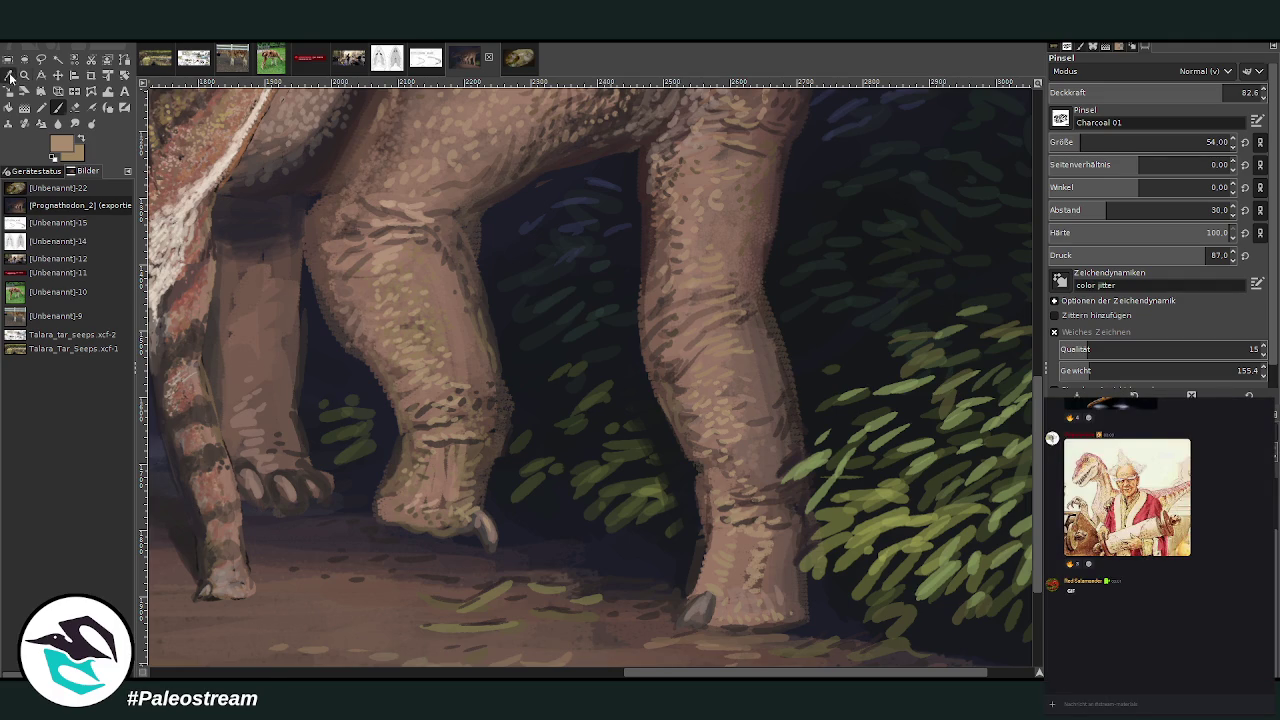
key(p)
click(1172, 92)
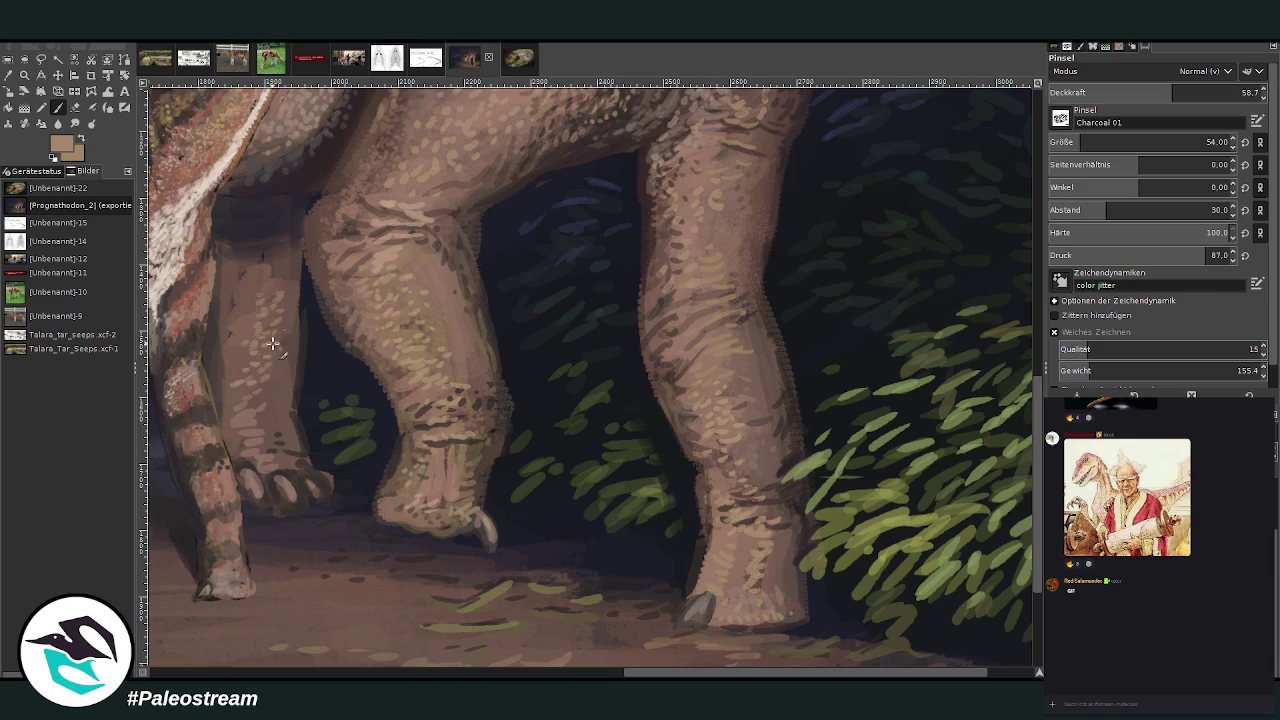
mouse_move(252, 478)
mouse_down()
mouse_move(262, 500)
mouse_move(300, 510)
mouse_up()
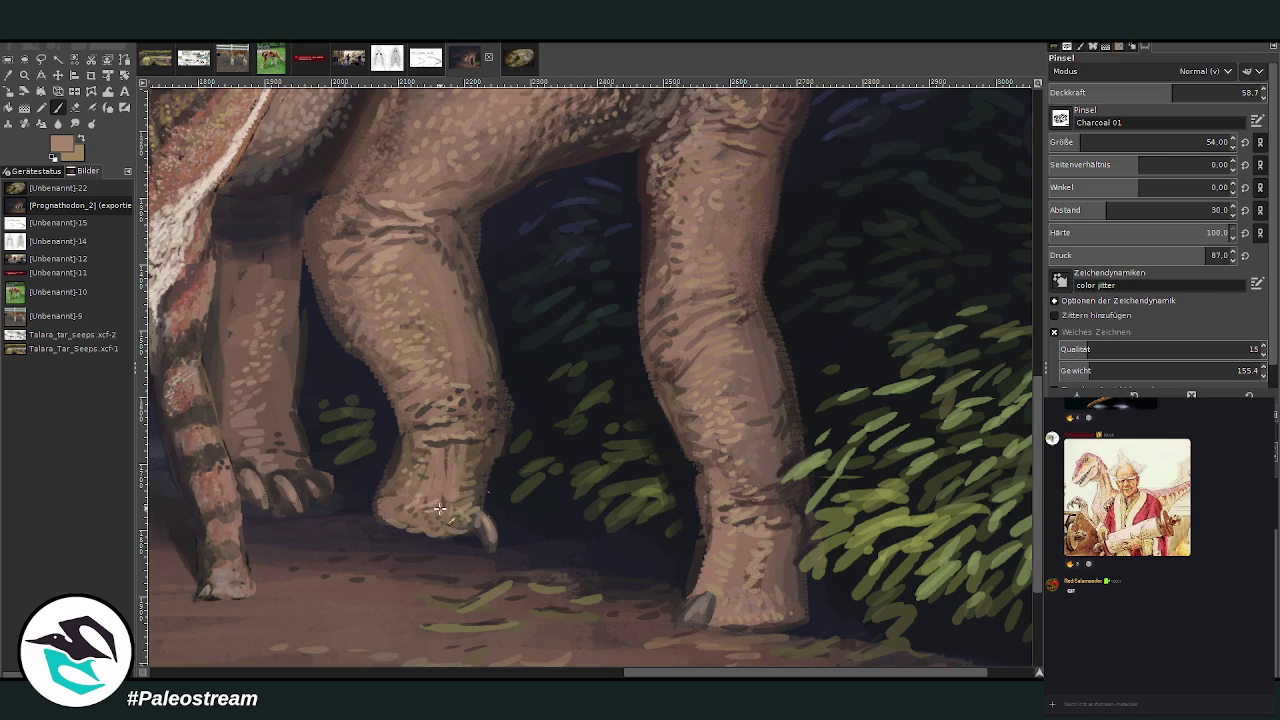
click(1068, 147)
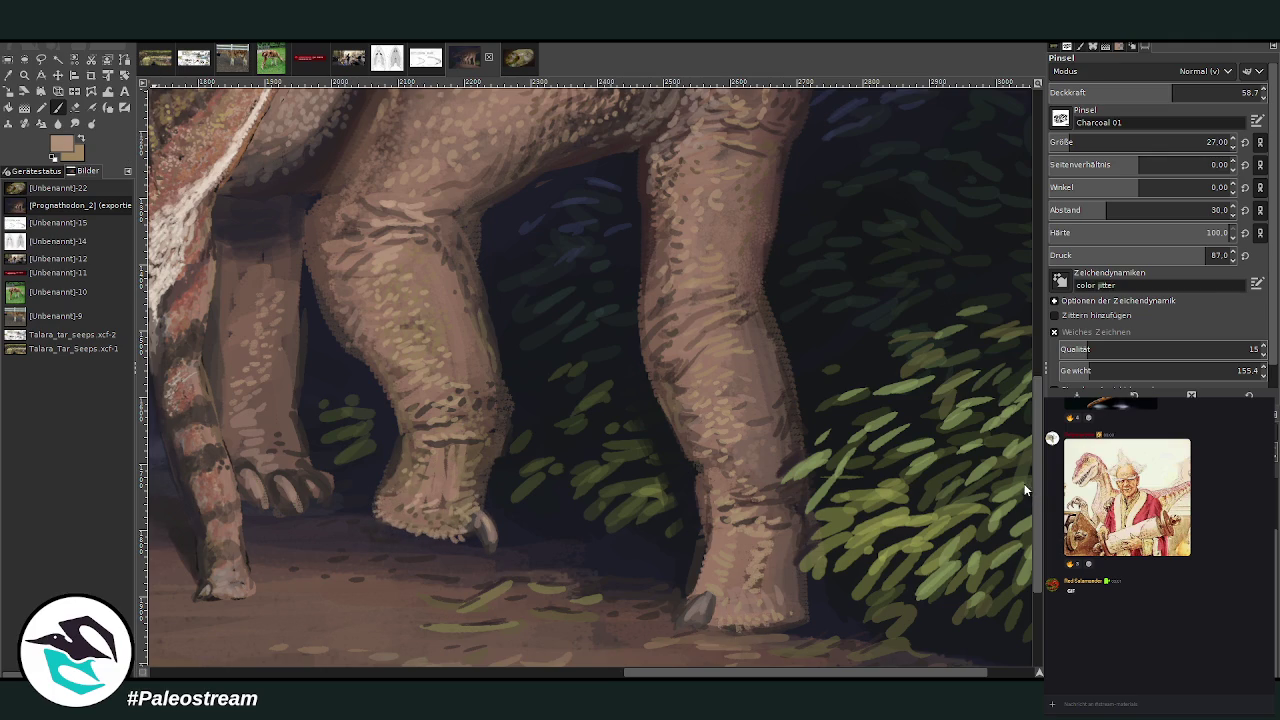
click(1190, 91)
mouse_move(756, 621)
mouse_down()
mouse_move(720, 623)
mouse_move(773, 627)
mouse_up()
- Set brush spacing to 12, add a fuzzy textured leg edge, and pick a slightly darker colour
text(12)
key(Return)
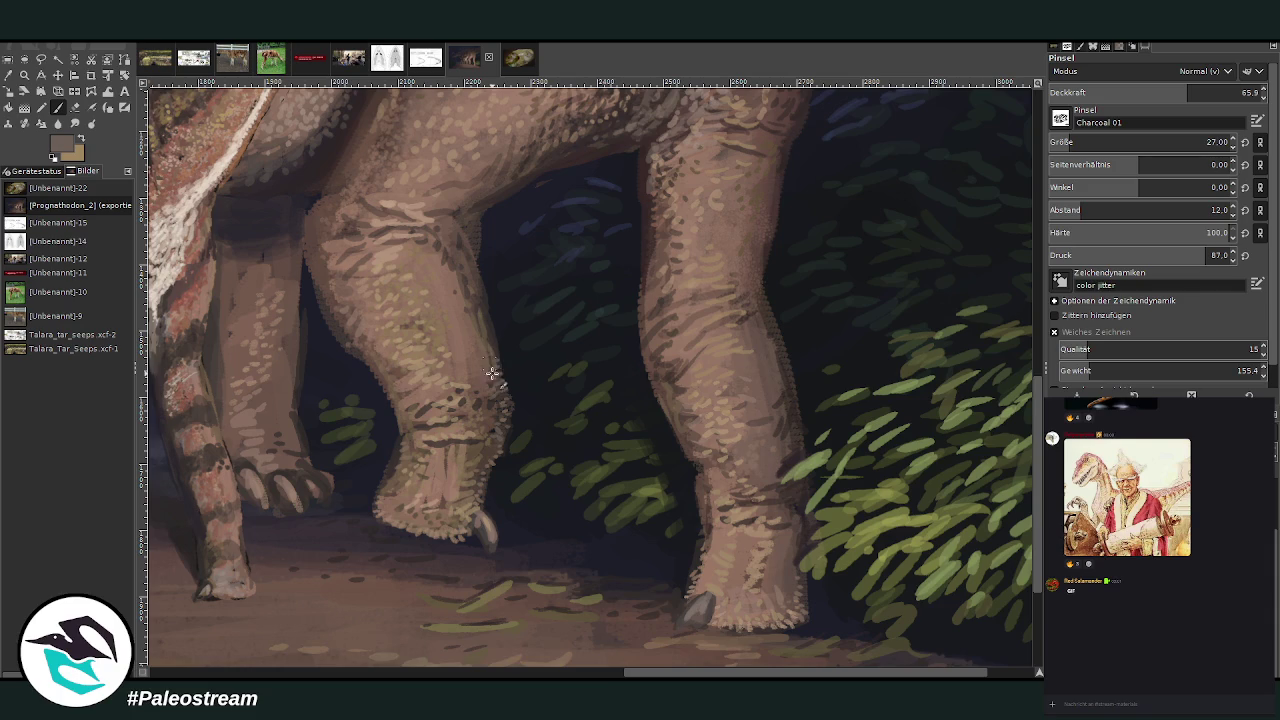
drag(703, 497, 680, 445)
ctrl+click(1018, 525)
key(shift+ctrl+j)
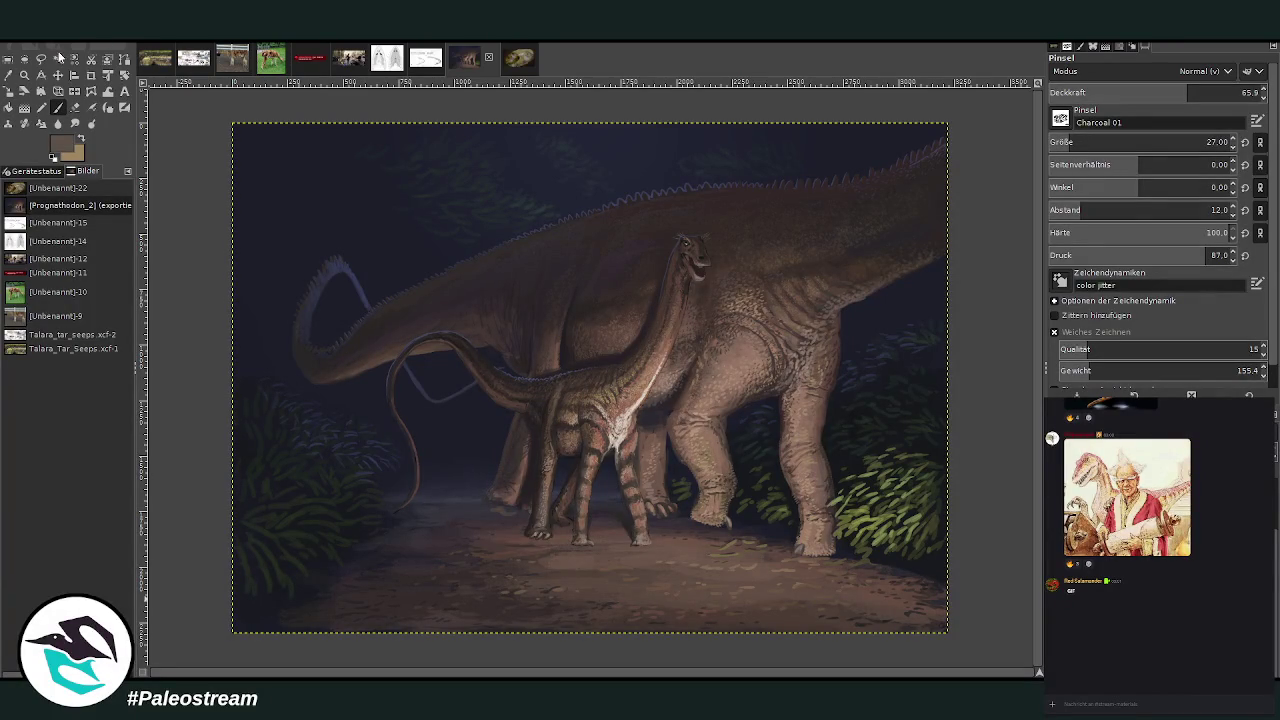
- Zoom in on the adult's spiky raised tail in the upper-left of the painting
key(z)
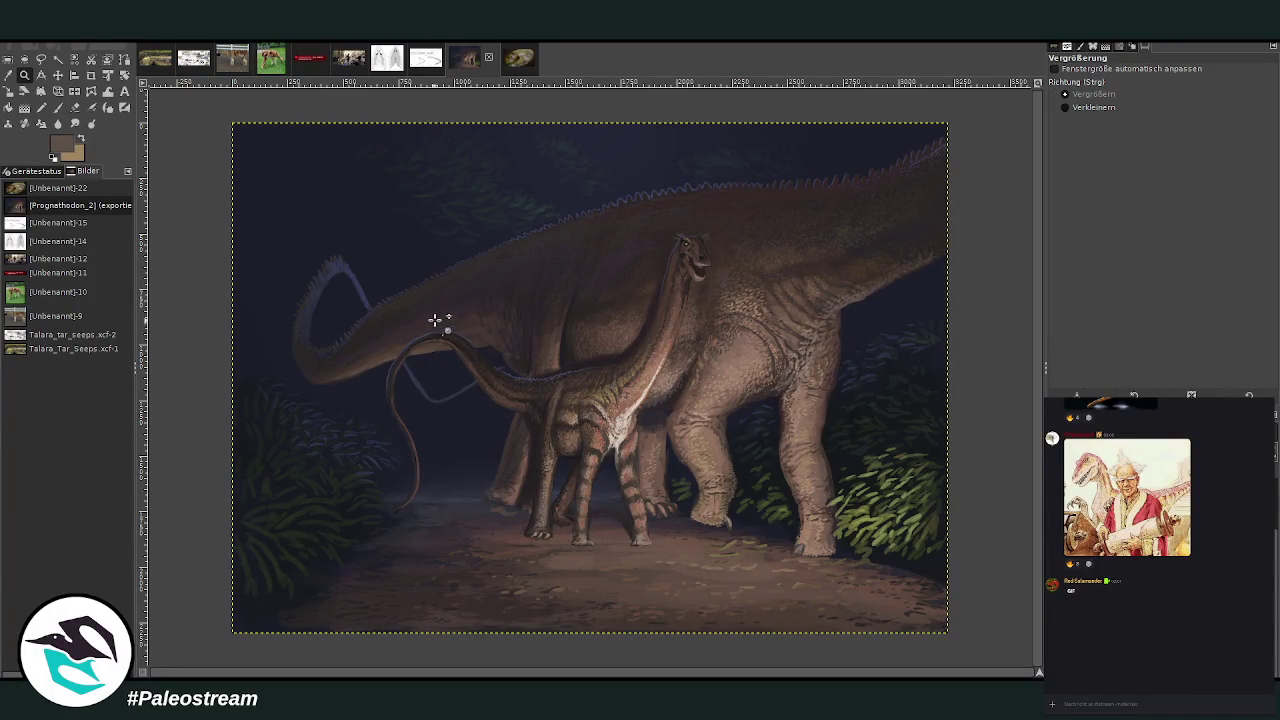
drag(284, 210, 534, 474)
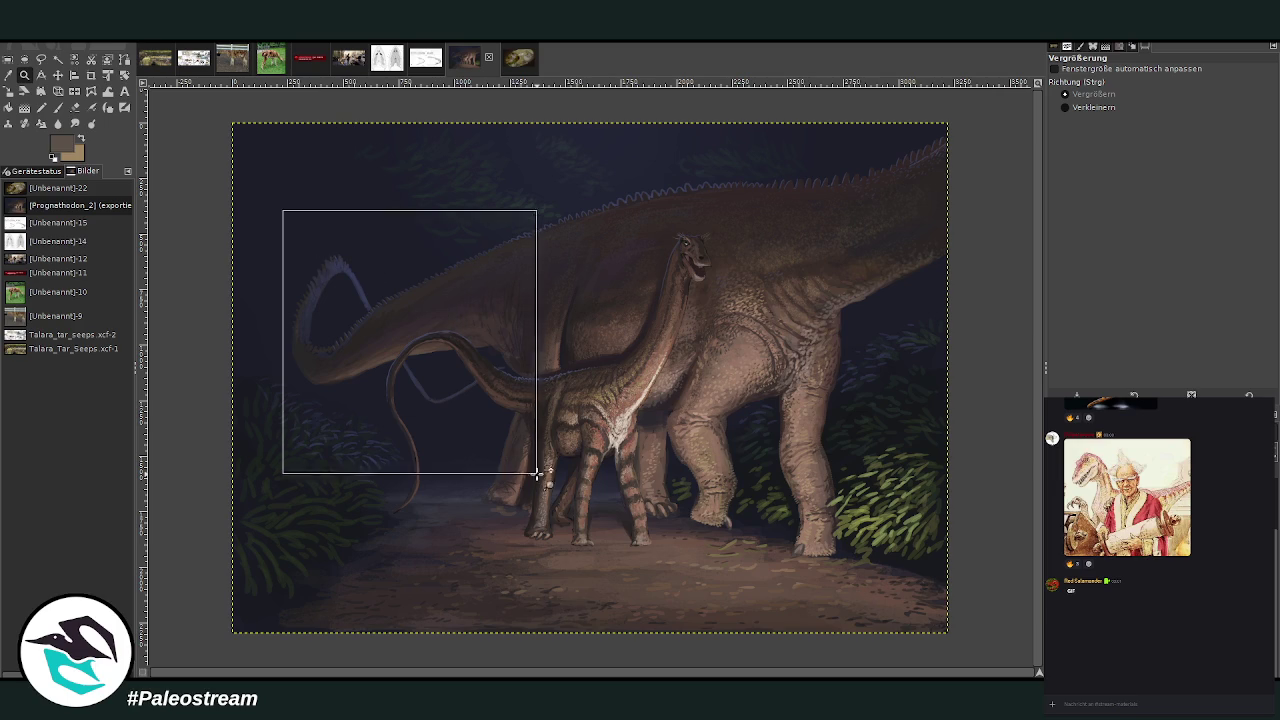
- Sample the tail's dark blue and paint rim light at brush size 20, opacity 71 then 42
drag(366, 128, 700, 498)
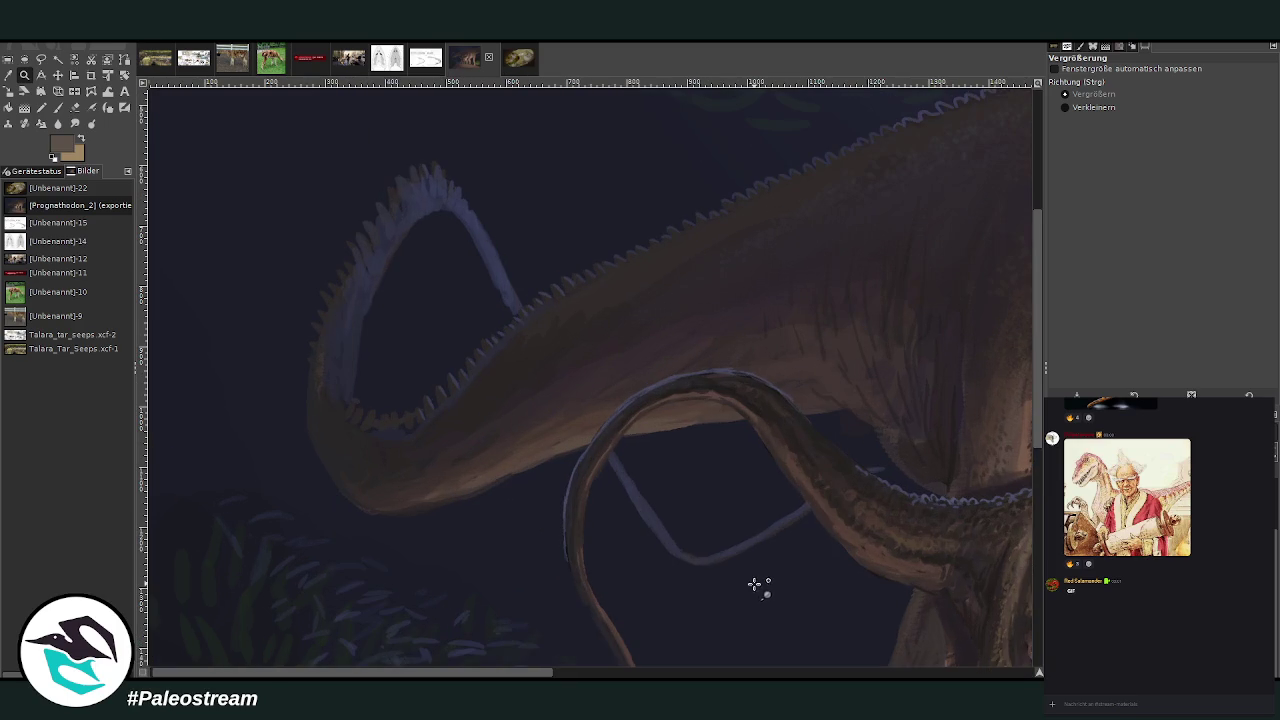
click(20, 76)
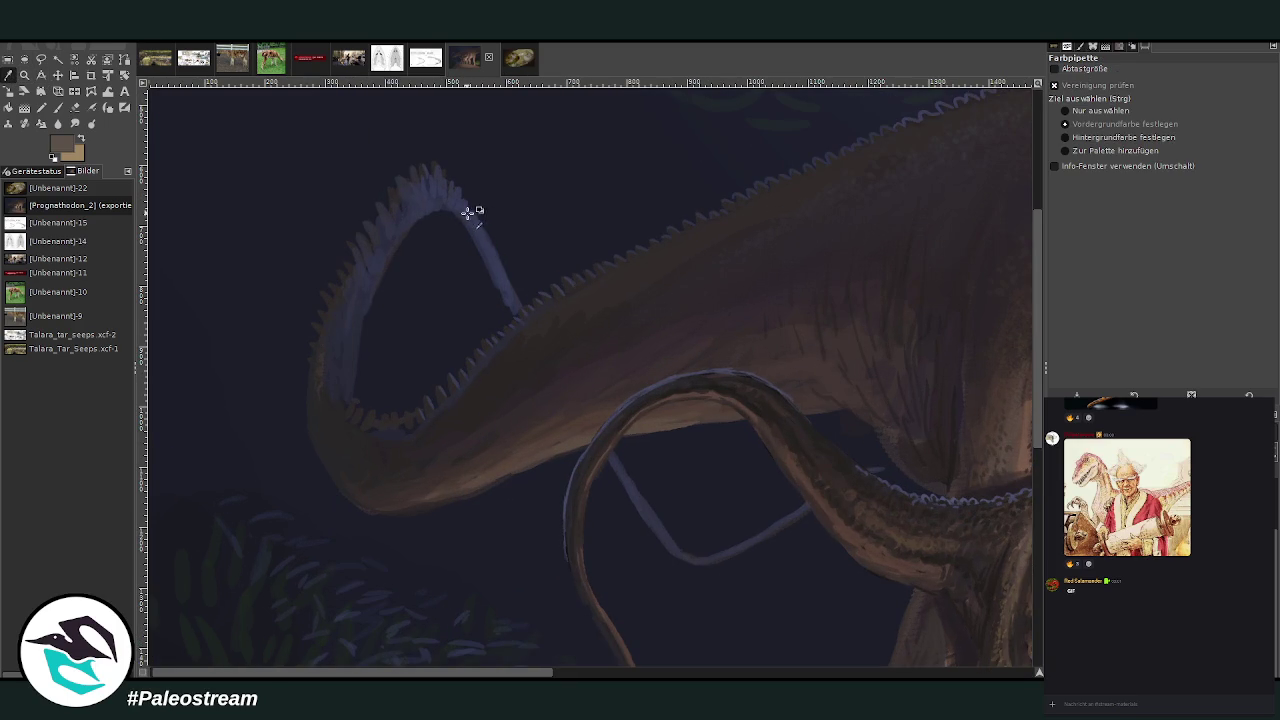
click(471, 214)
click(58, 107)
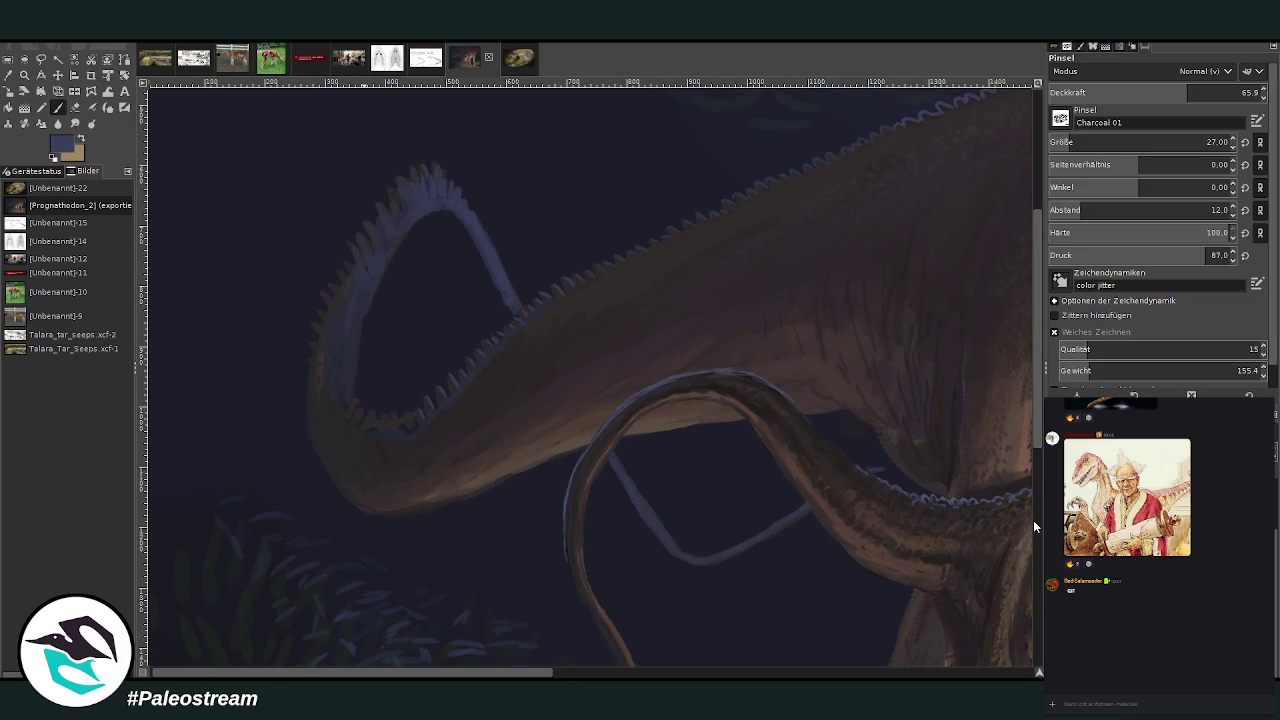
click(1100, 142)
click(1198, 92)
key(Return)
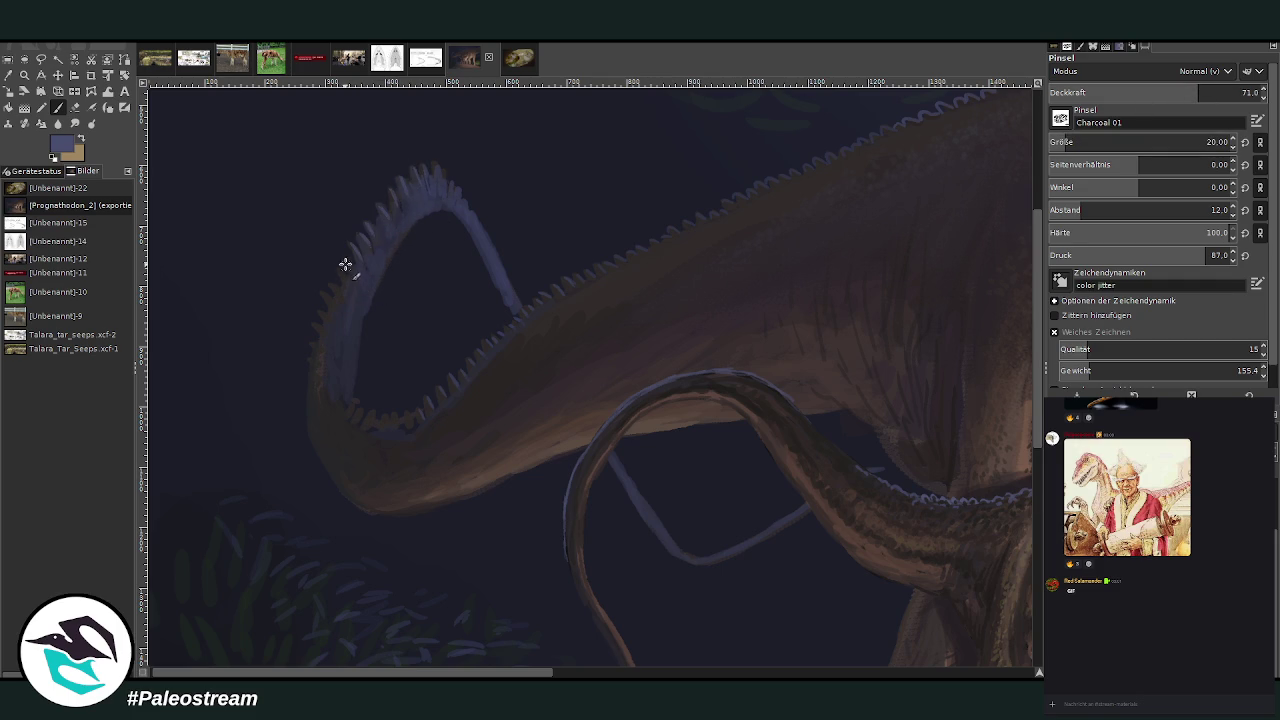
click(1138, 92)
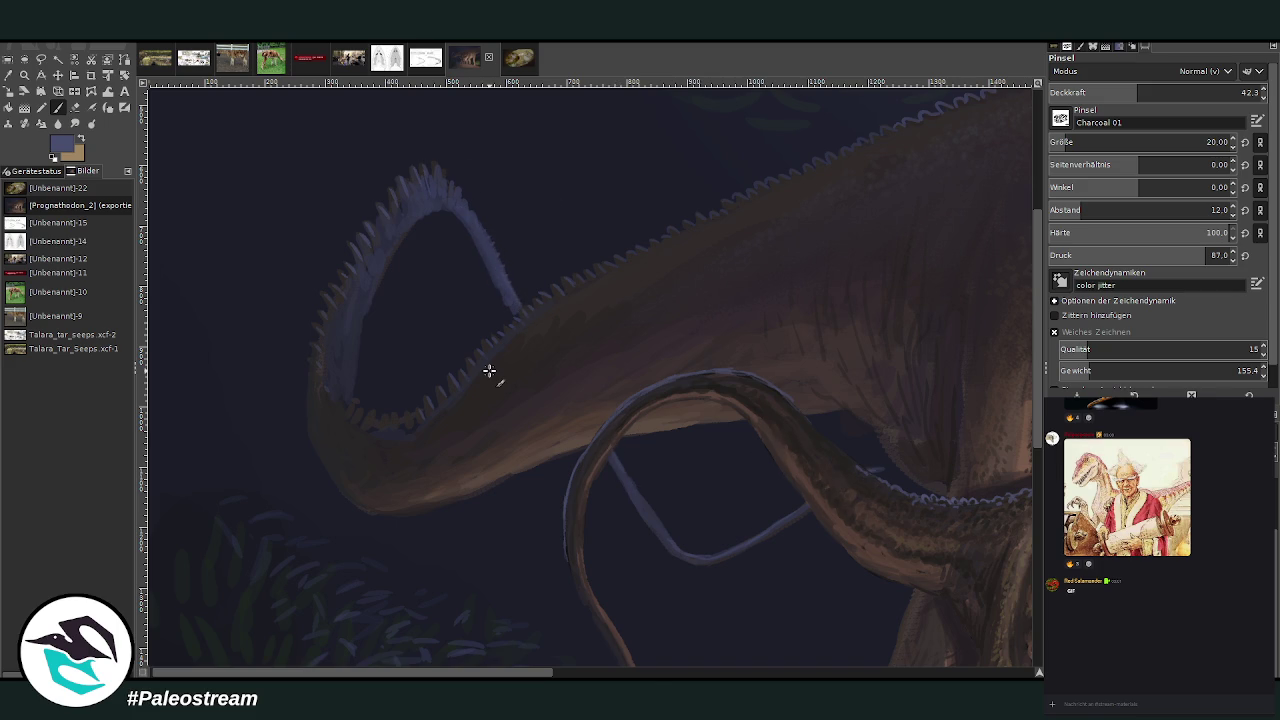
ctrl+scroll(489, 371, down, 1)
- Zoom out, then use Zoom rectangles to close in on the juvenile Diplodocus's legs
ctrl+scroll(489, 371, down, 3)
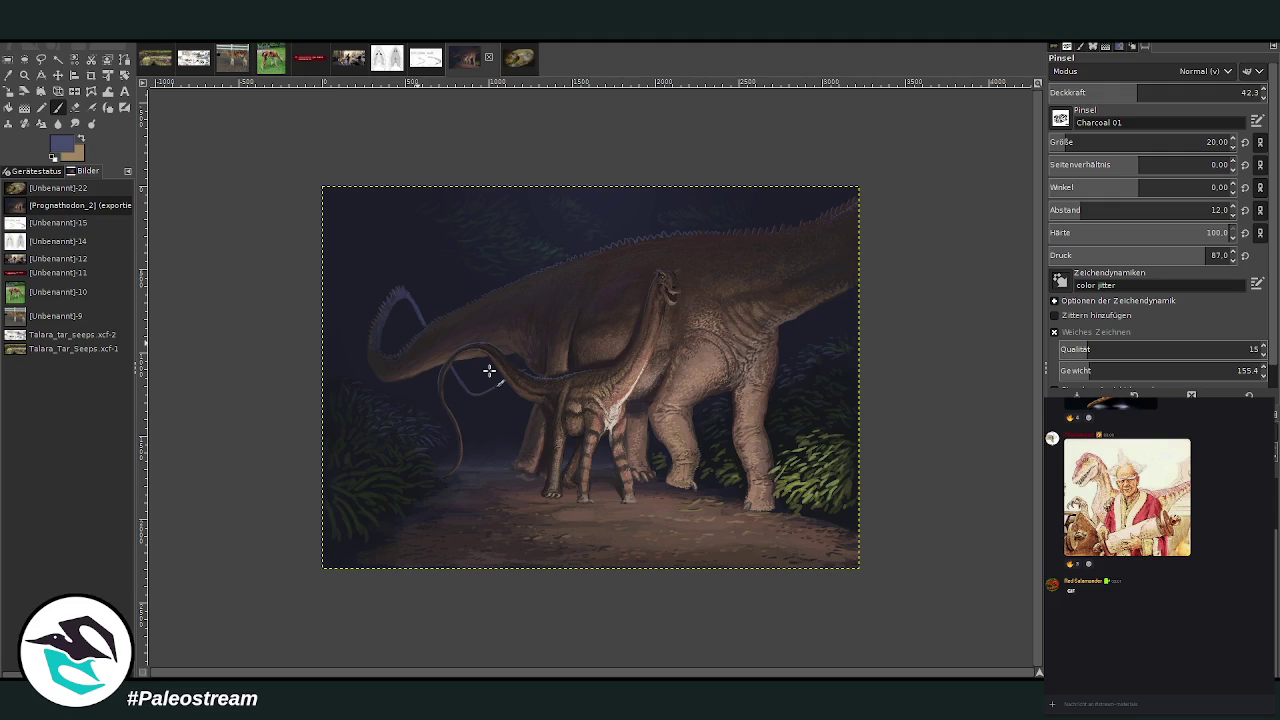
key(z)
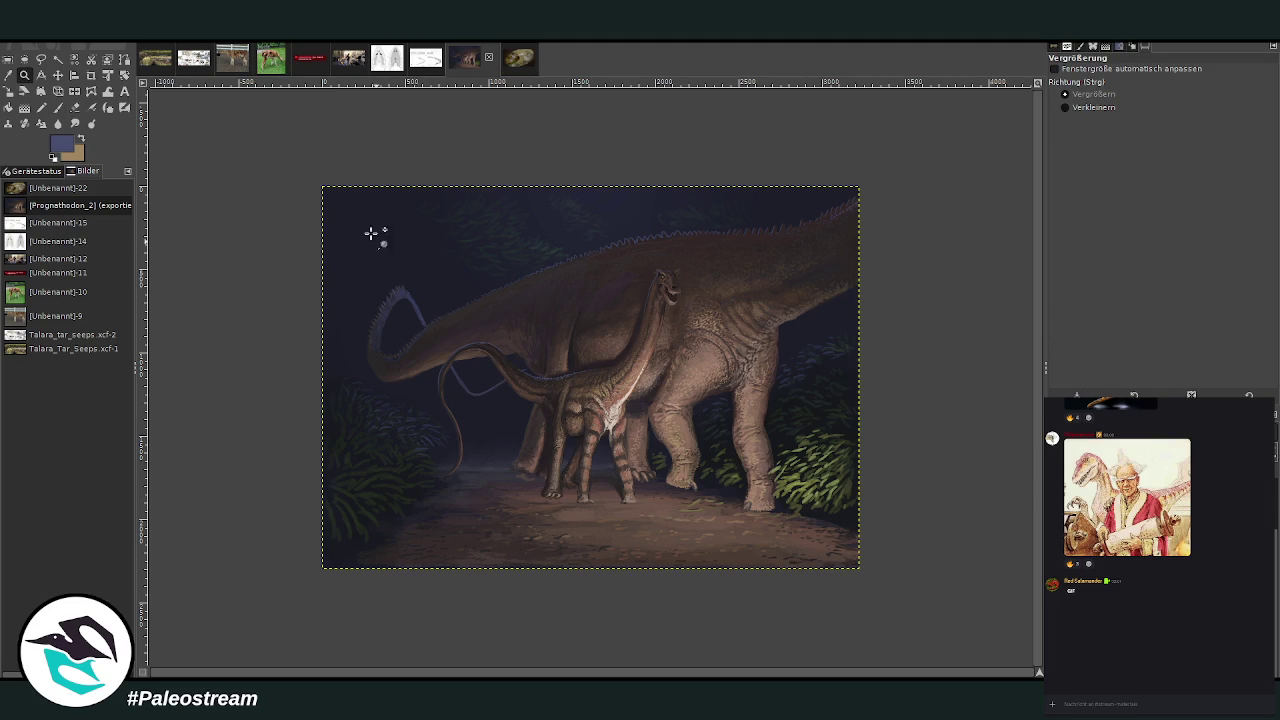
drag(314, 177, 862, 586)
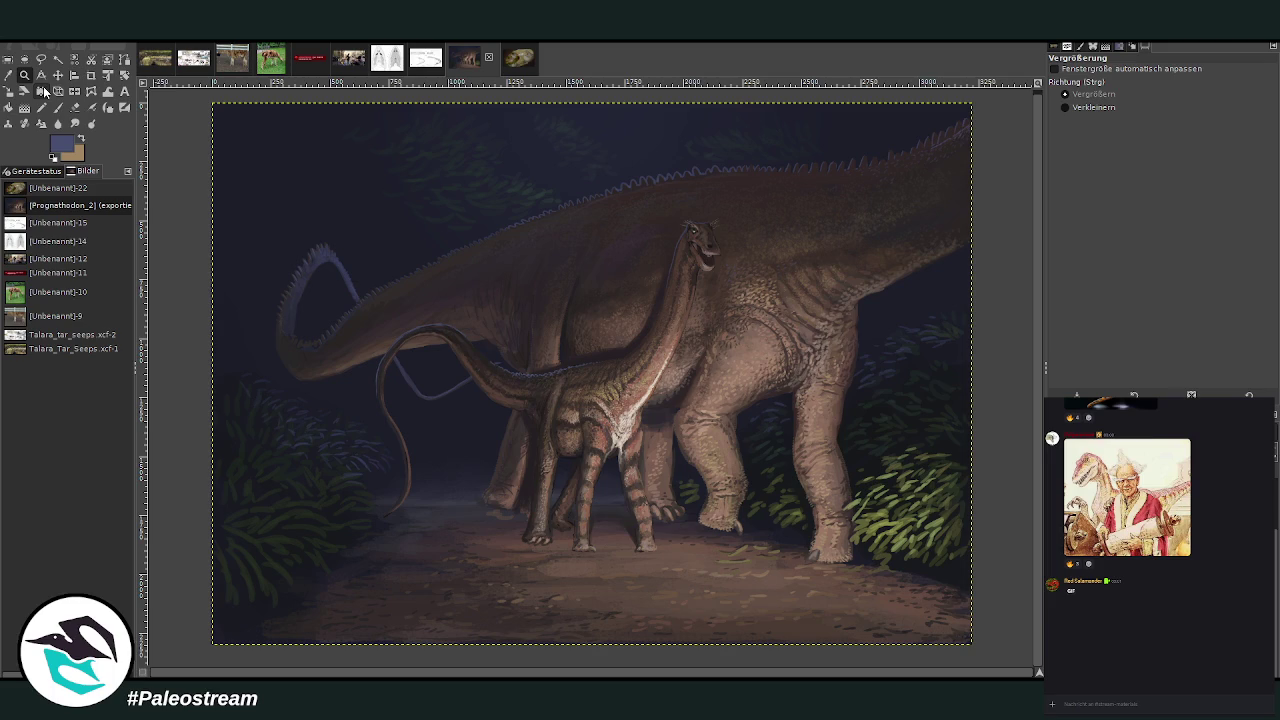
drag(450, 312, 678, 592)
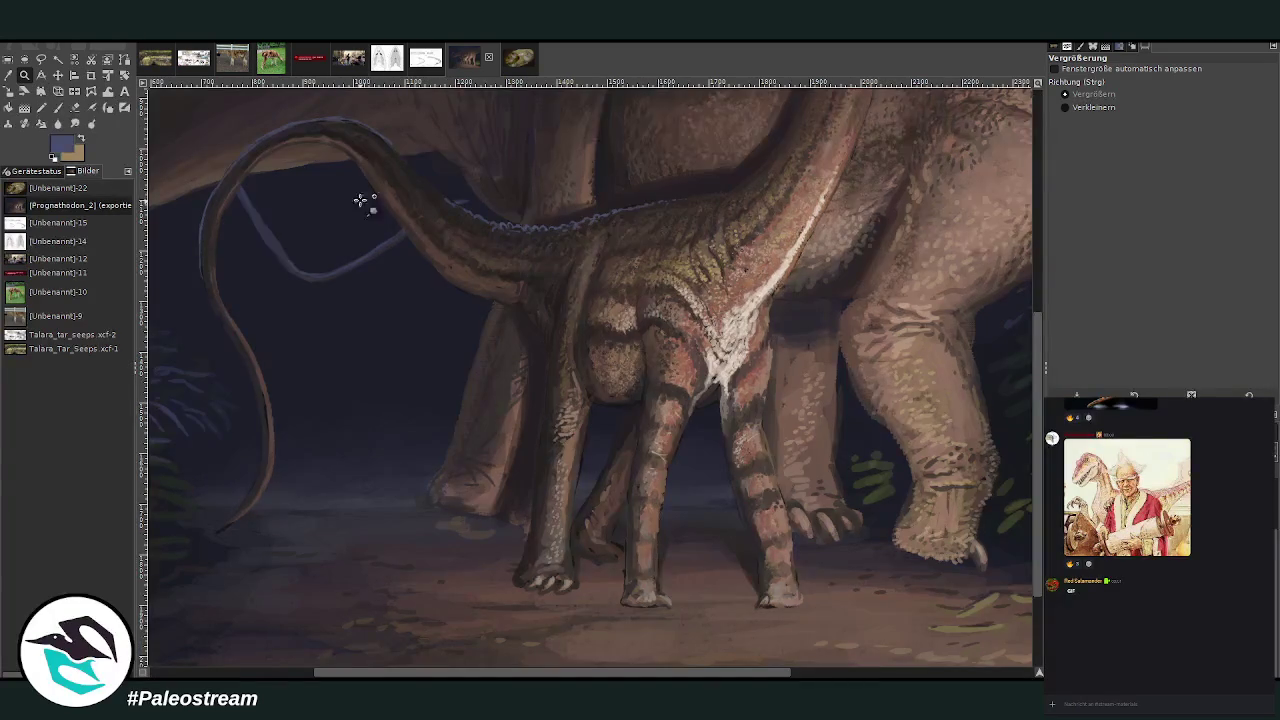
- Sample a dark shadow colour and paint ground shadows at brush size 40, opacity 71 then 45
drag(358, 192, 697, 607)
key(o)
click(543, 383)
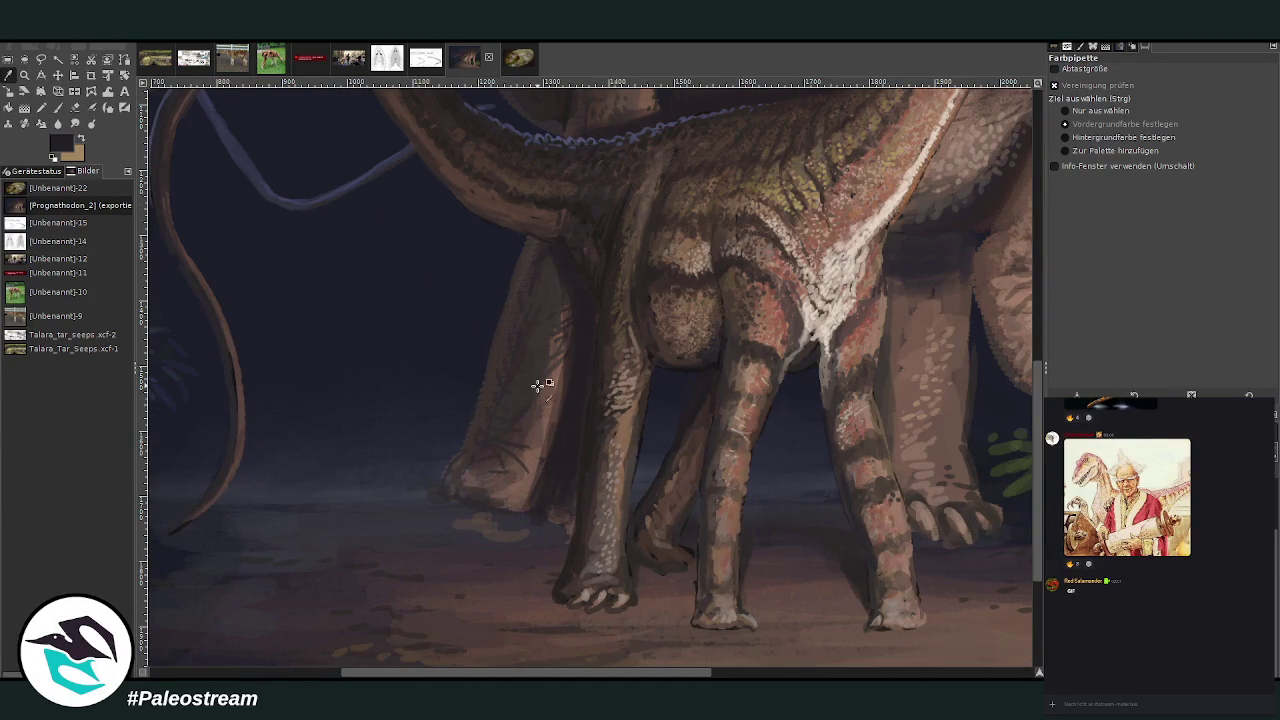
click(57, 108)
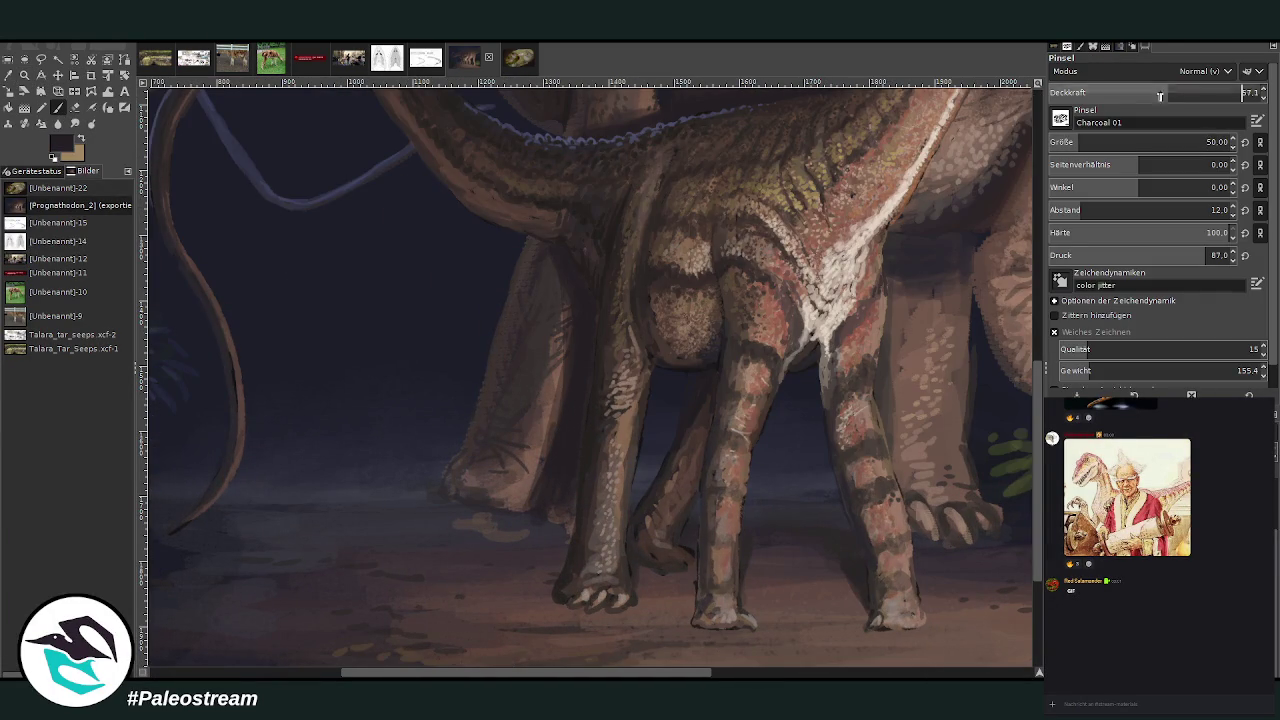
drag(1107, 96, 1199, 96)
drag(1130, 146, 1160, 146)
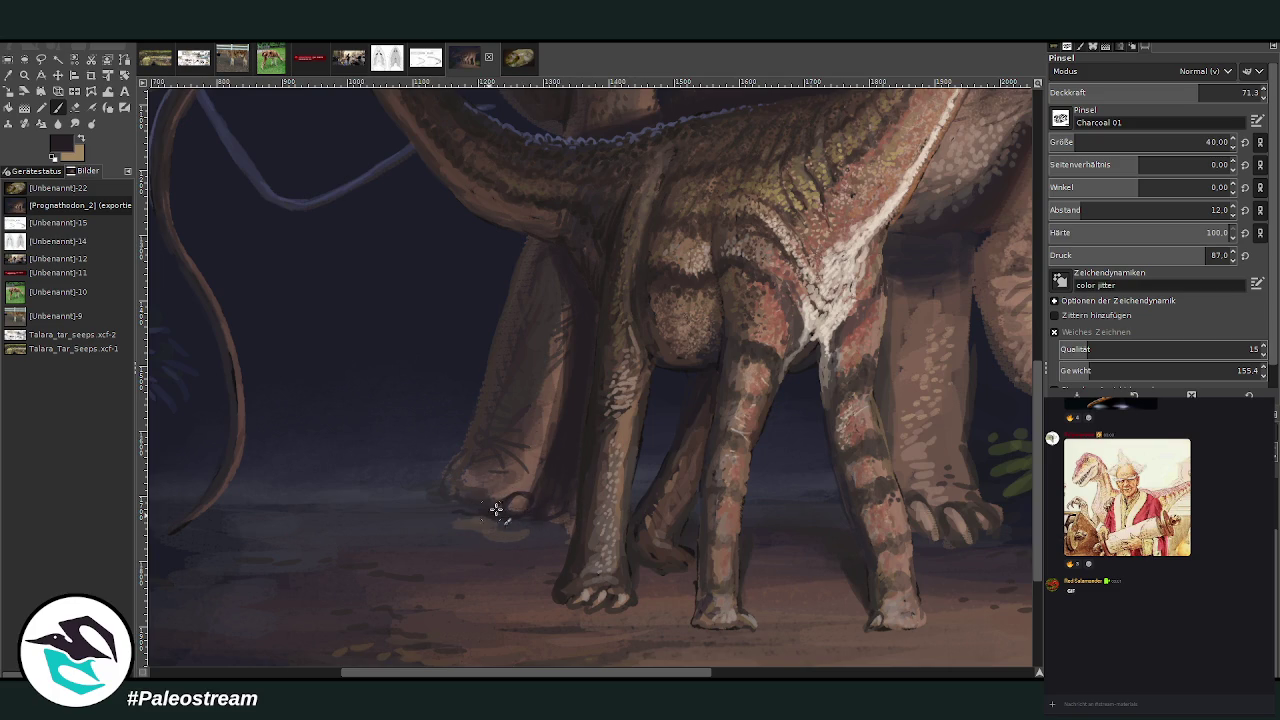
click(1142, 92)
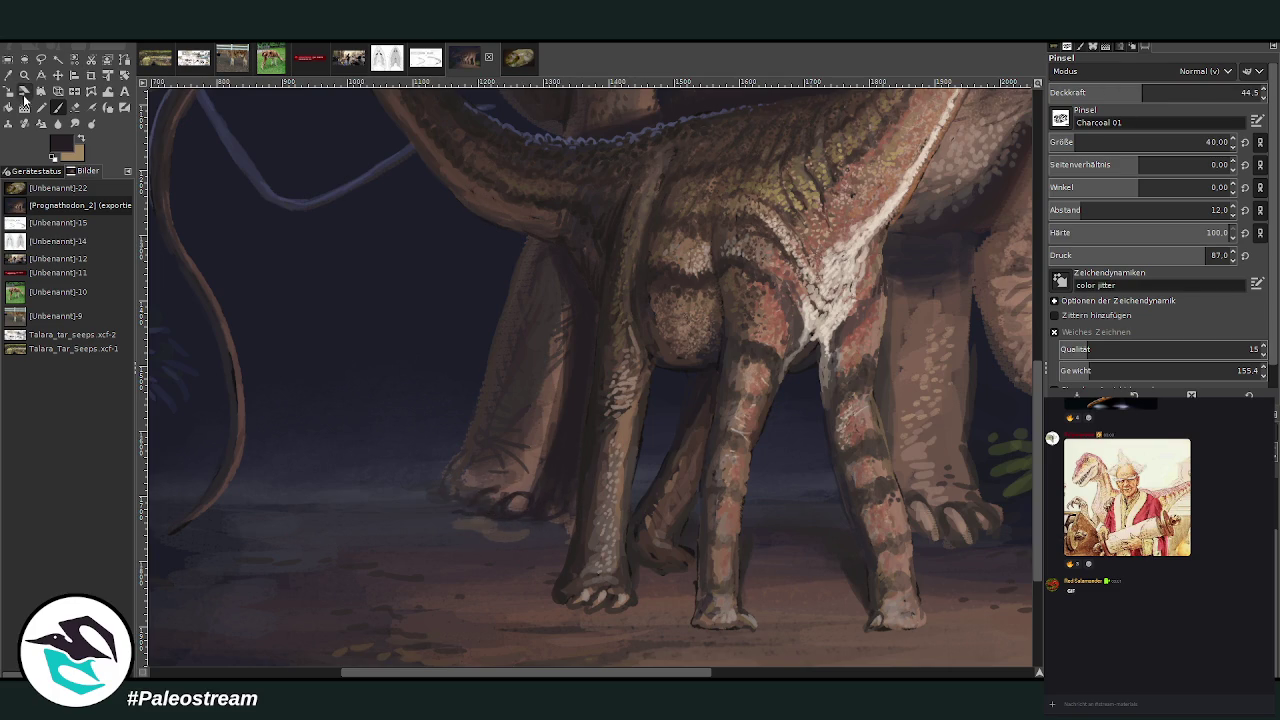
- Switch to a brownish grey sampled from the ground at about 54 opacity, then fit the painting to the window
key(o)
click(502, 428)
key(p)
click(1163, 92)
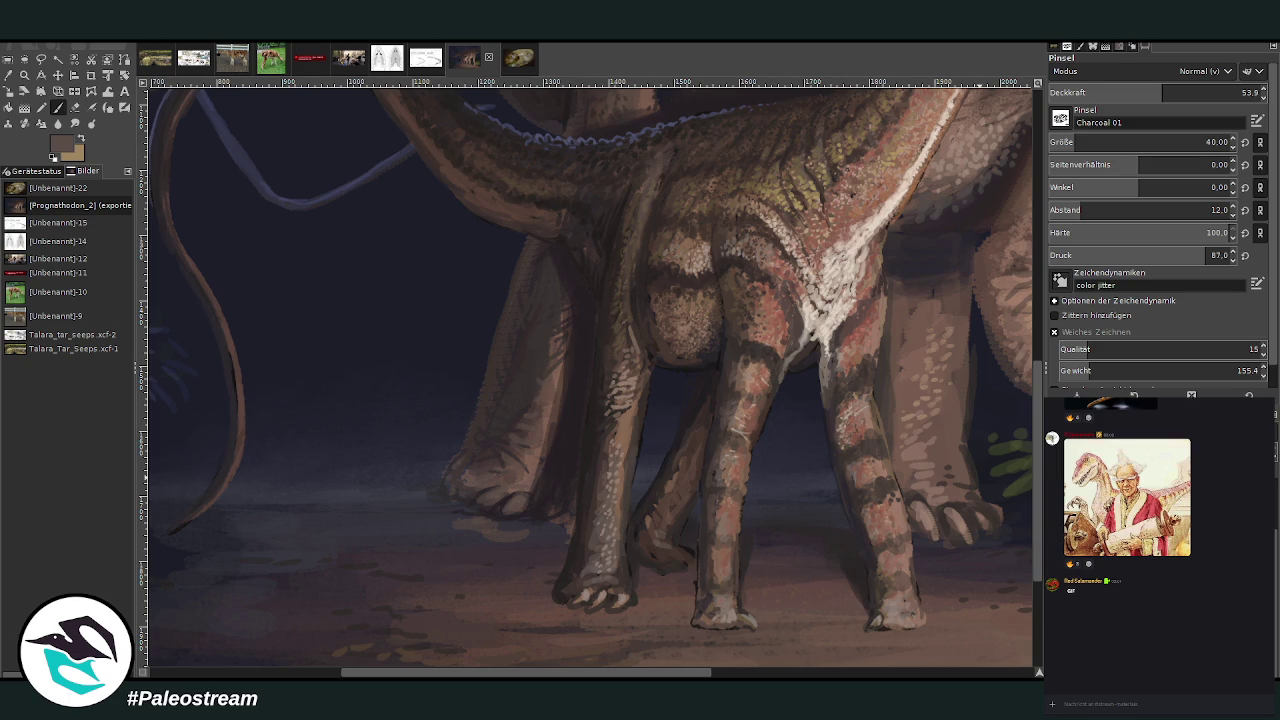
key(minus)
key(minus)
- Enlarge the full painting slightly to fill the window and return to the Paintbrush
key(z)
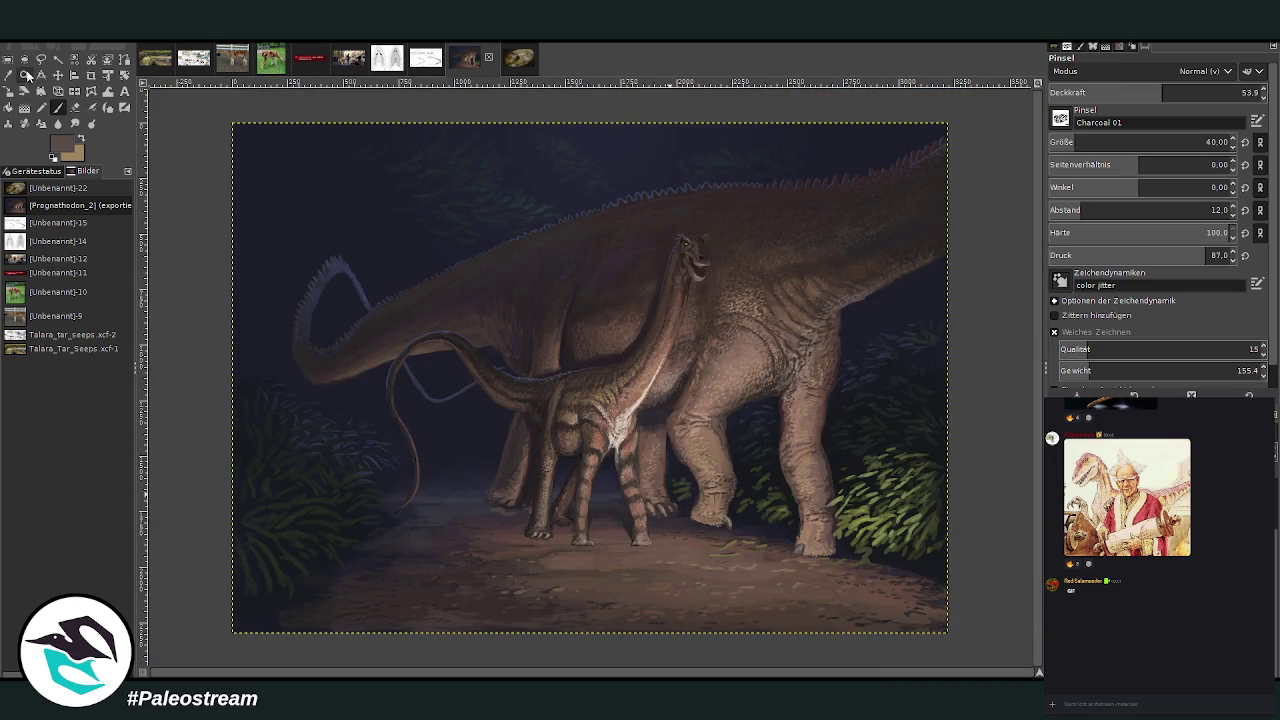
drag(228, 112, 958, 640)
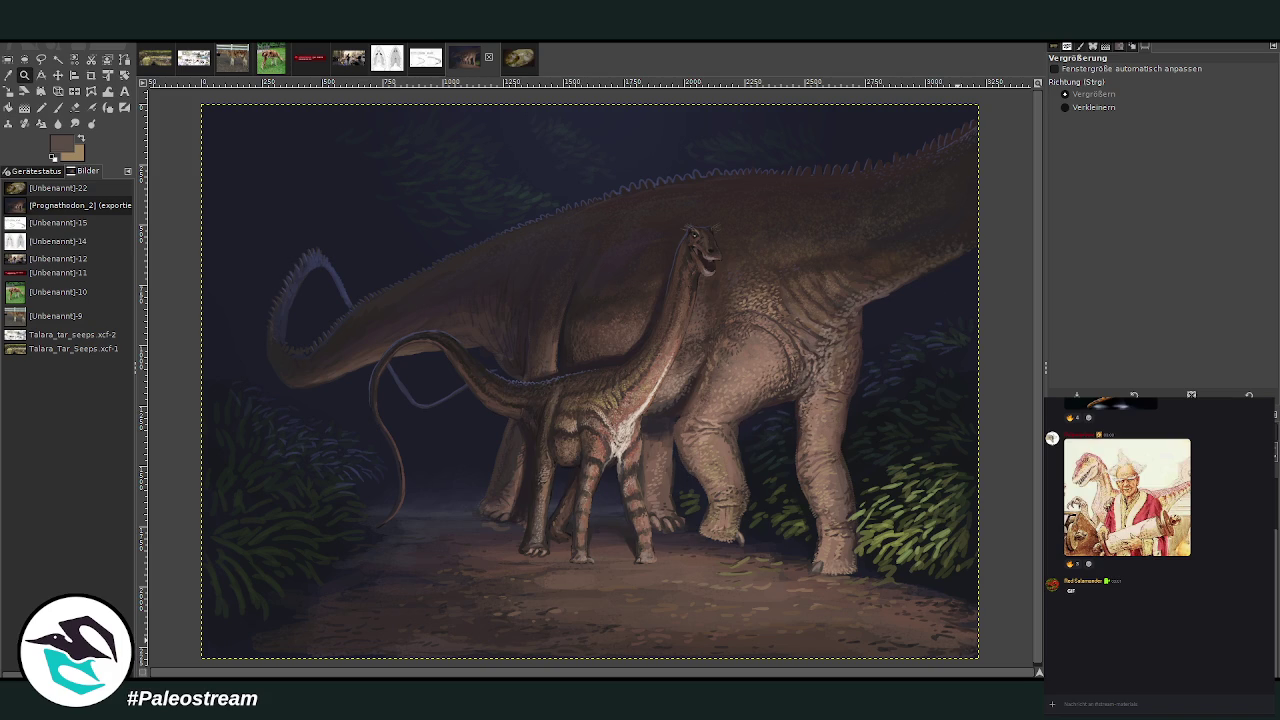
key(p)
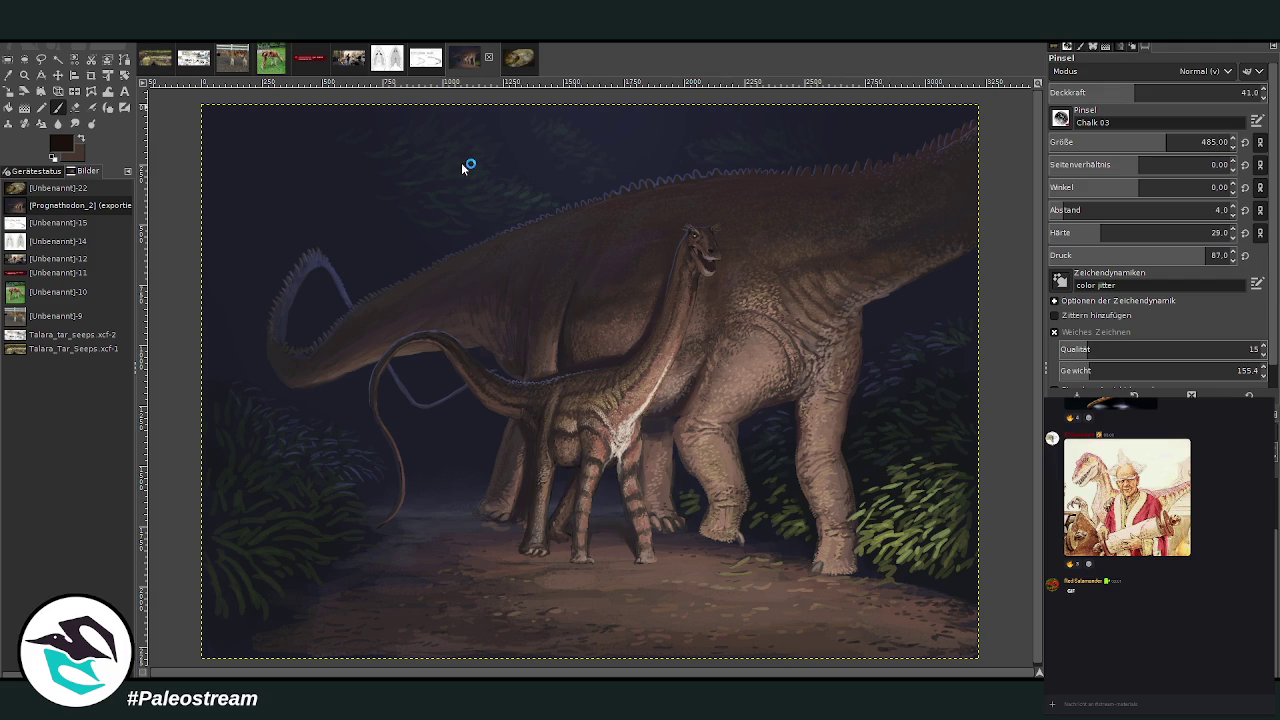
- Paste the visible painting as a new image with Ctrl+Shift+V
key(ctrl+shift+v)
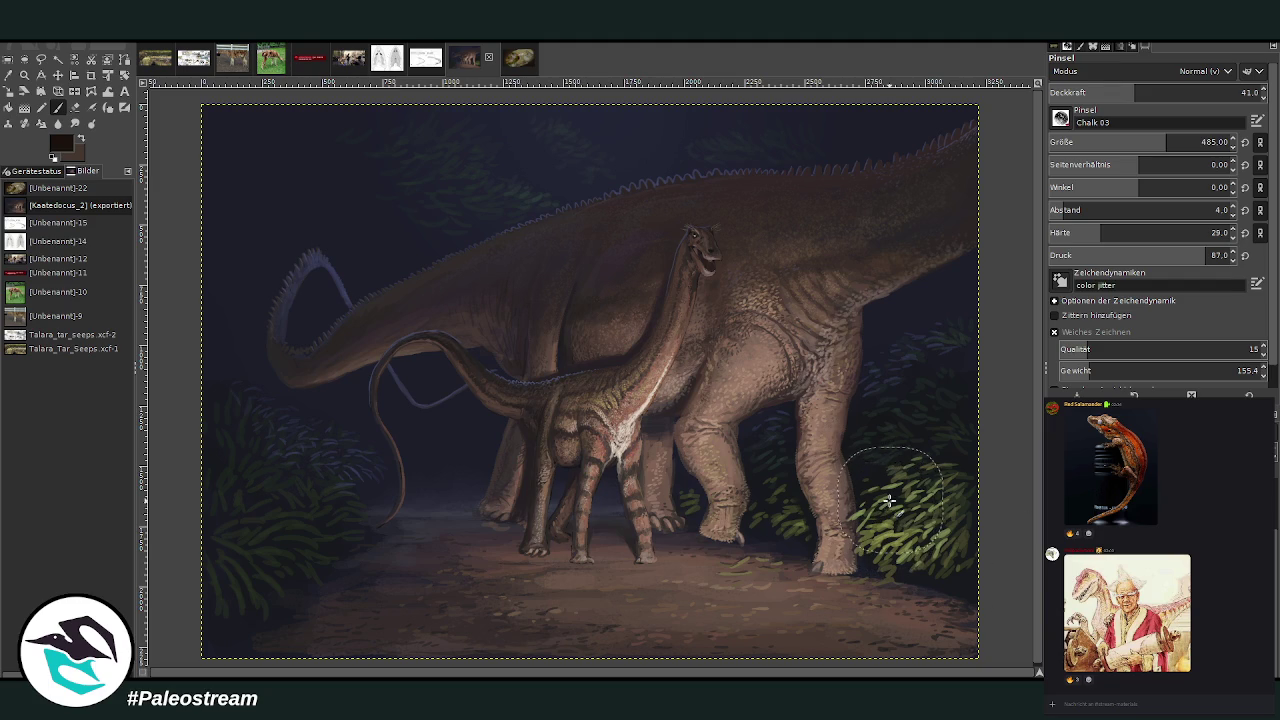
scroll(880, 500, down, 1)
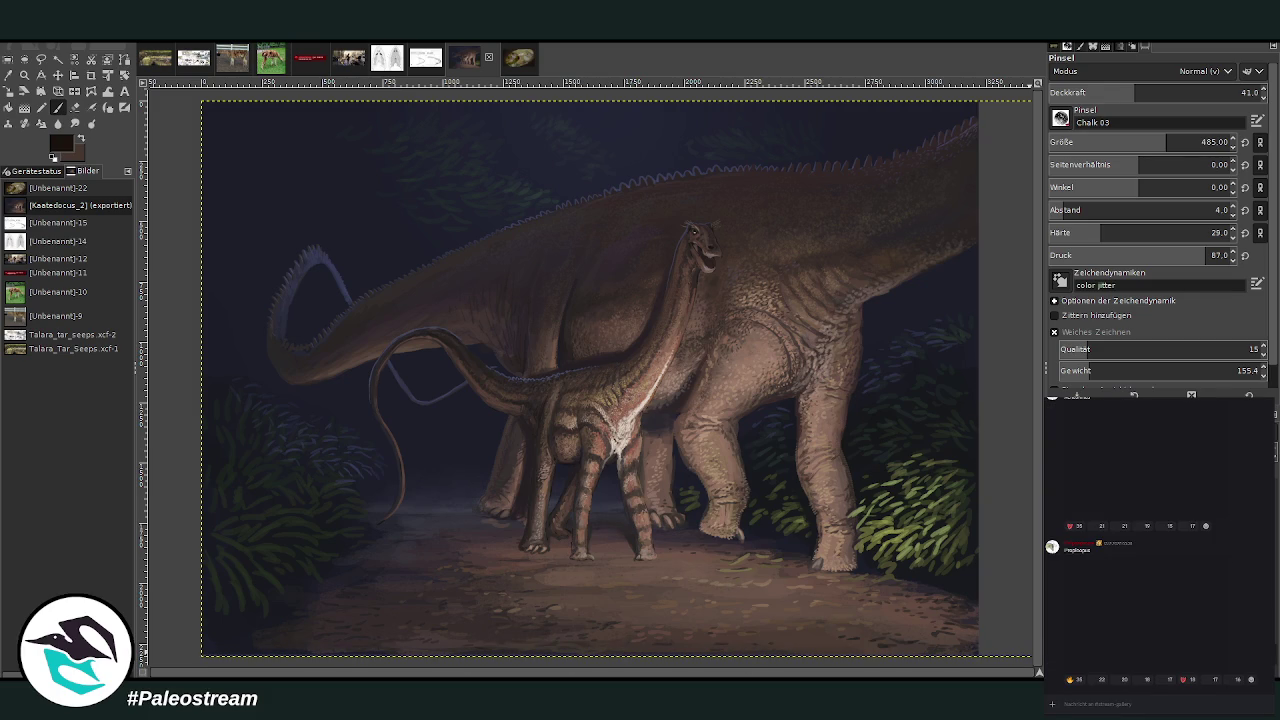
- Crop the image to the full painted area
click(91, 76)
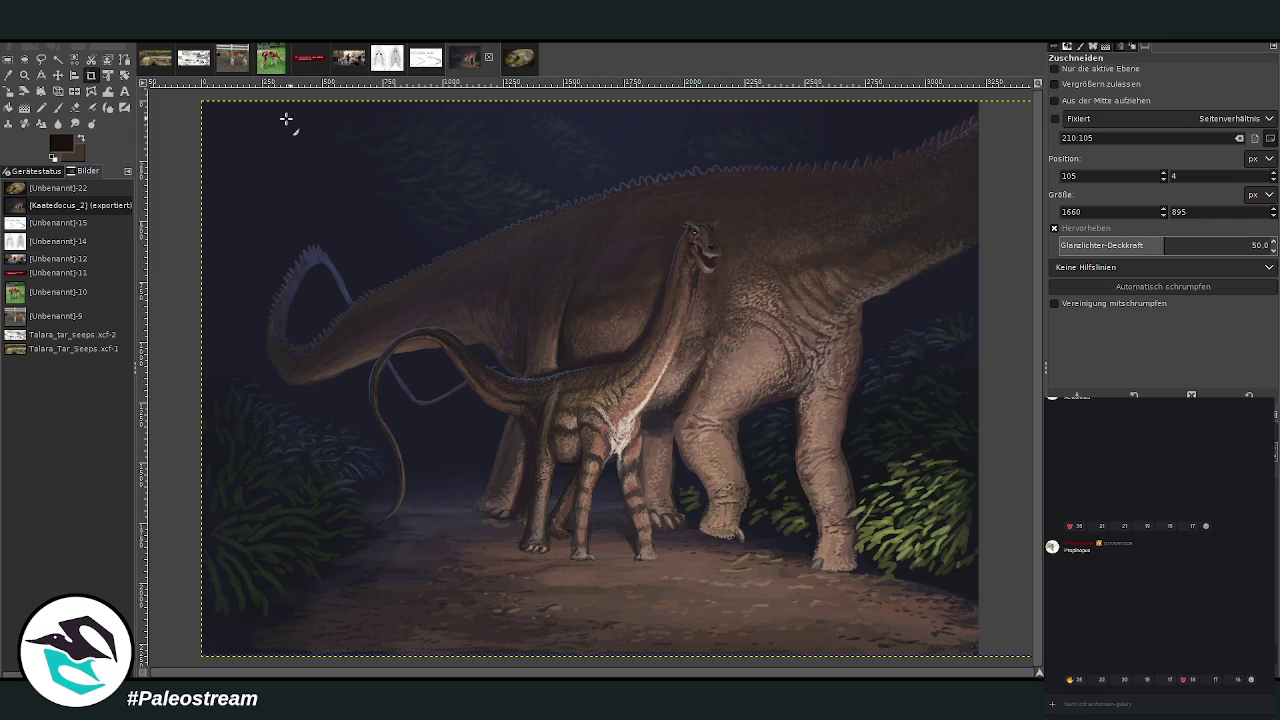
drag(196, 99, 975, 652)
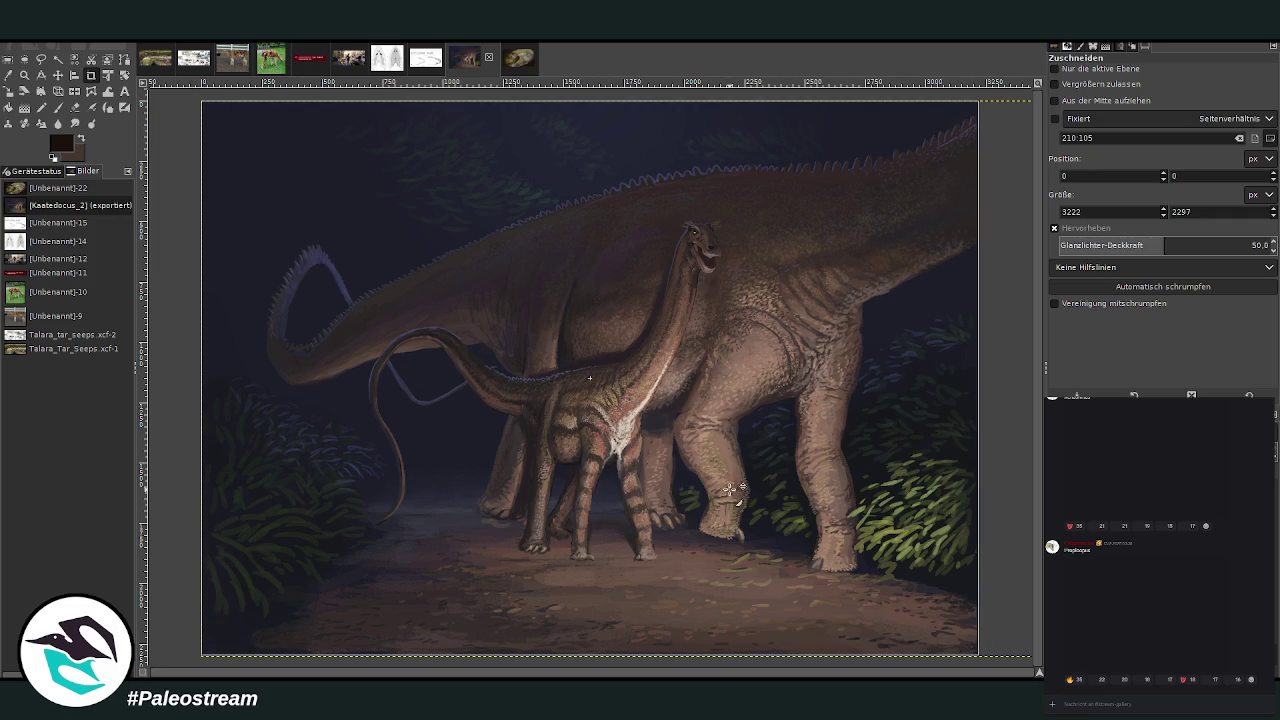
key(Return)
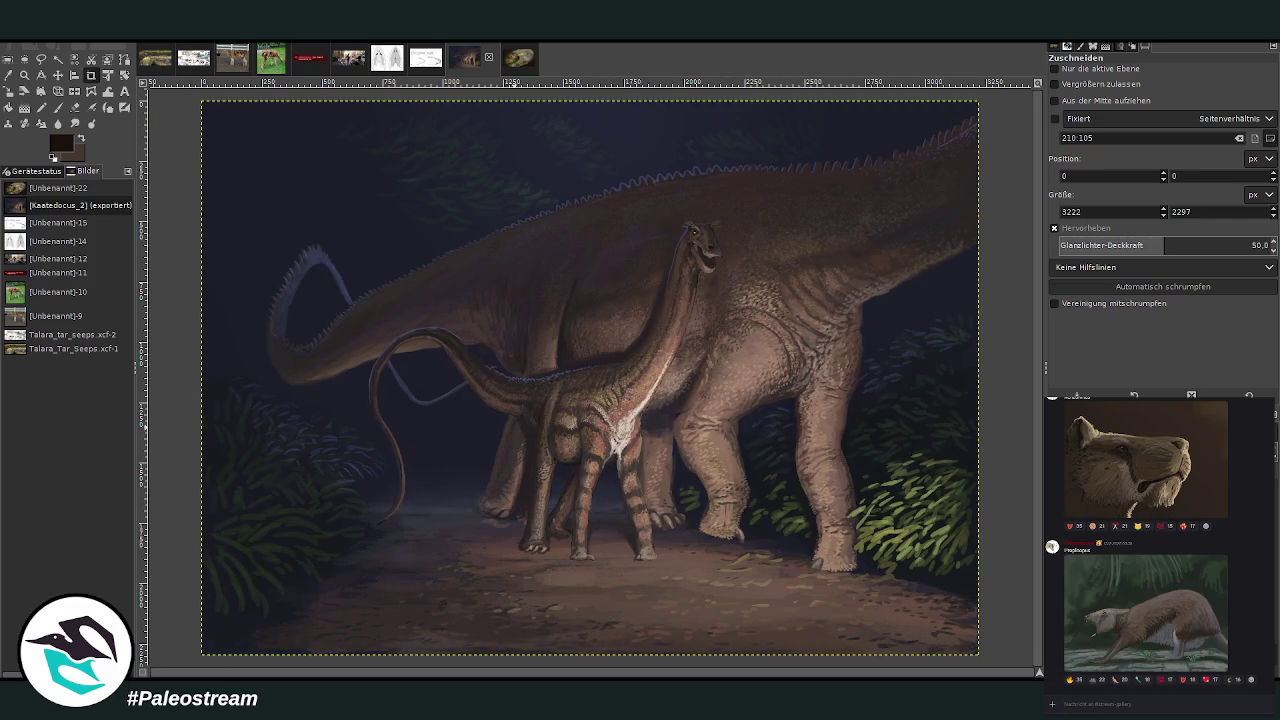
- Post the exported Kaatedocus painting in the chat with its caption ending 'Icus'
right_click(1142, 712)
click(1163, 696)
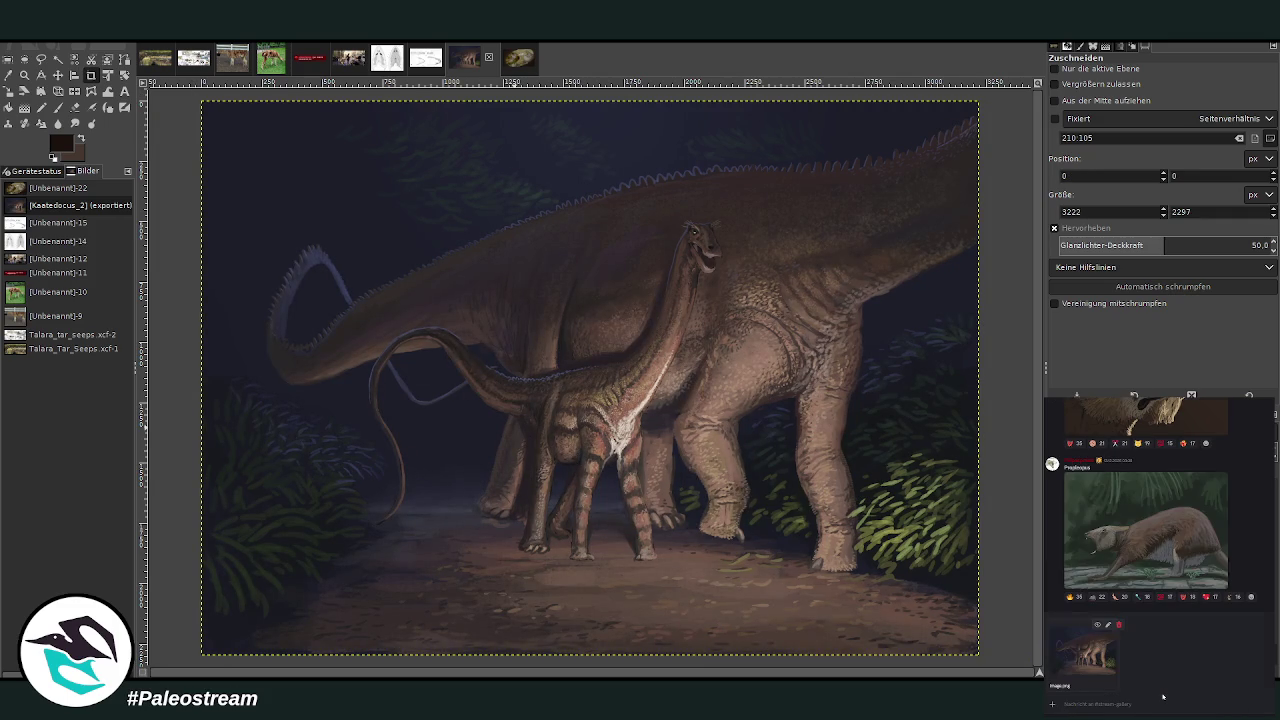
text(I)
text(cus)
key(Return)
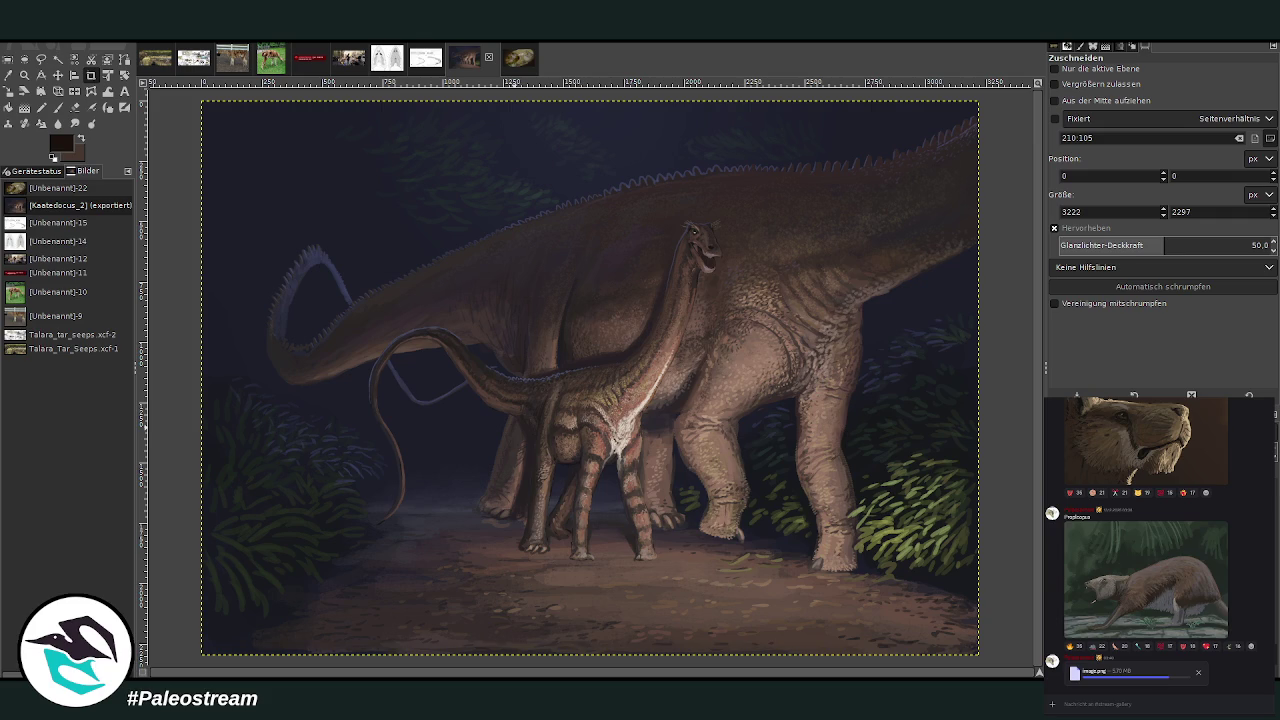
- Post the Prognathodon_2.png picture in the chat captioned 'Creek mosasaur'
drag(1279, 560, 1146, 704)
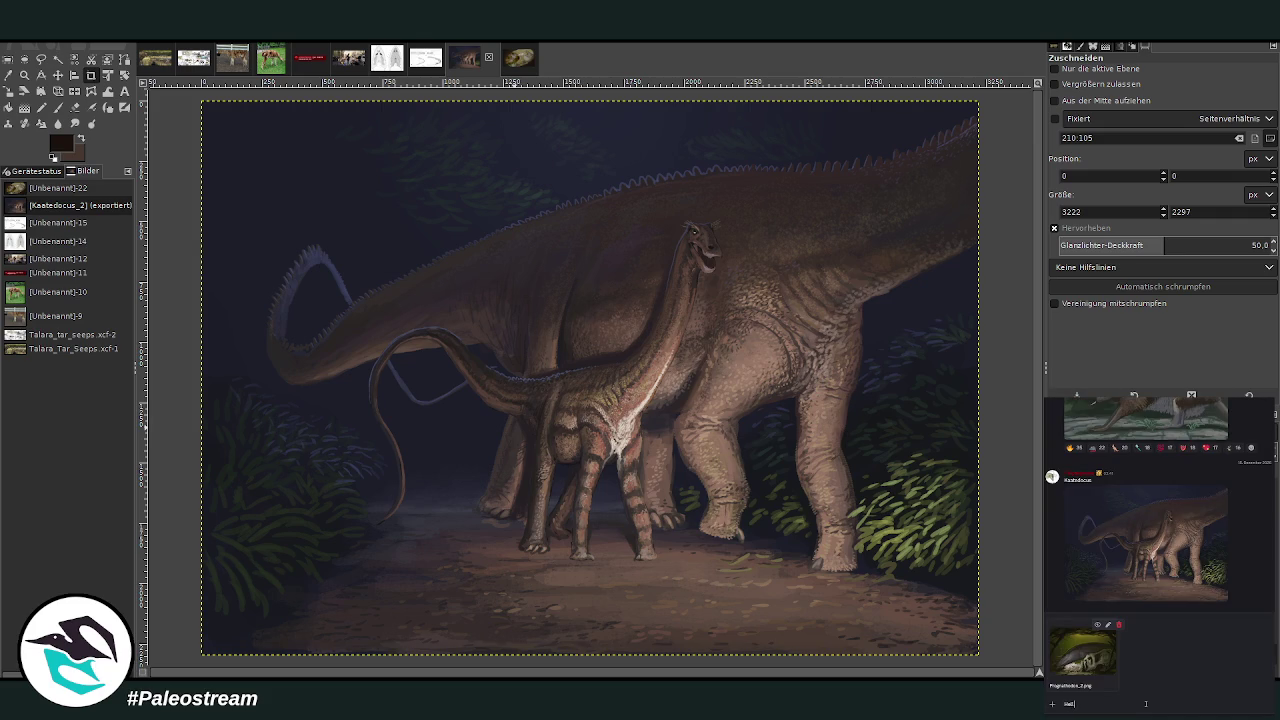
text(Creek mos)
text(asaur)
key(Return)
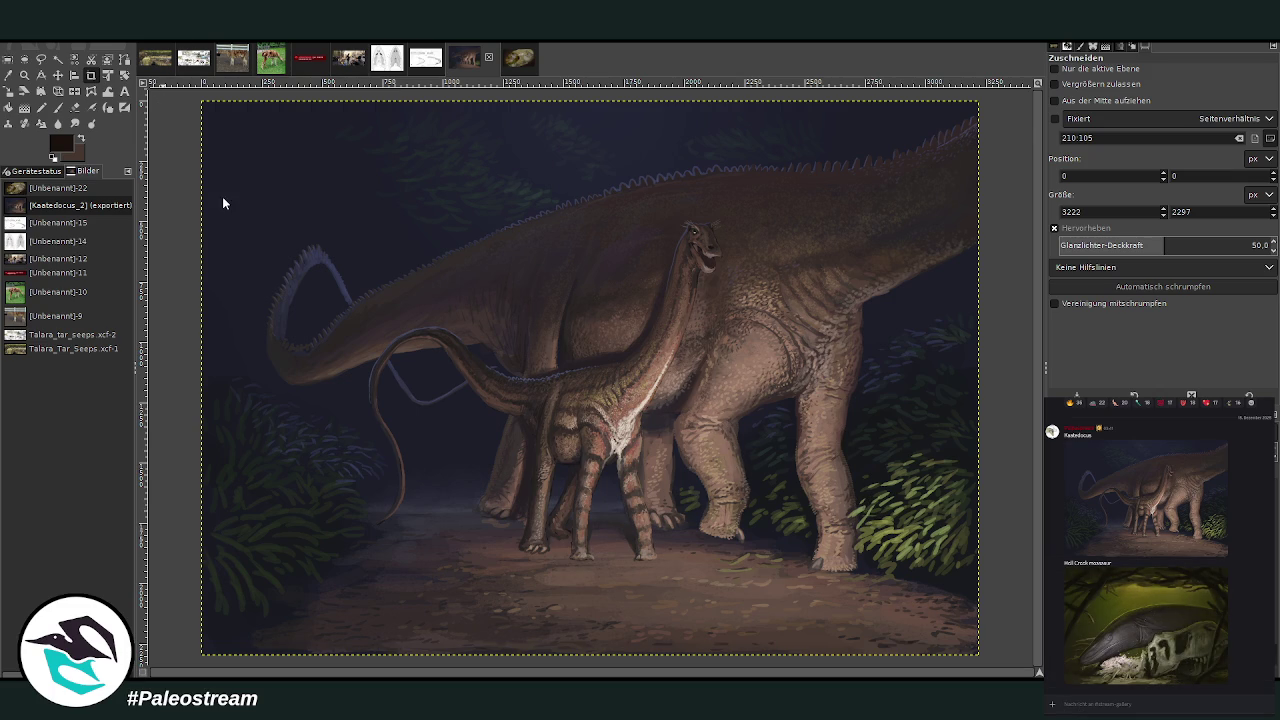
- Sample a greyish brown and then a dark edge colour from the painting for the gradient
key(ctrl+m)
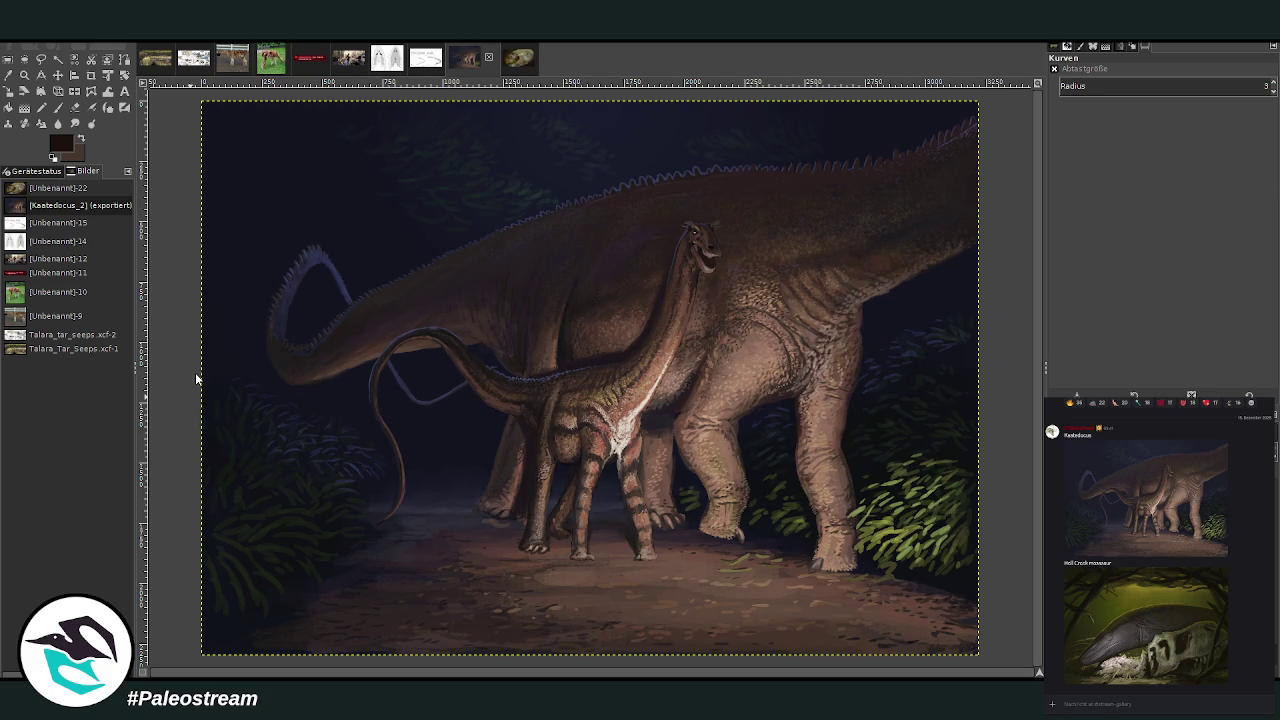
click(63, 110)
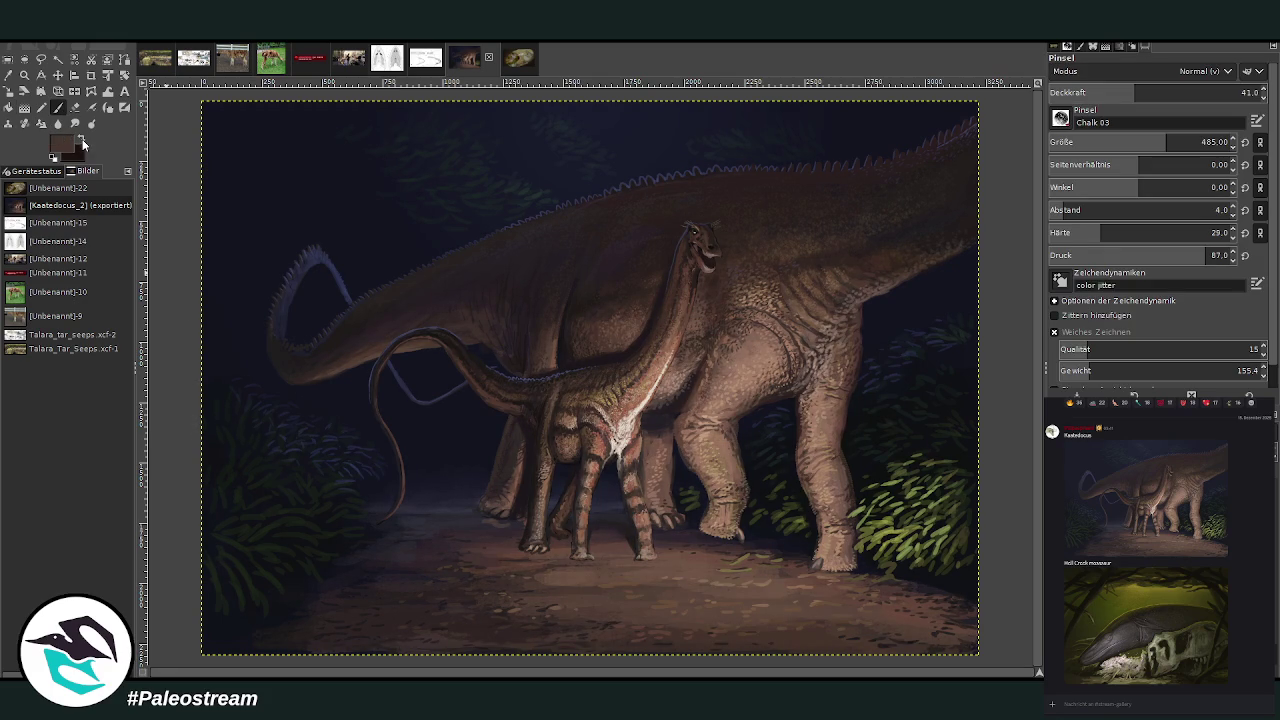
ctrl+click(700, 410)
ctrl+click(975, 512)
key(g)
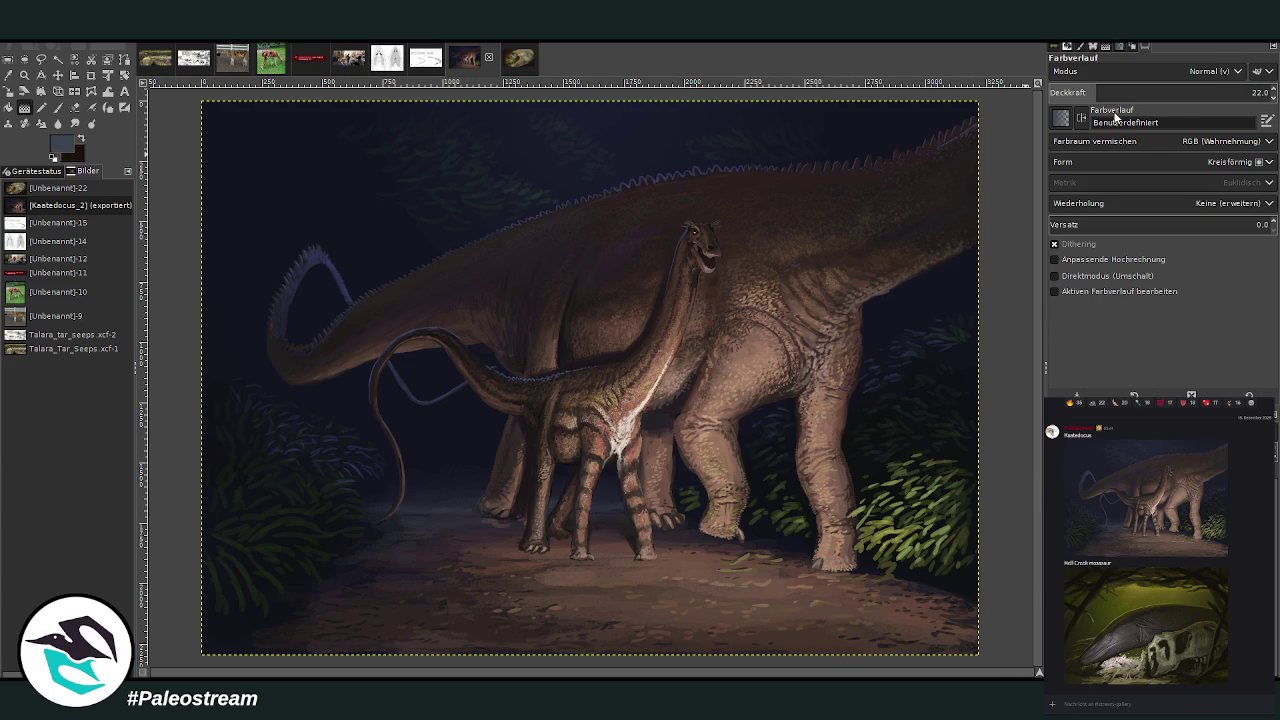
- Lay a radial gradient from the large dinosaur's chest to the lower-right foliage at 77.7 opacity
drag(1120, 92, 1151, 92)
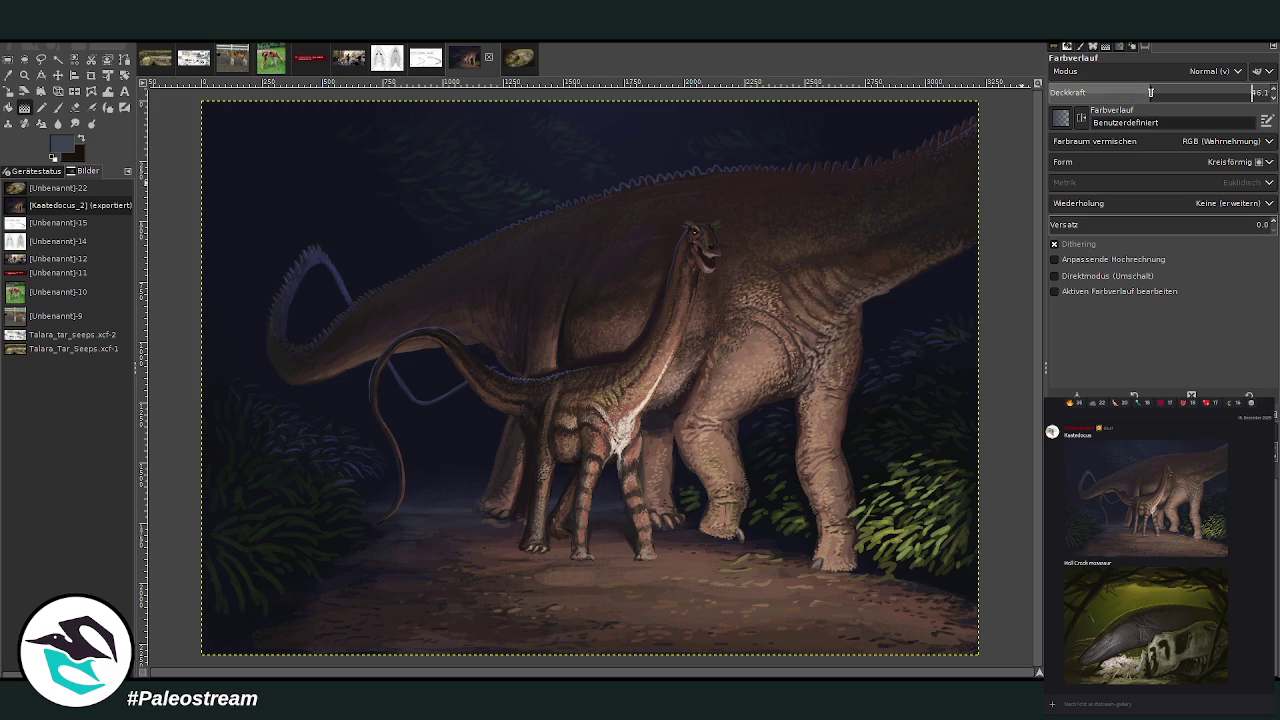
drag(691, 413, 950, 565)
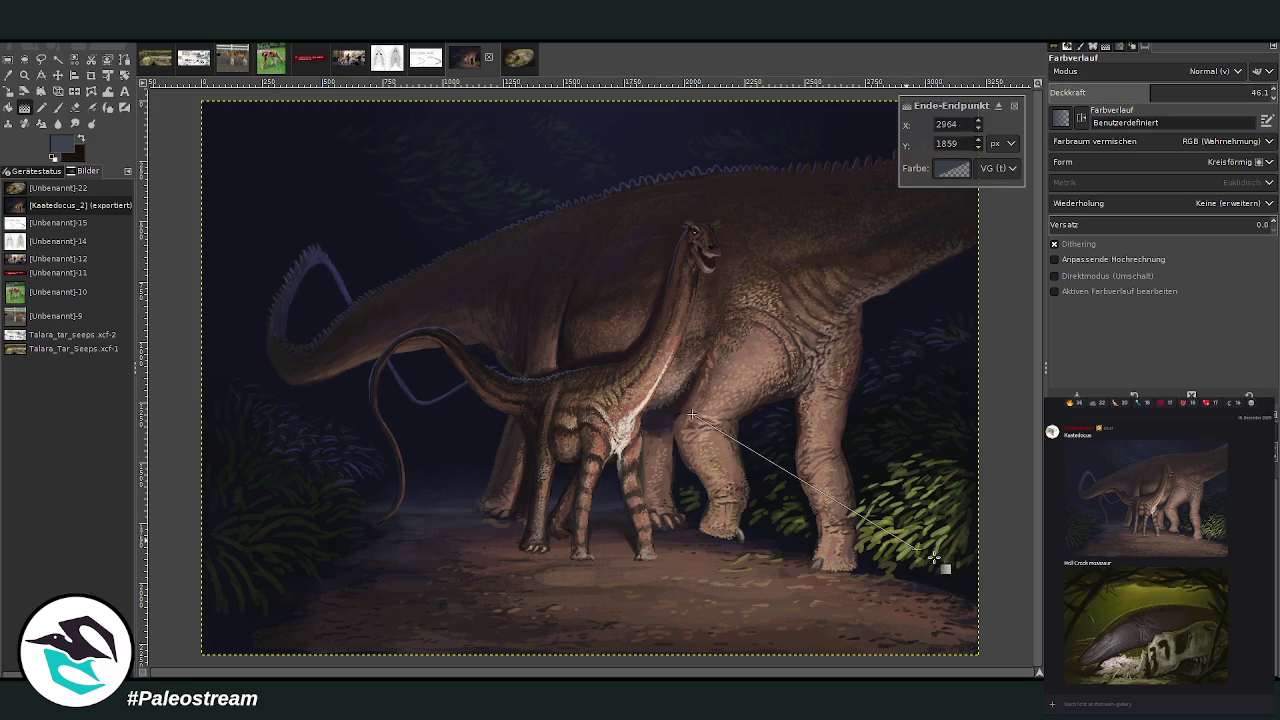
drag(691, 413, 685, 428)
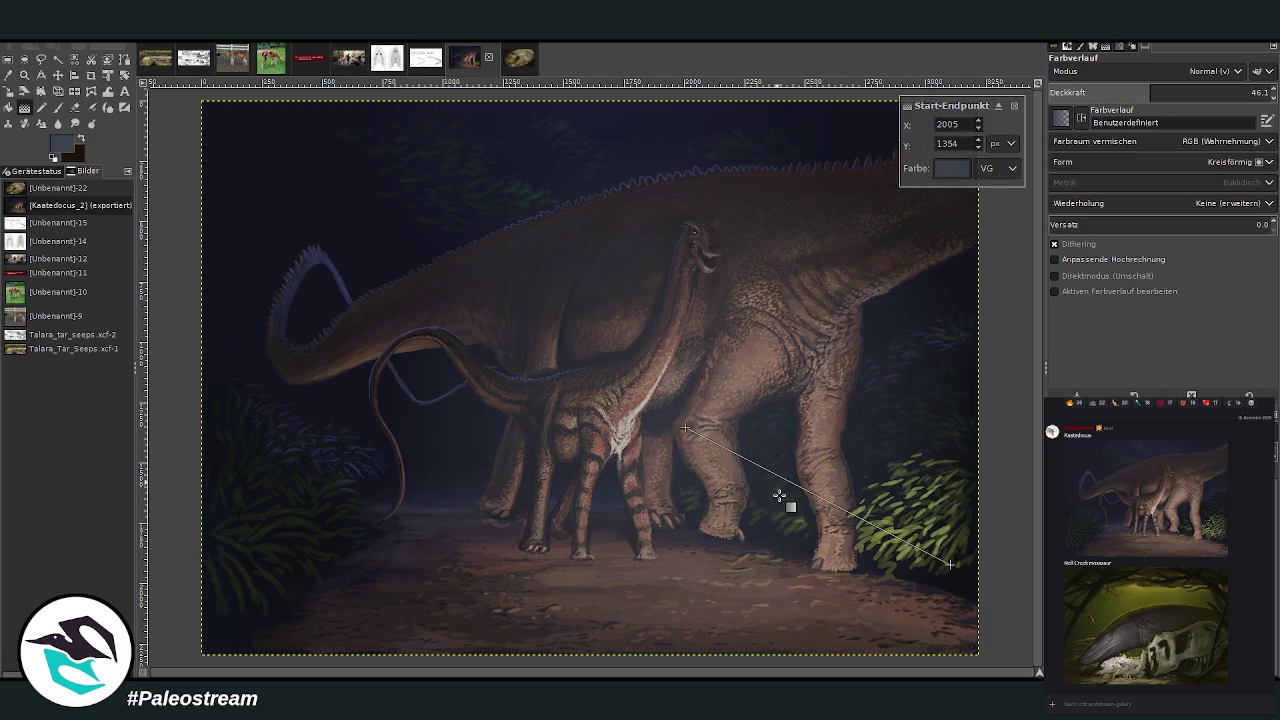
drag(838, 507, 782, 492)
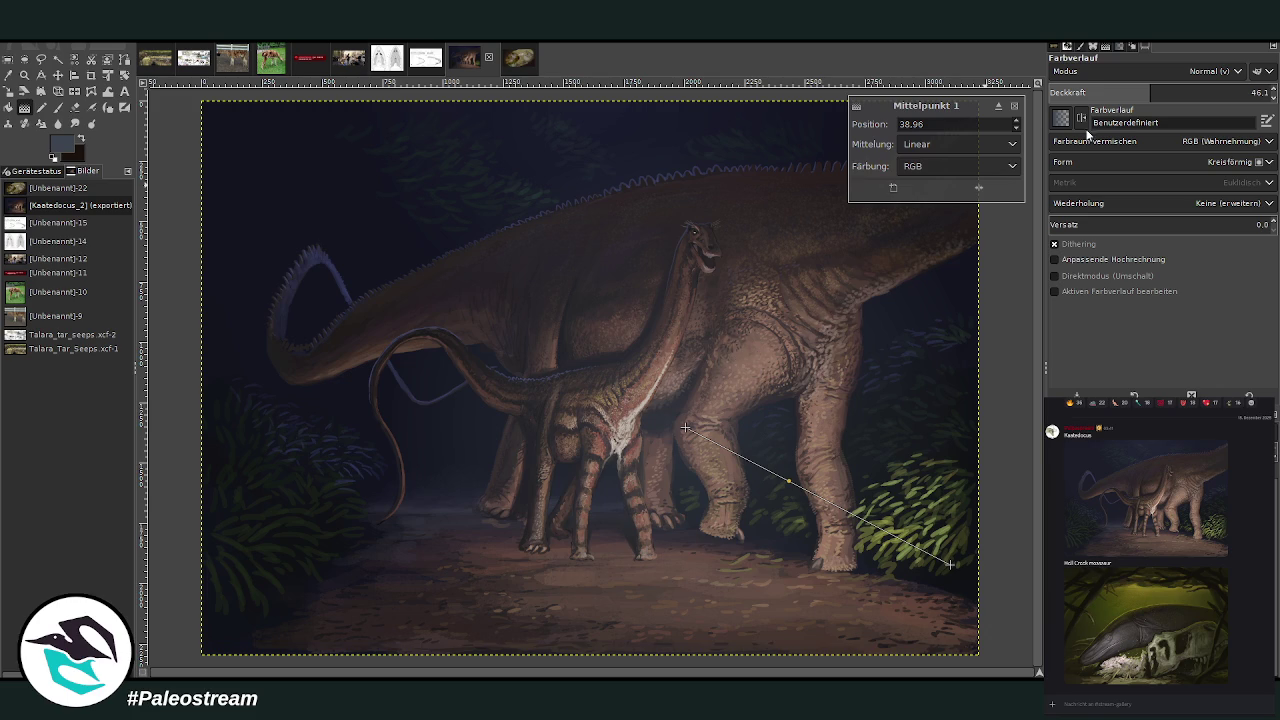
click(1221, 90)
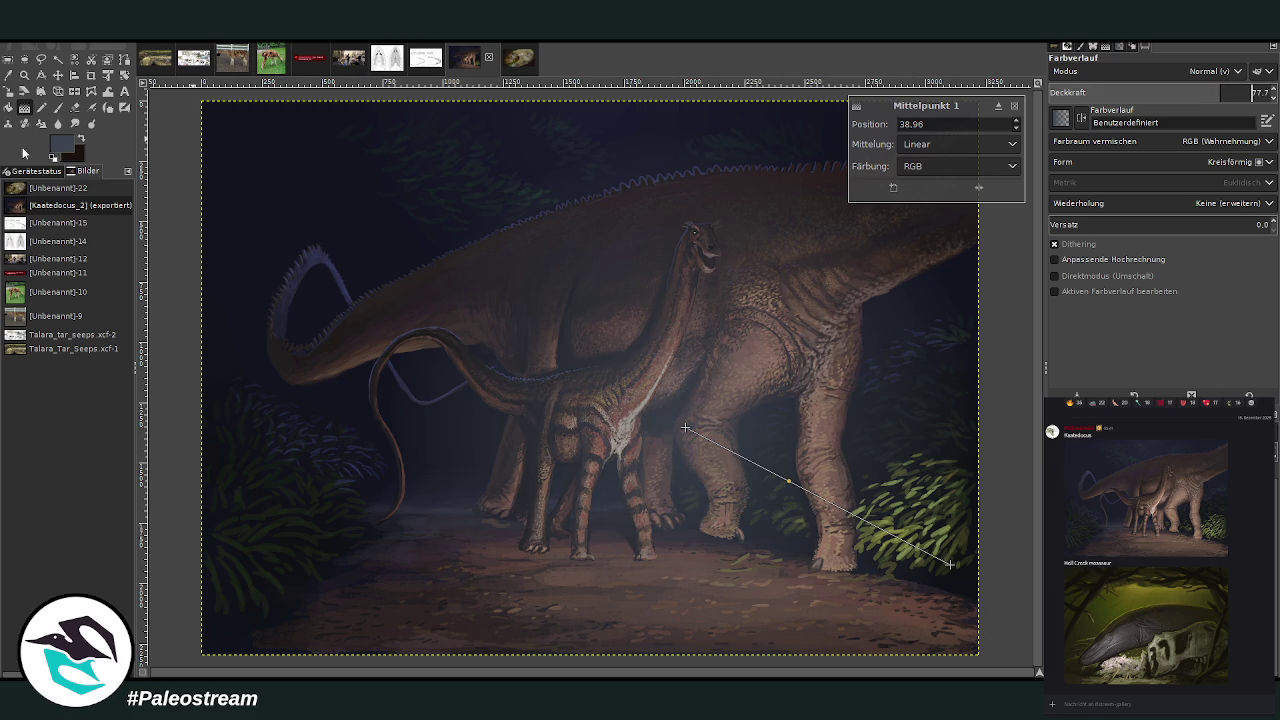
click(57, 106)
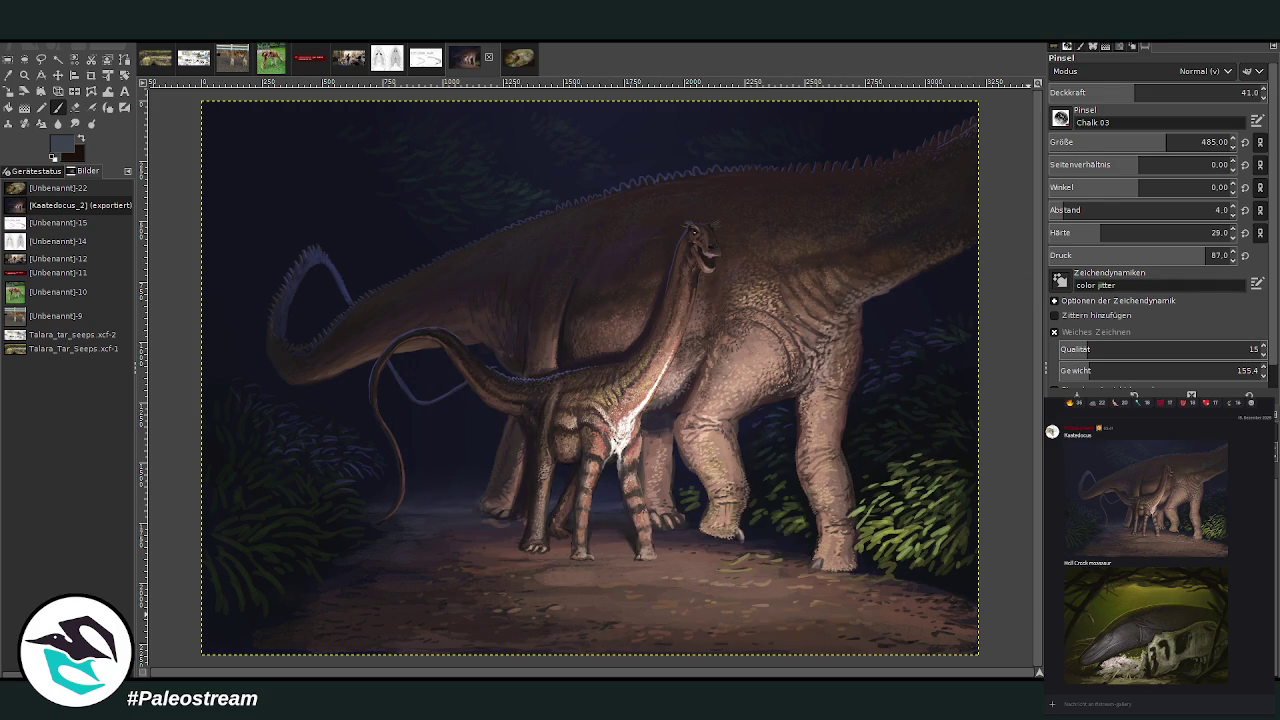
- Toggle the leg light and juvenile neck highlight off and on to compare them
key(ctrl+z)
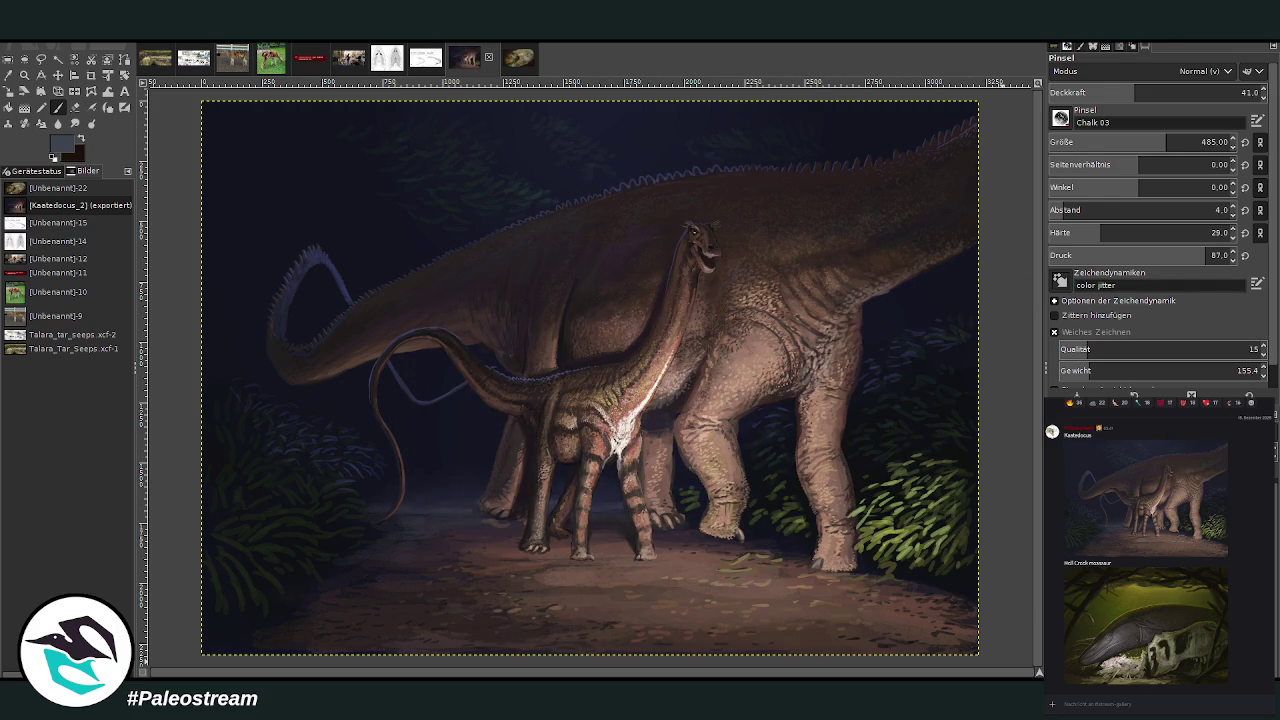
key(ctrl+z)
key(ctrl+y)
key(ctrl+y)
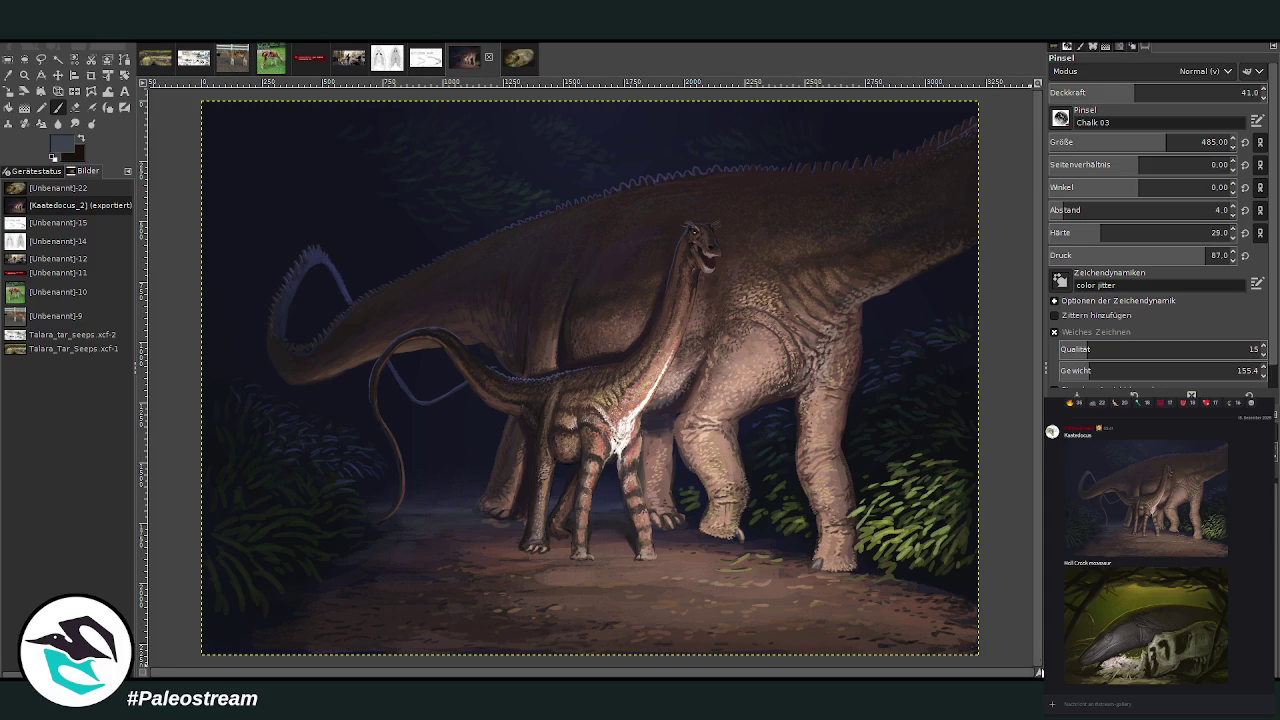
key(ctrl+z)
key(ctrl+y)
key(ctrl+y)
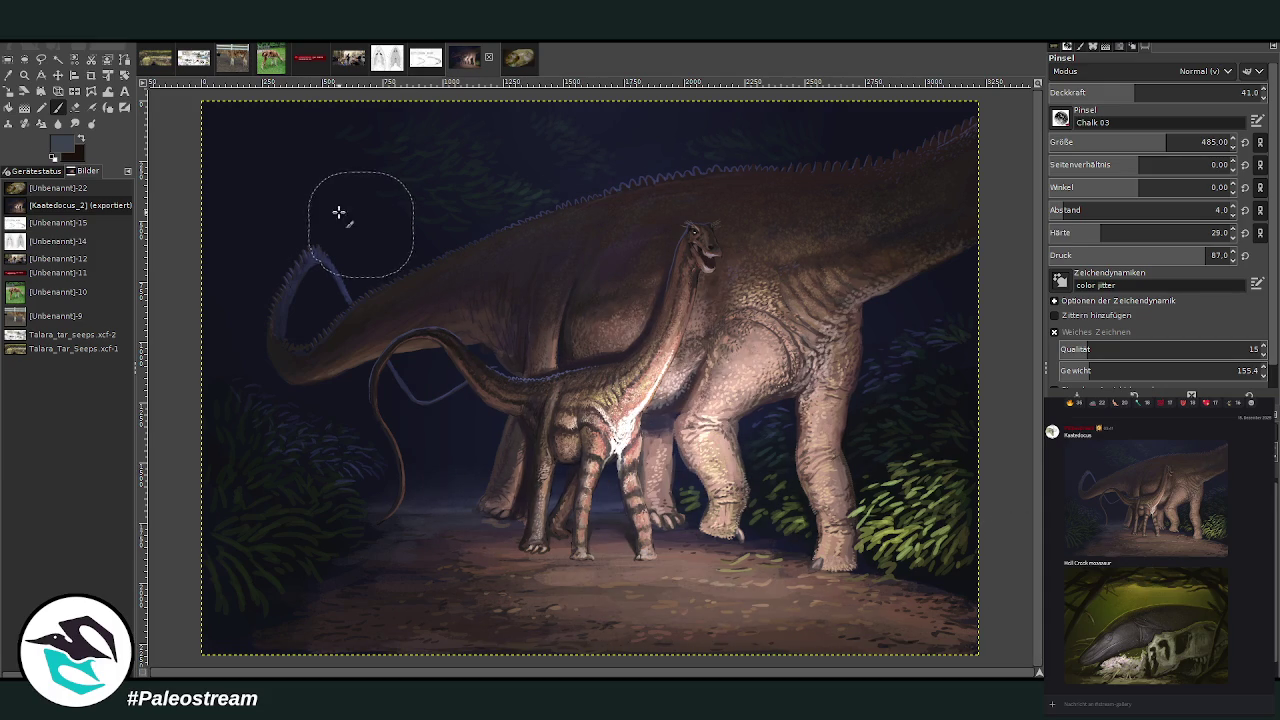
- Zoom out to view the whole painting
click(24, 74)
click(1066, 107)
click(785, 271)
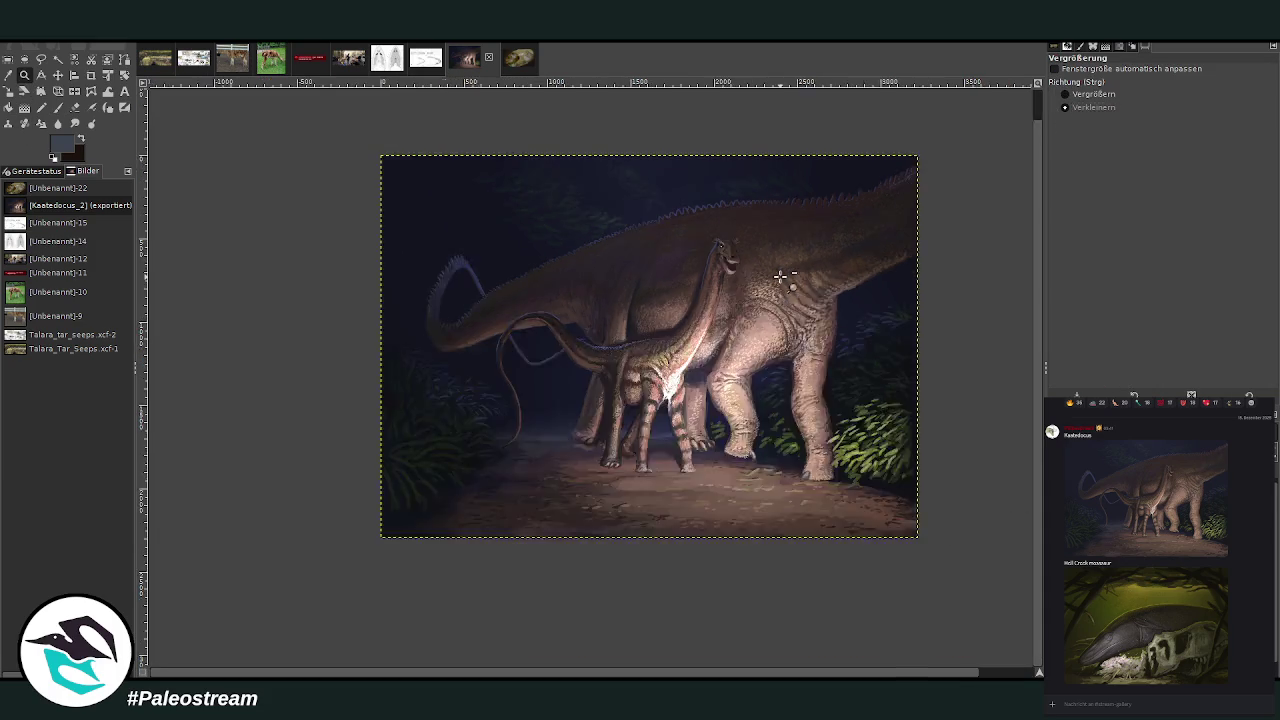
- Zoom in on the painting and toggle the bright dinosaur highlight off and on
click(1080, 94)
drag(392, 217, 962, 586)
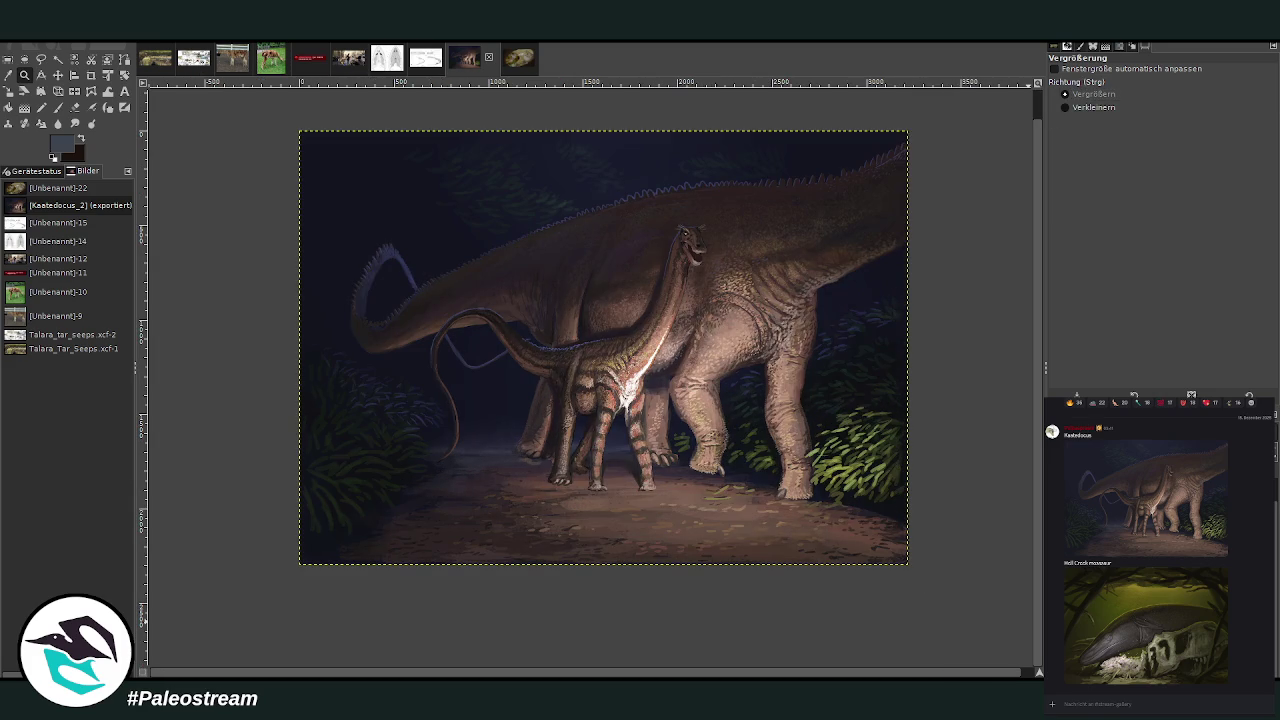
key(ctrl+z)
key(ctrl+y)
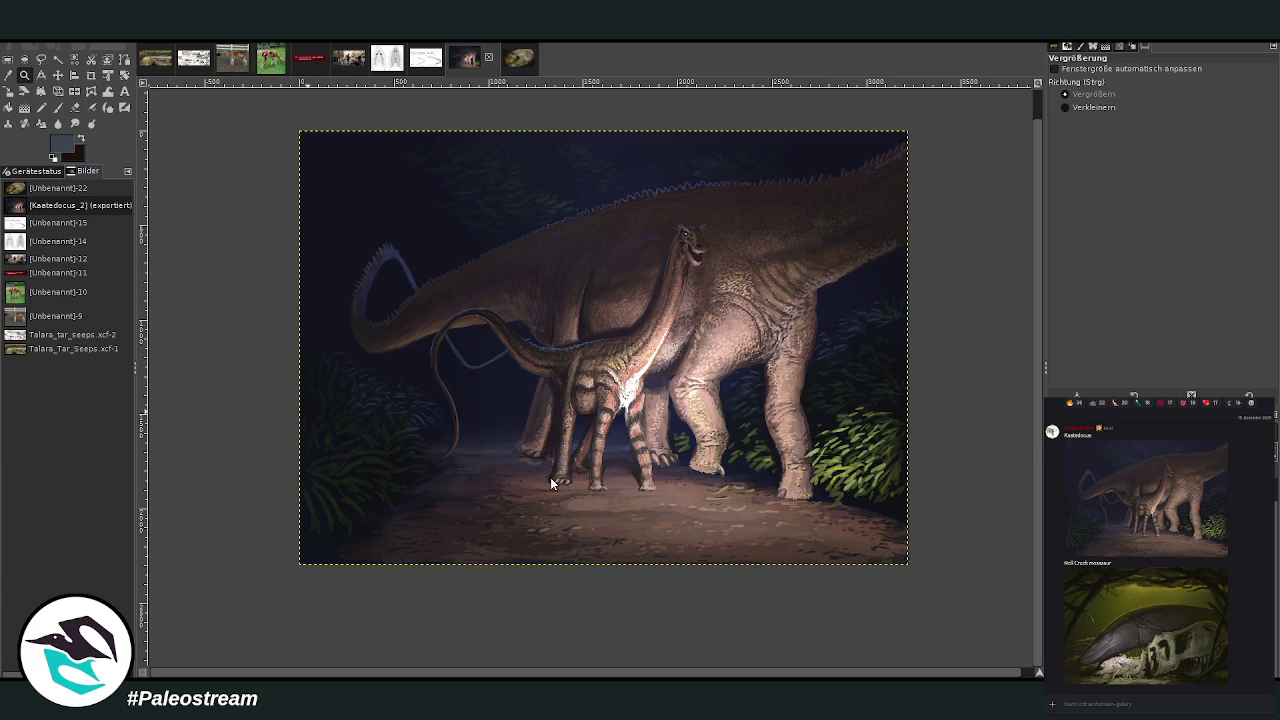
key(ctrl+z)
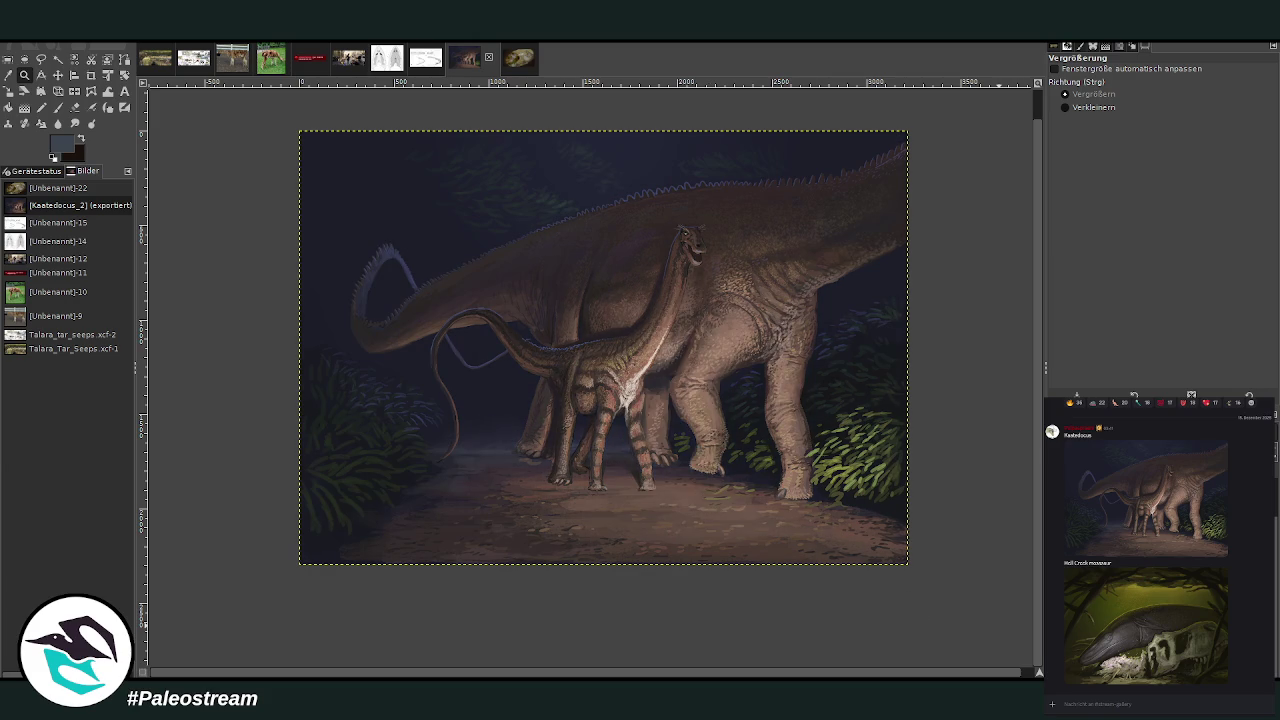
key(ctrl+y)
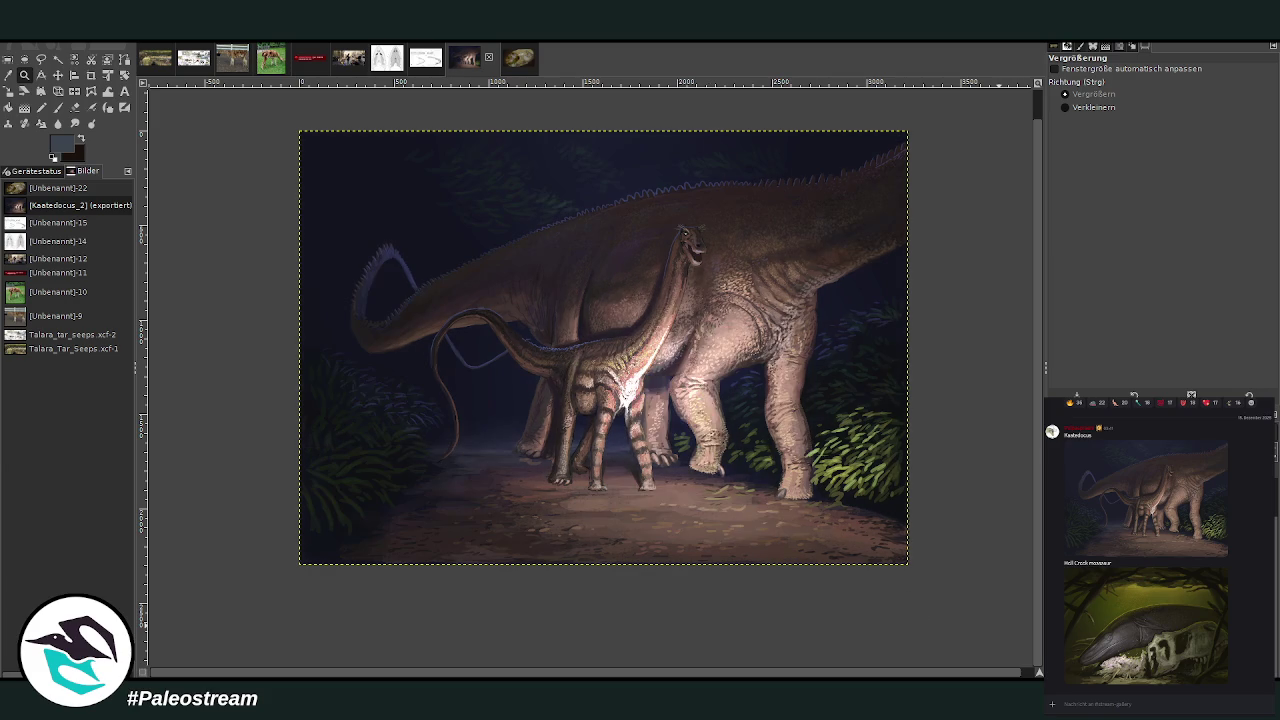
- Finish comparing, redoing all lighting edits so the neck and leg glow is restored
key(ctrl+z)
key(ctrl+y)
key(ctrl+z)
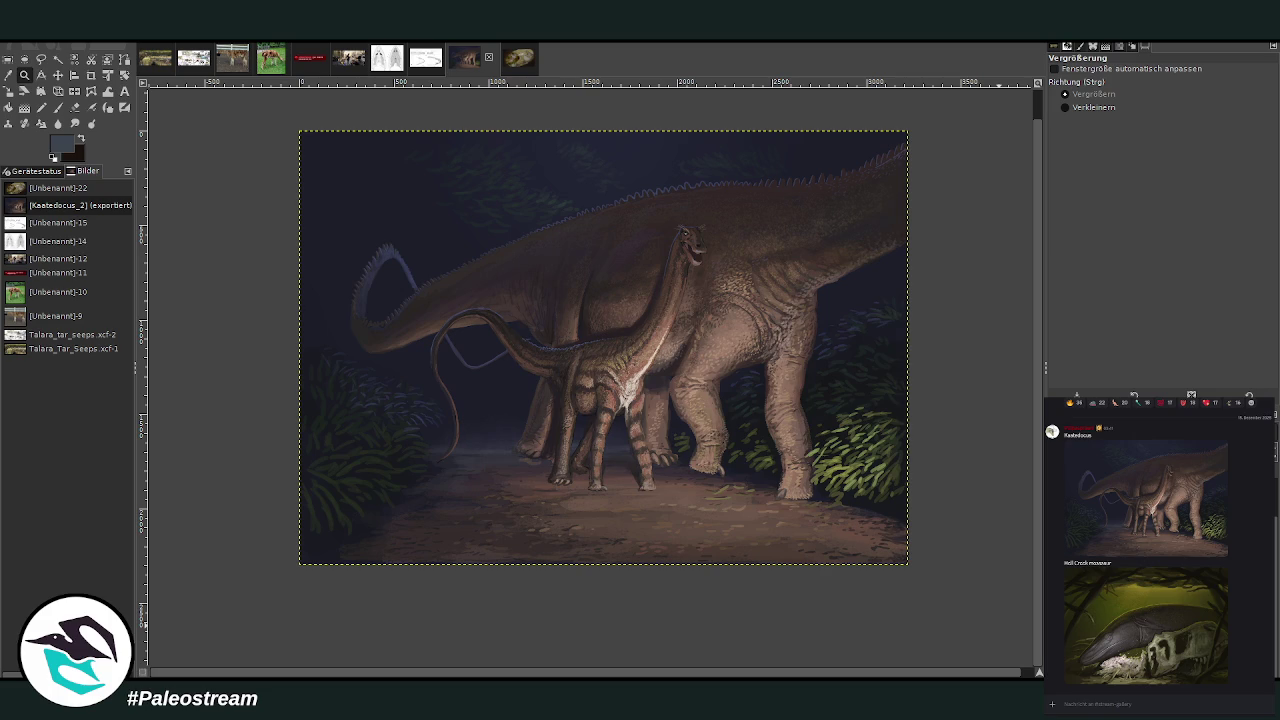
key(ctrl+y)
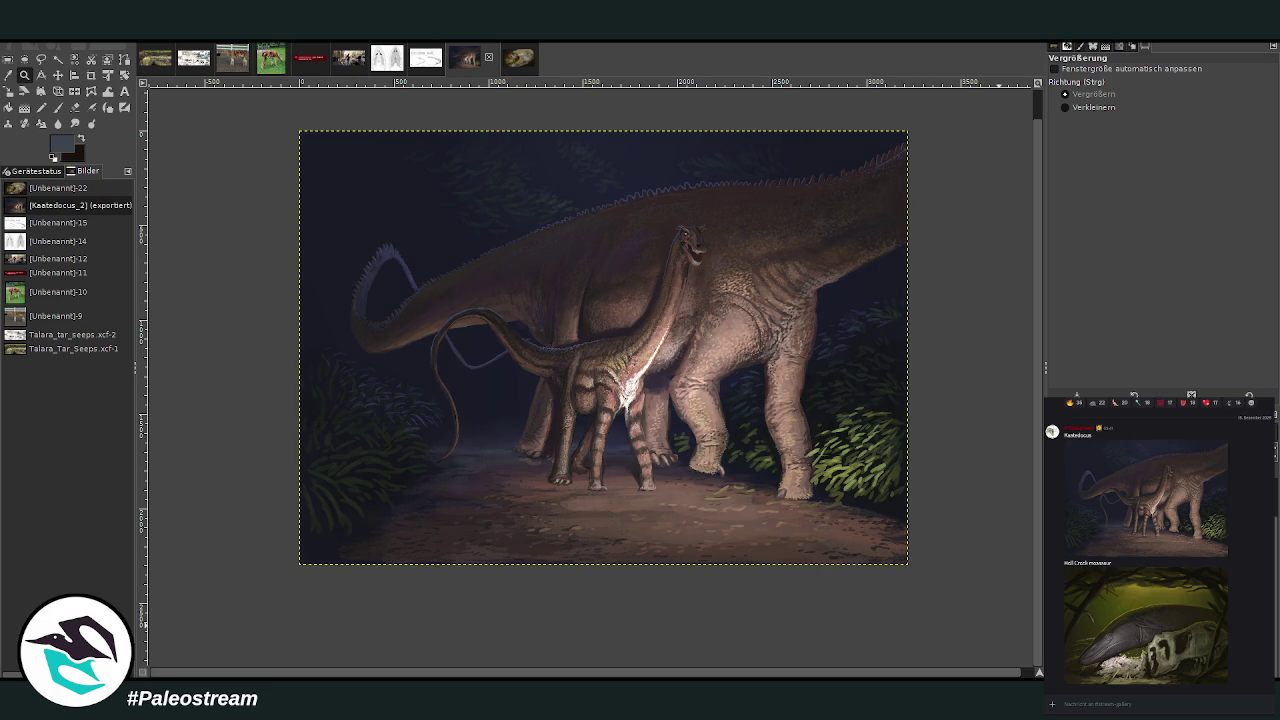
key(ctrl+y)
key(ctrl+y)
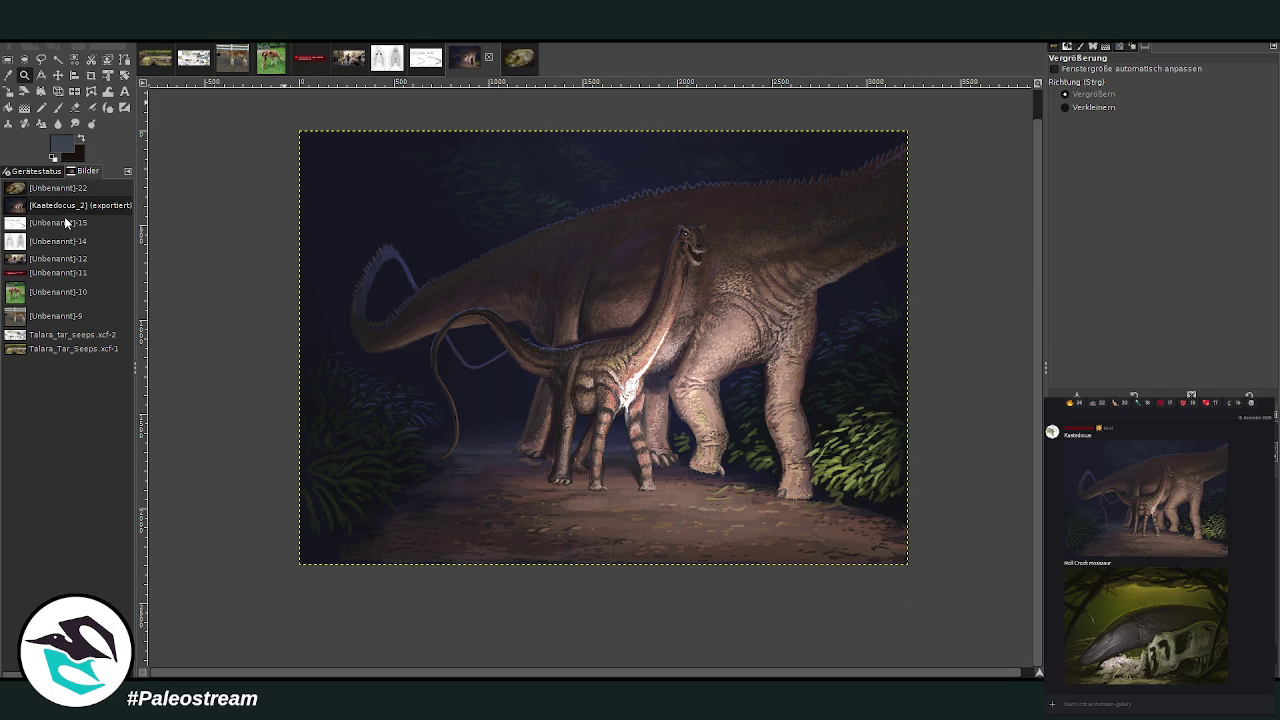
- Duplicate the painting as a new image and zoom so it fills the view
key(ctrl+d)
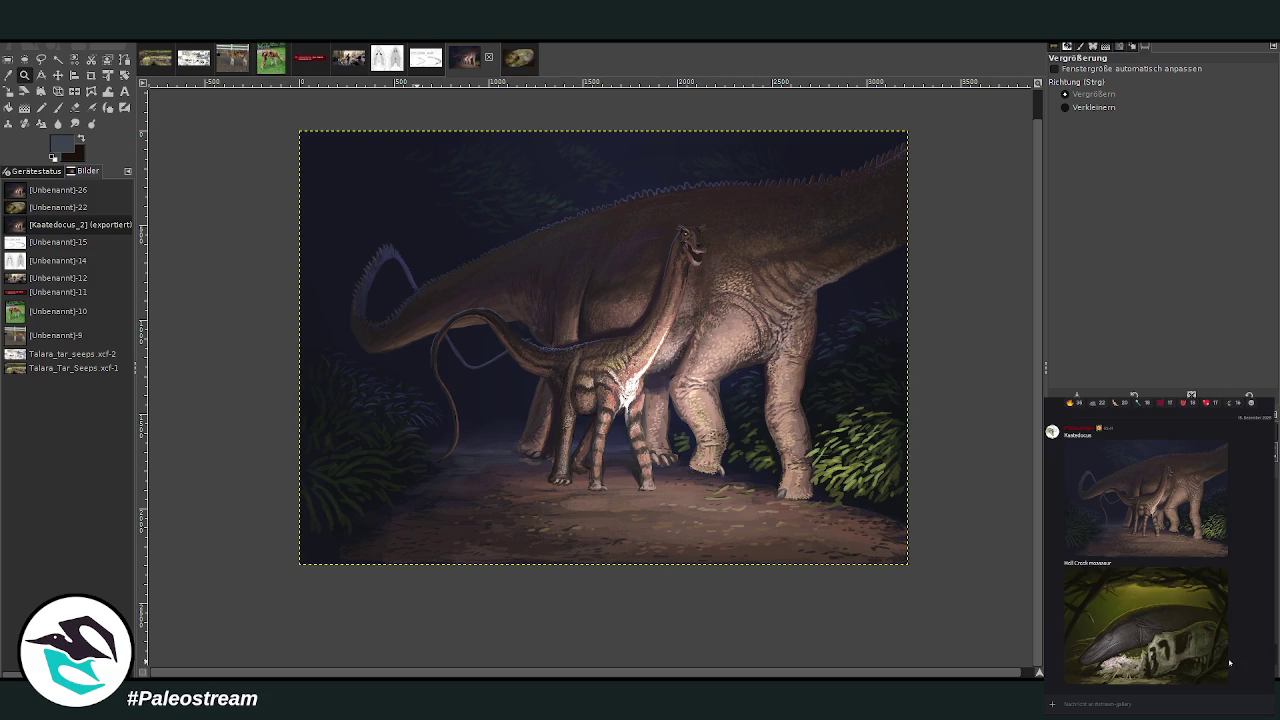
key(alt+Down)
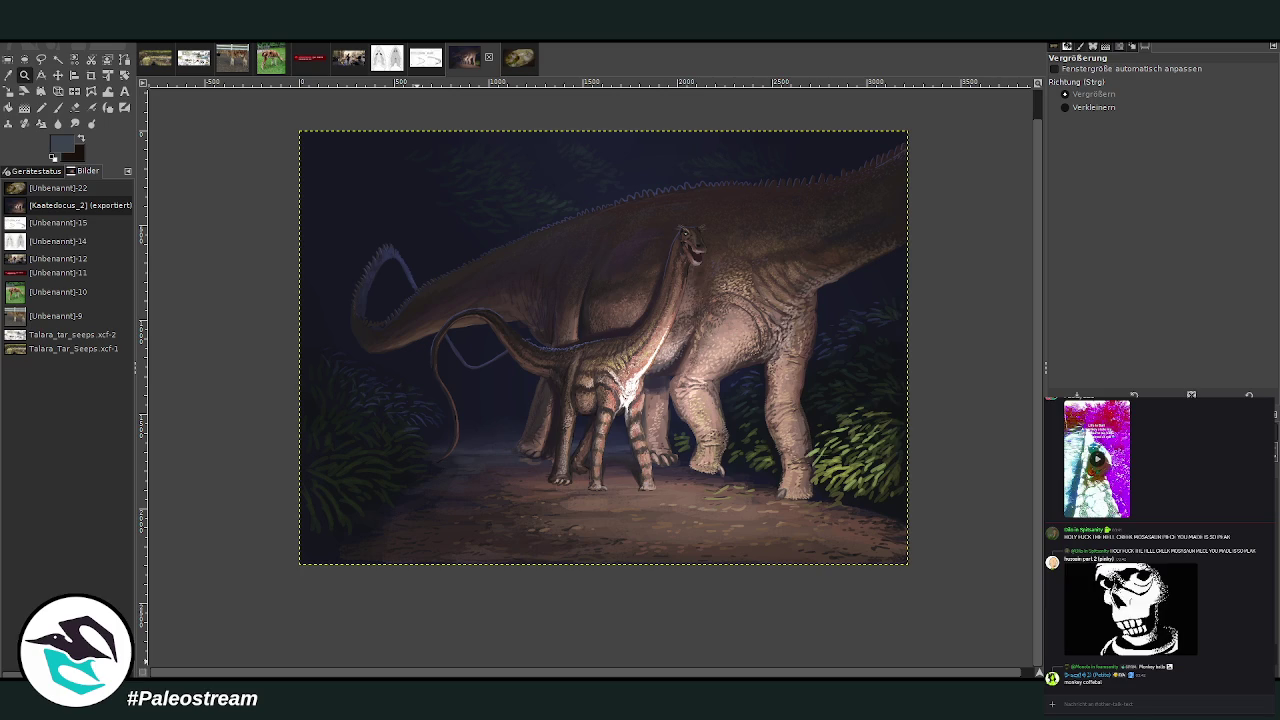
key(alt+Down)
key(alt+Up)
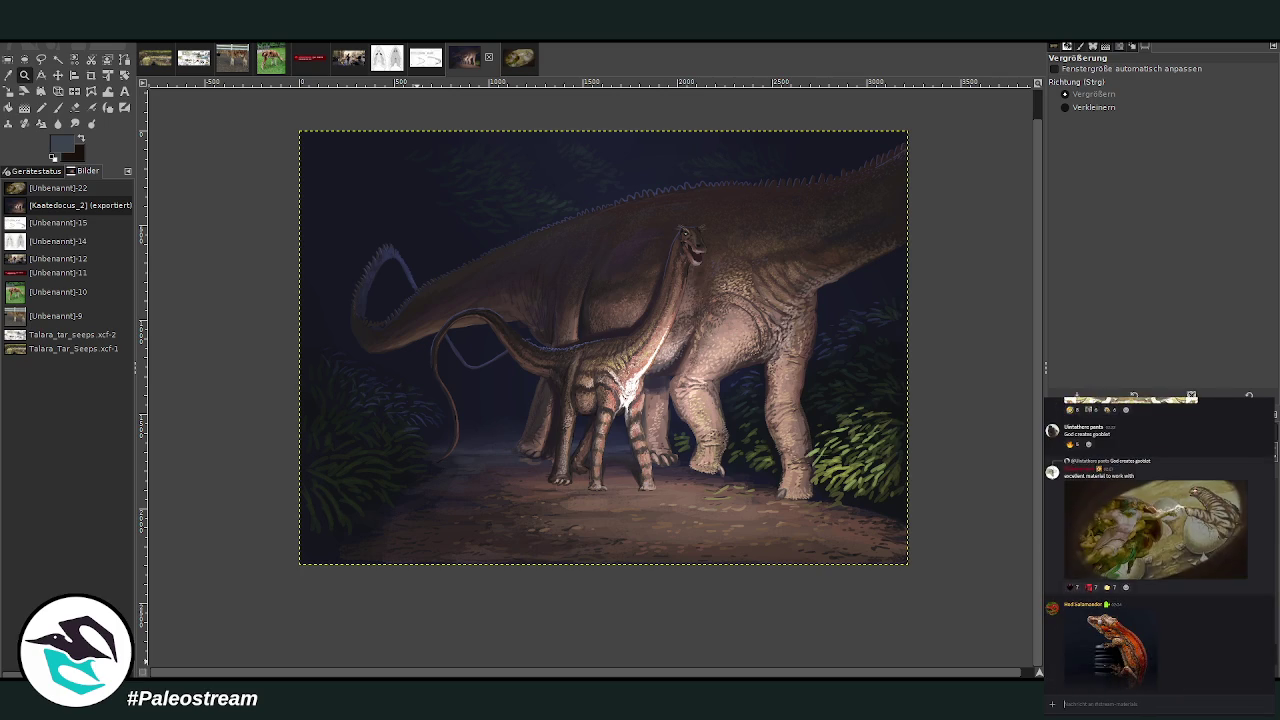
key(alt+Down)
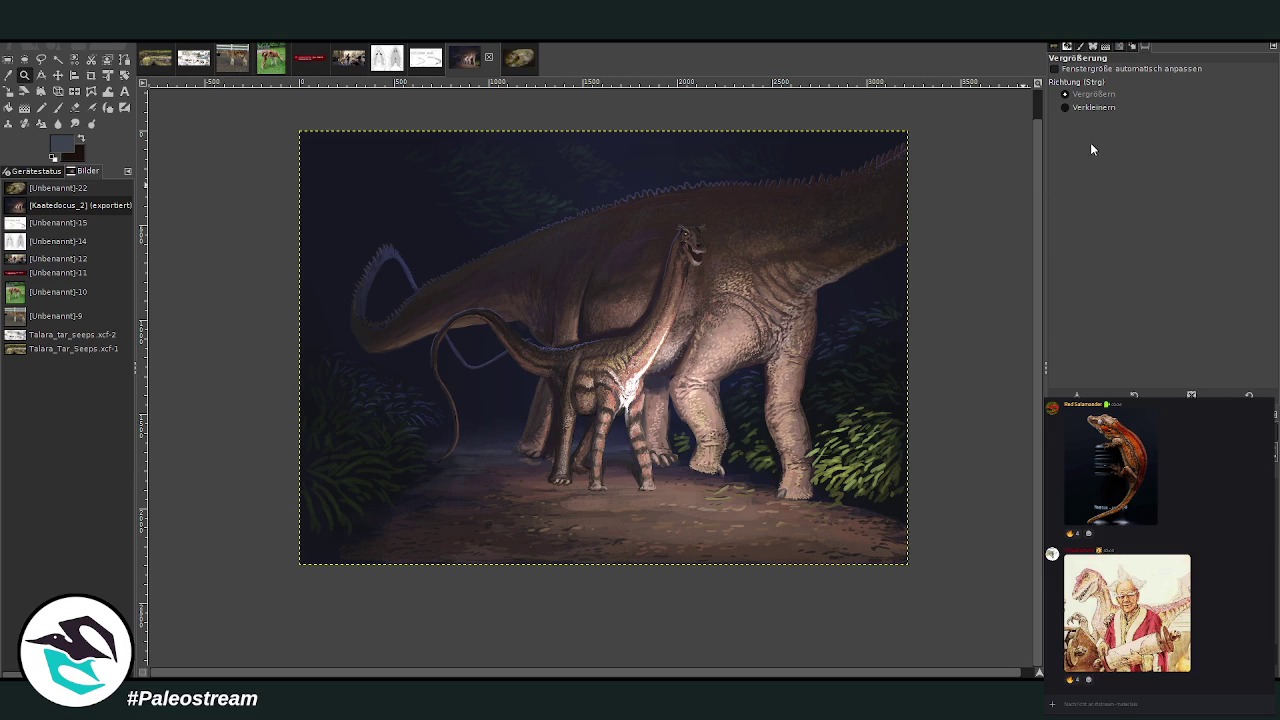
drag(297, 123, 912, 566)
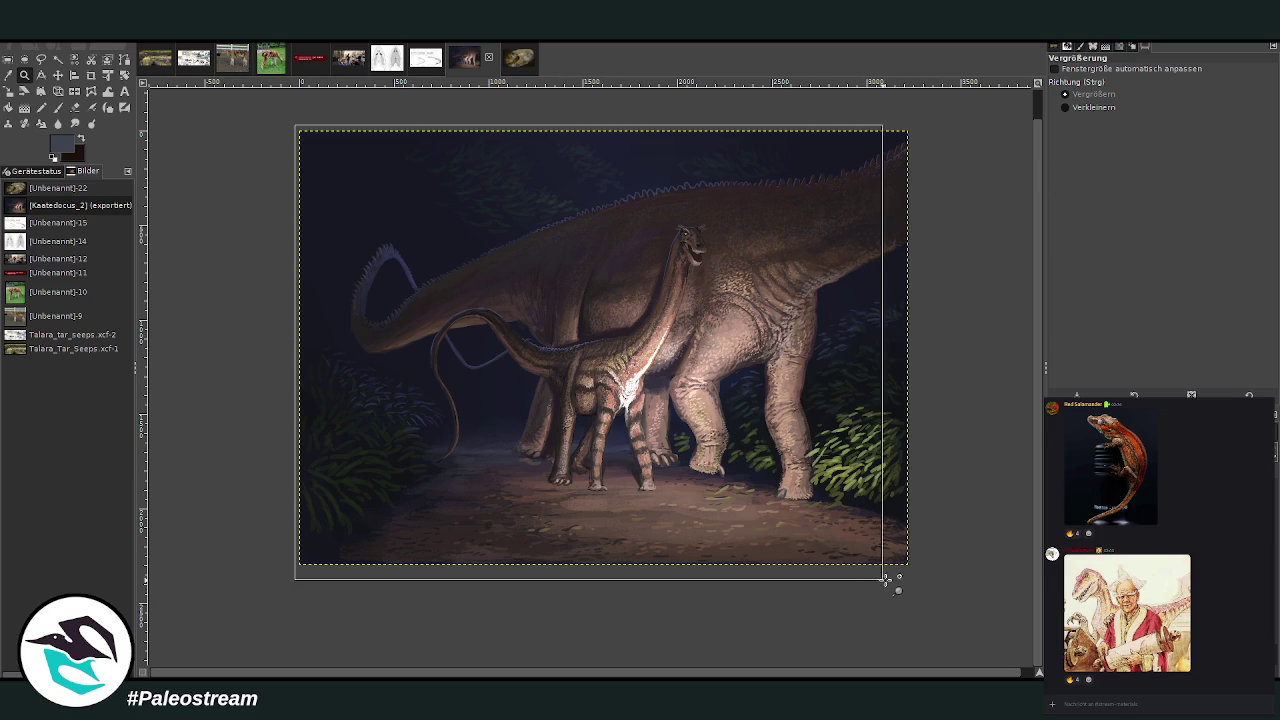